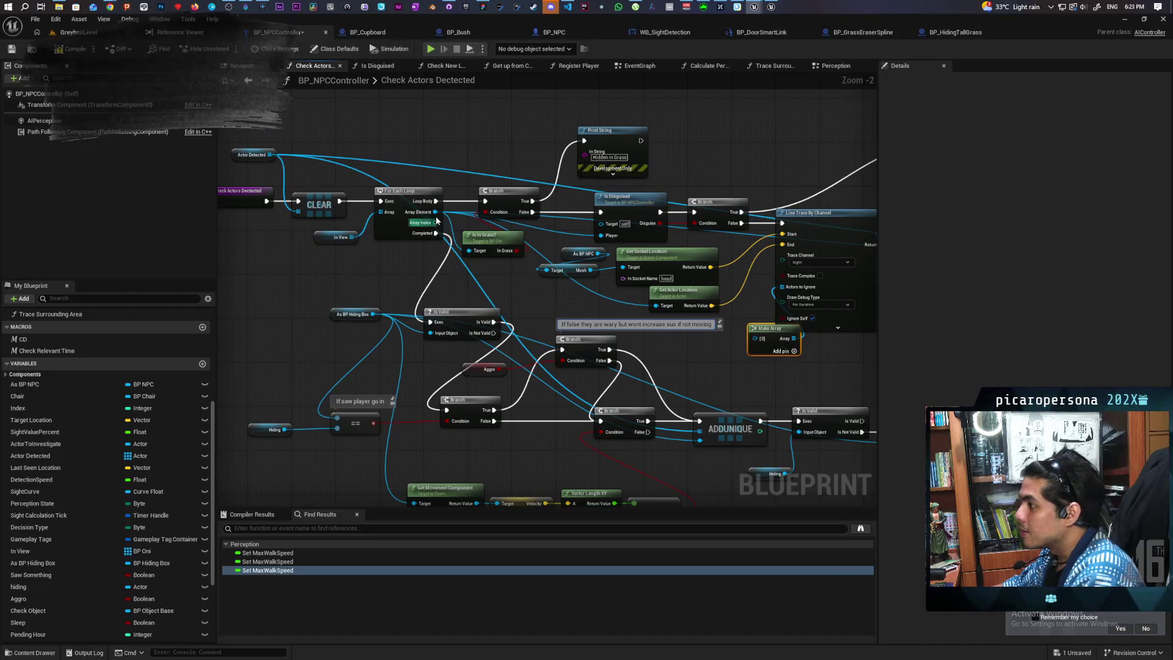
Wire For Each Loop's Array Element into Make Array [0], then walk toward the tall grass in the playtest.
{"action": "left_click_drag", "start_coordinate": [753, 348], "coordinate": [755, 341]}
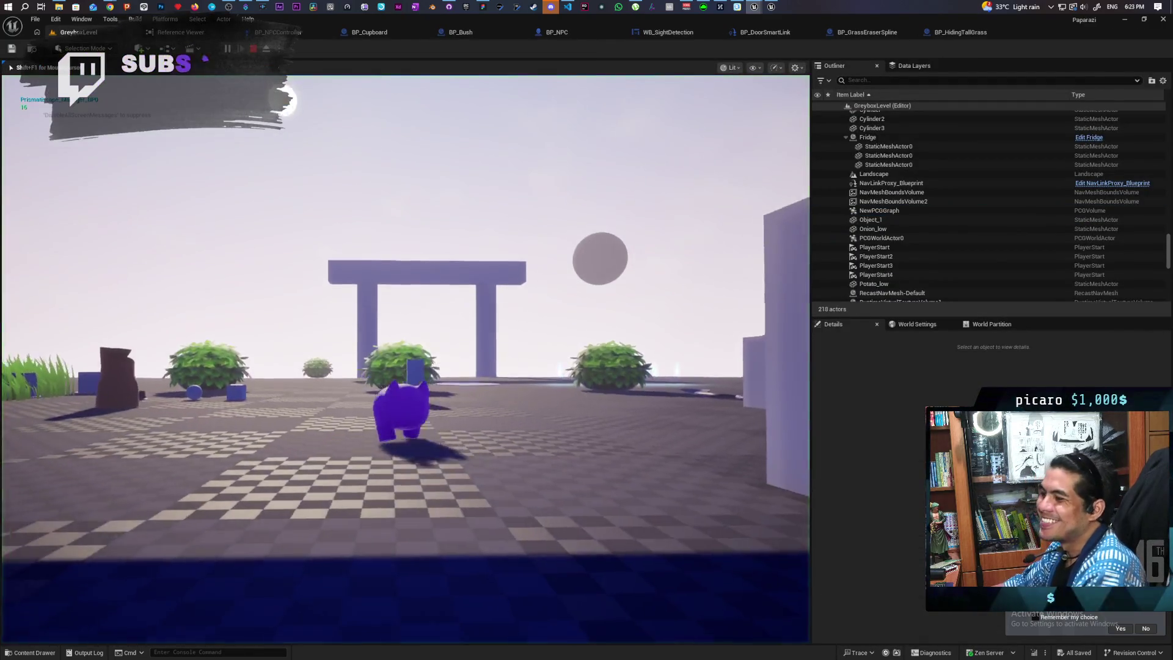
{"action": "key", "text": "w"}
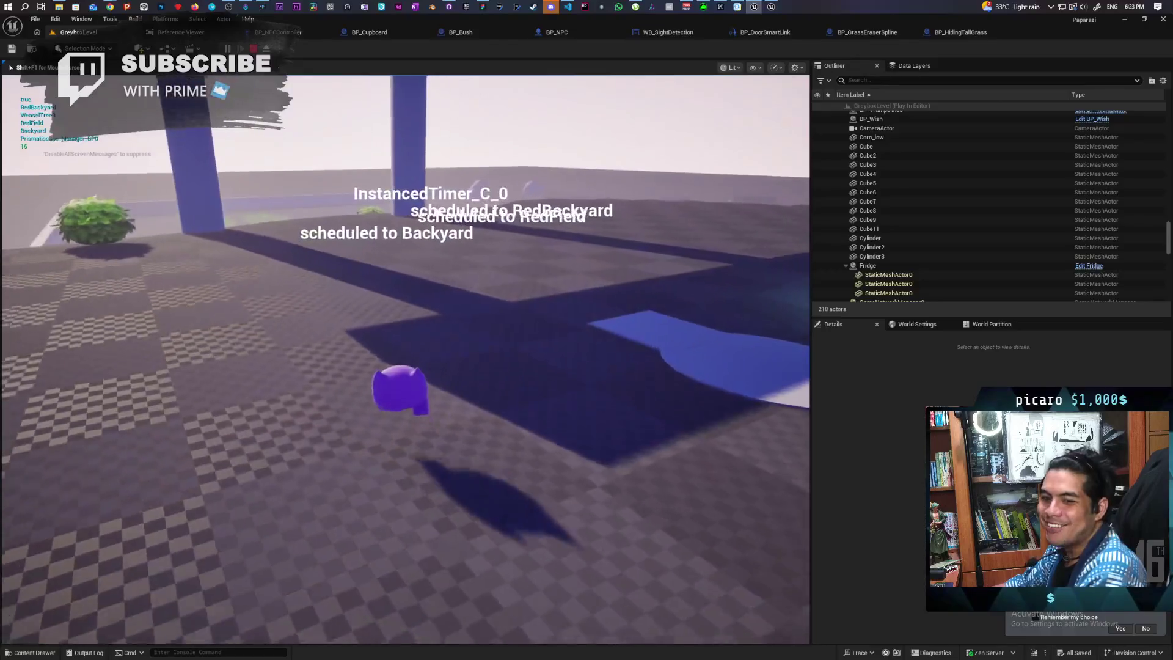
{"action": "key", "text": "w"}
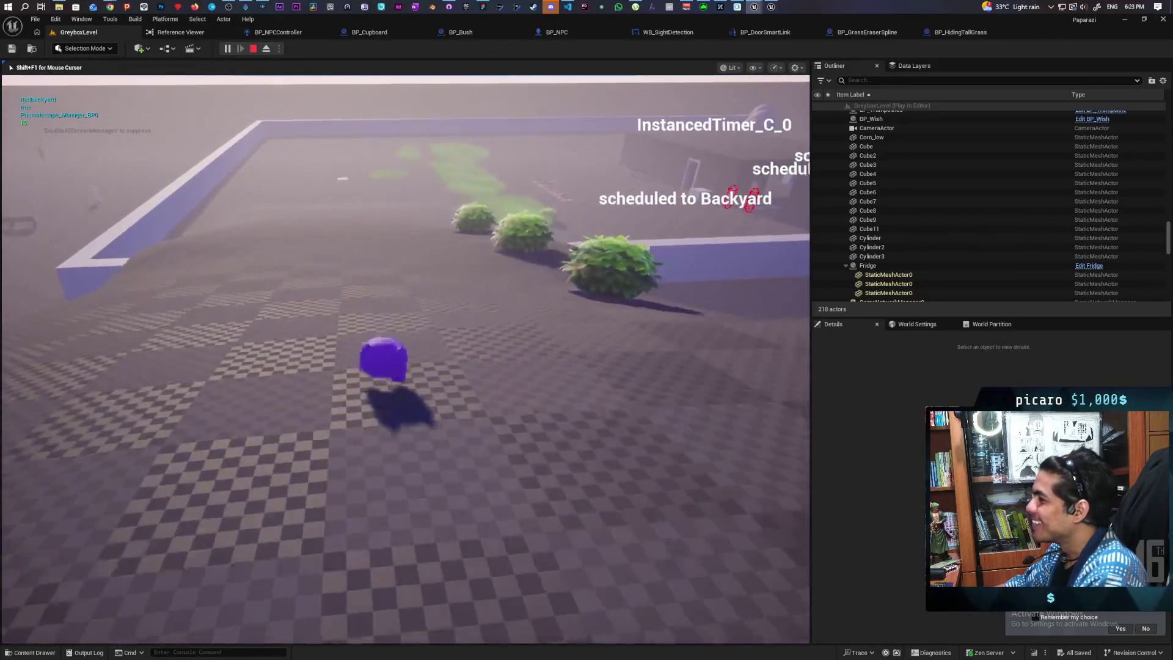
{"action": "key", "text": "w"}
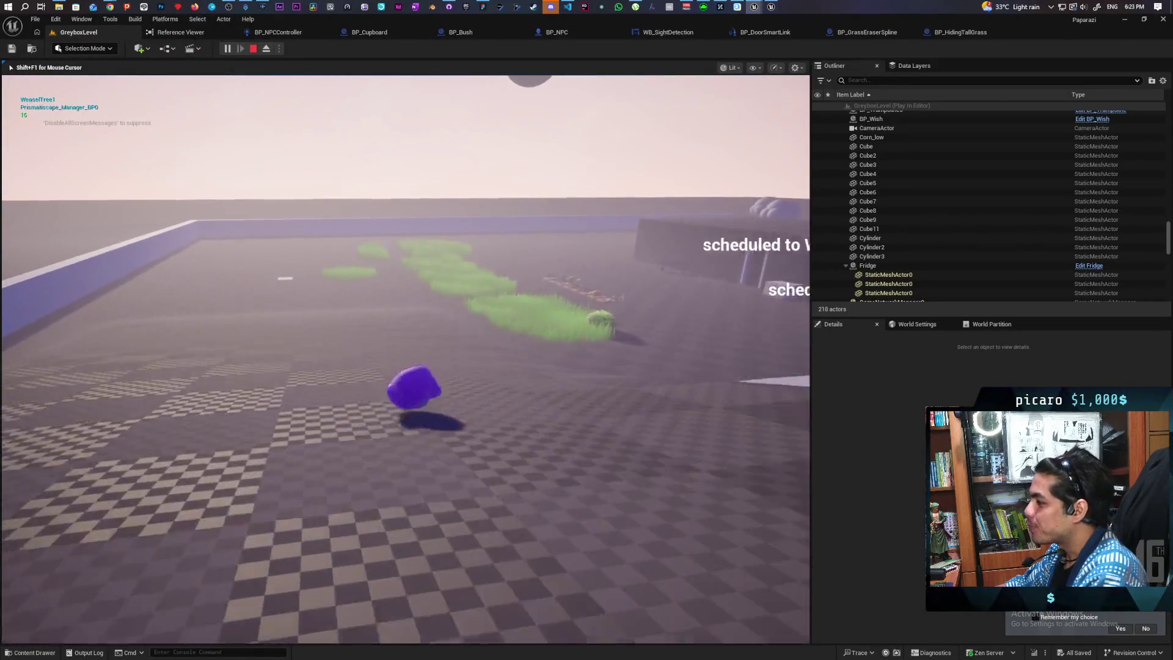
{"action": "key", "text": "w"}
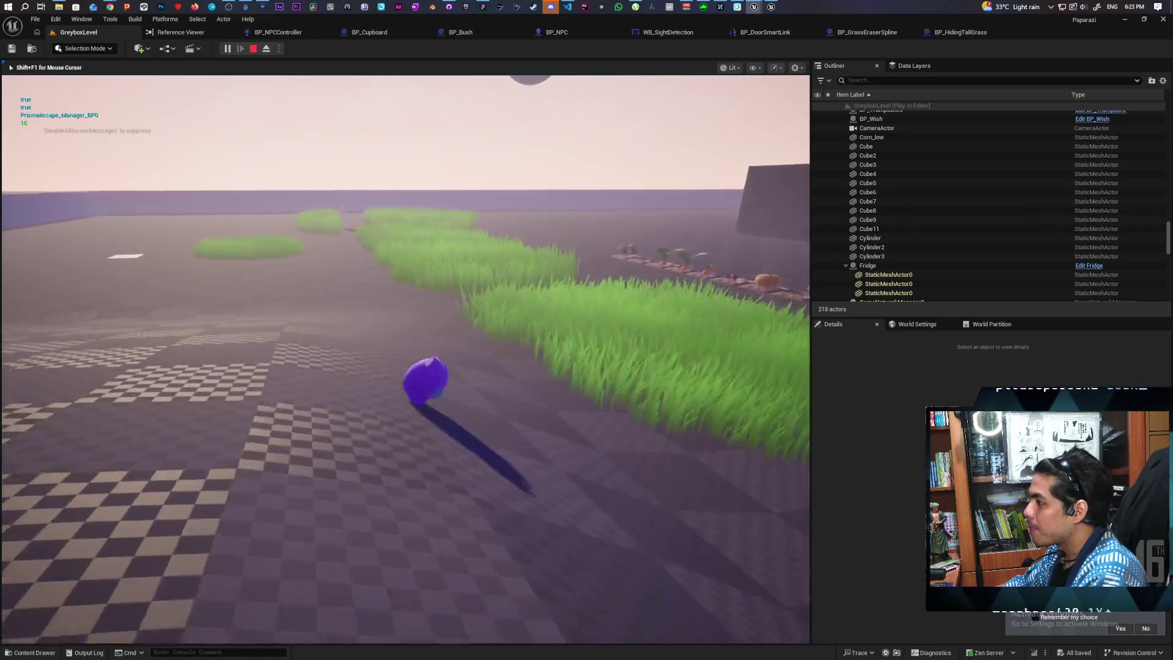
{"action": "key", "text": "w"}
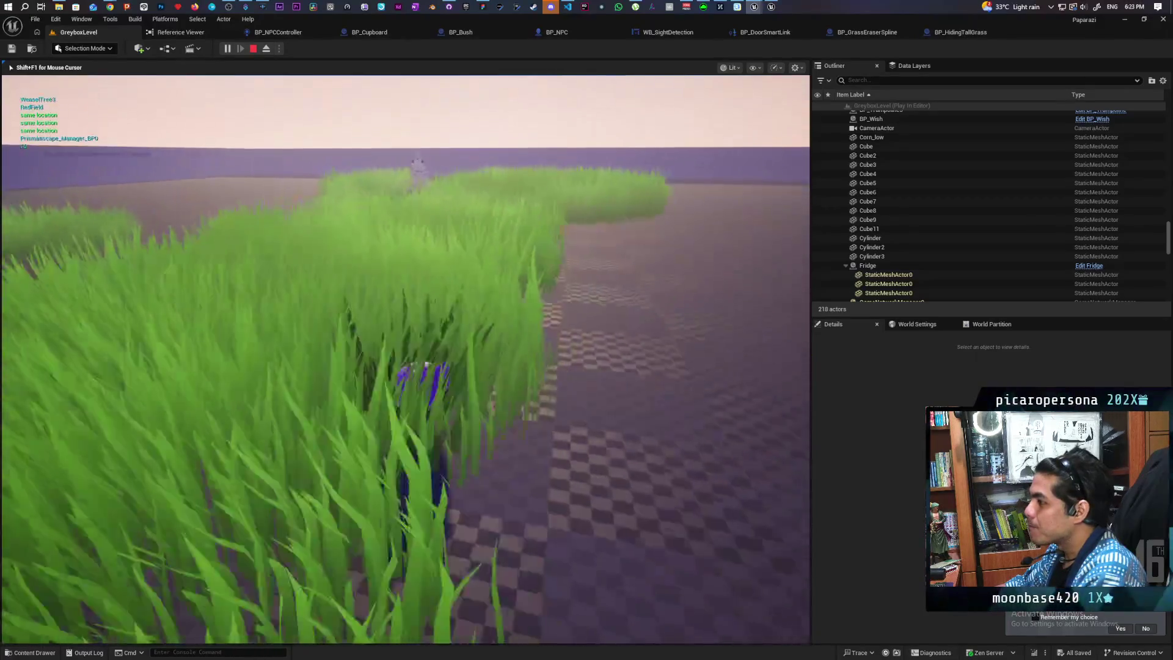
Walk through the grass past the NPC, step out and back in, stop, and open BP_HidingTallGrass.
{"action": "key", "text": "w"}
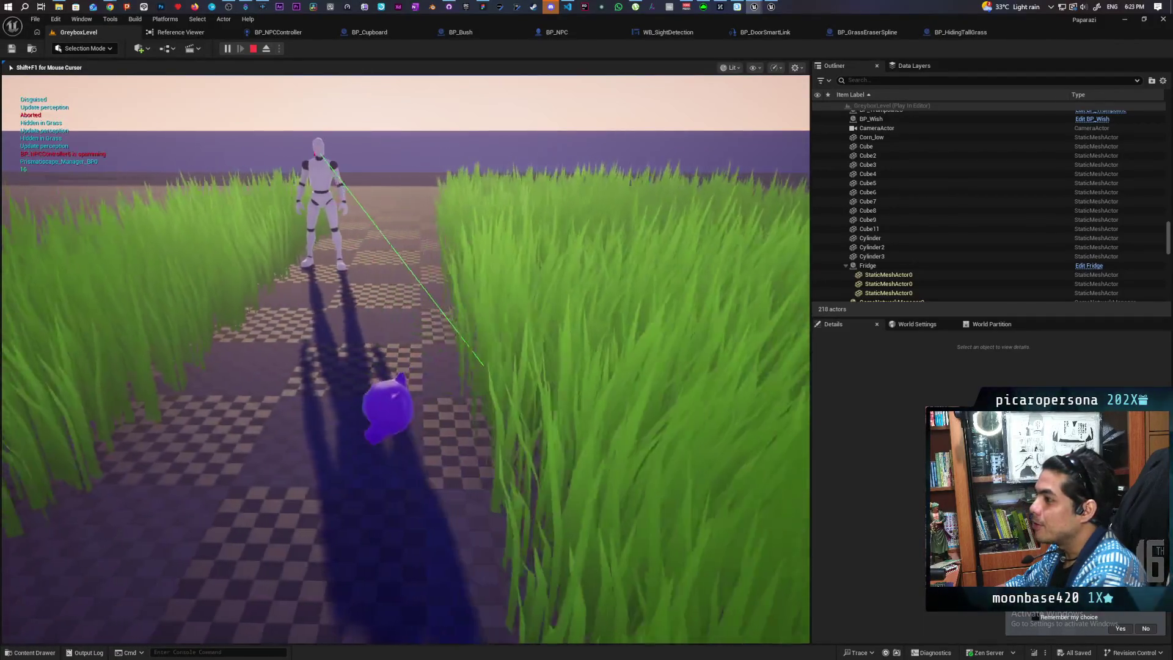
{"action": "key", "text": "w"}
{"action": "key", "text": "w"}
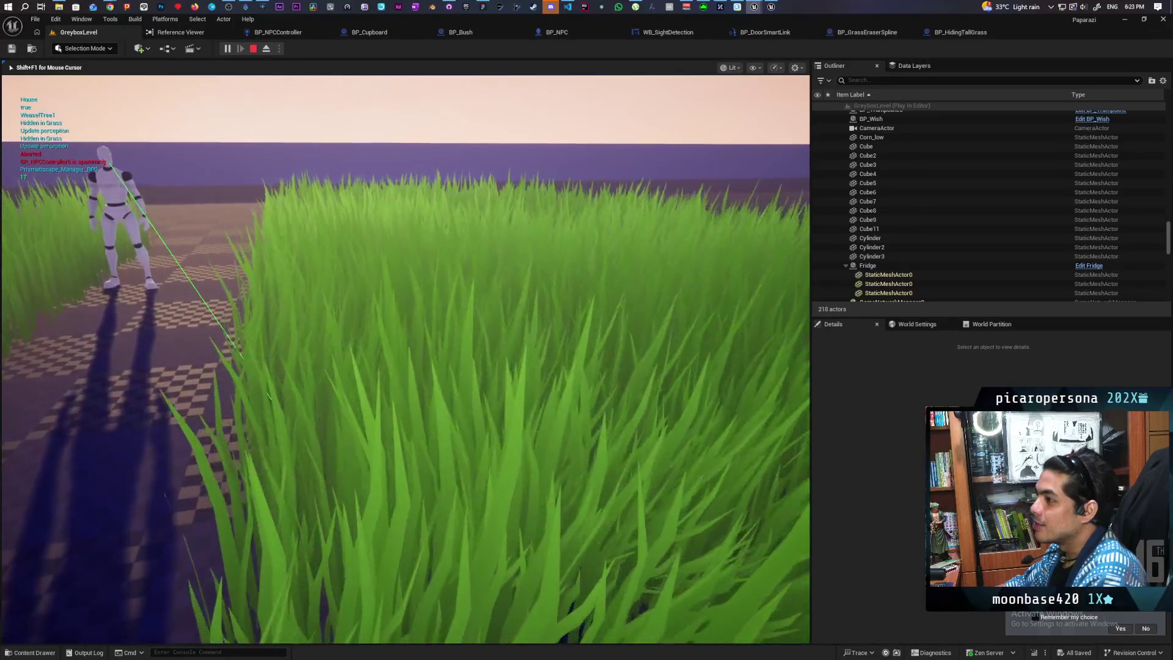
{"action": "key", "text": "w"}
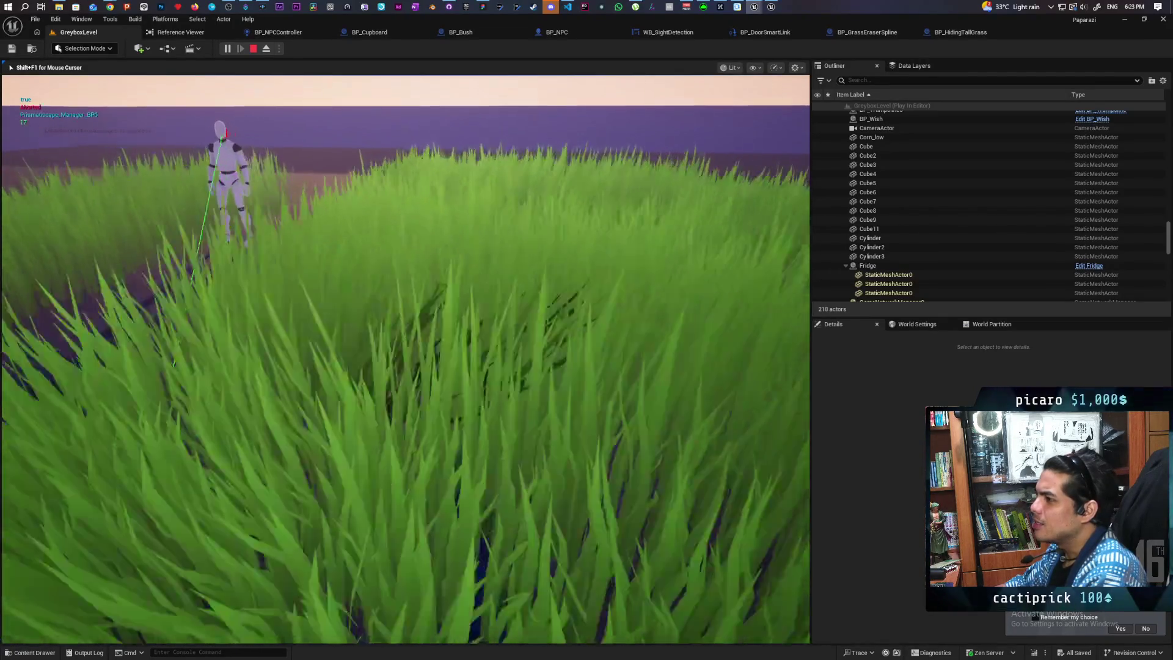
{"action": "key", "text": "s"}
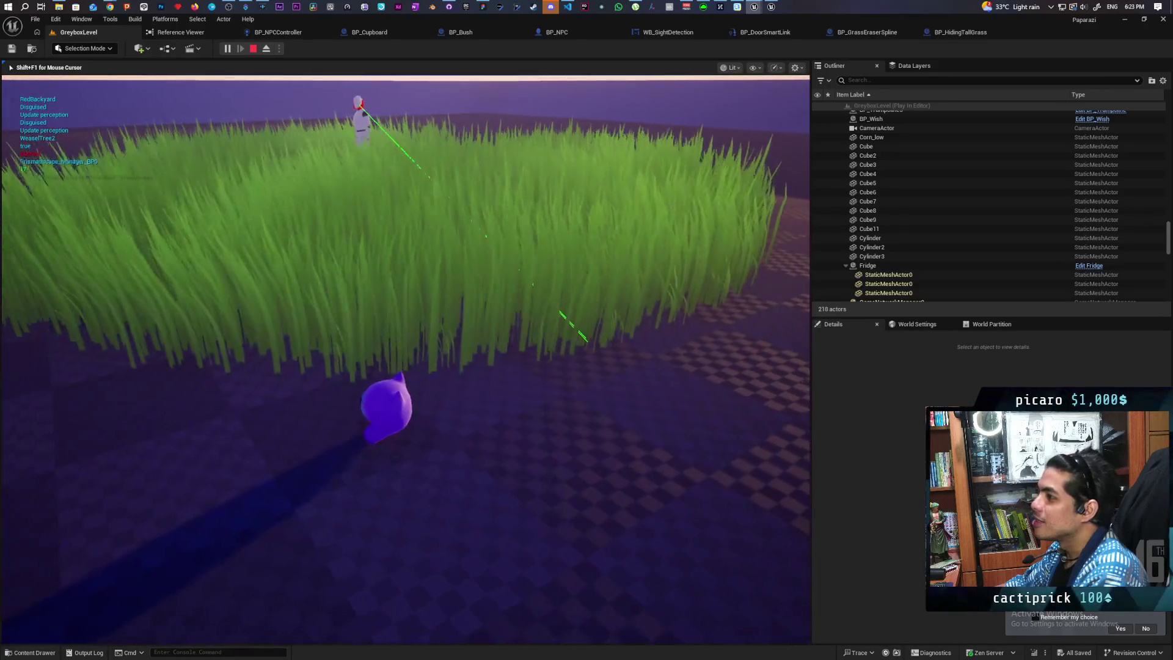
{"action": "key", "text": "w"}
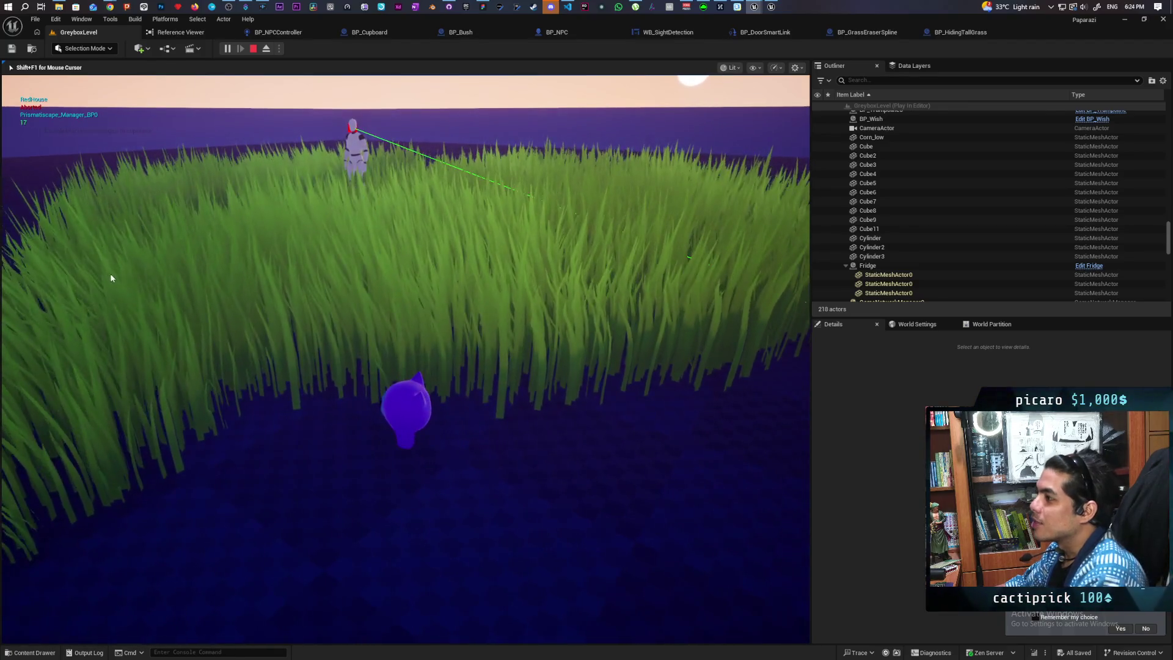
{"action": "key", "text": "Escape"}
{"action": "left_click", "coordinate": [950, 35]}
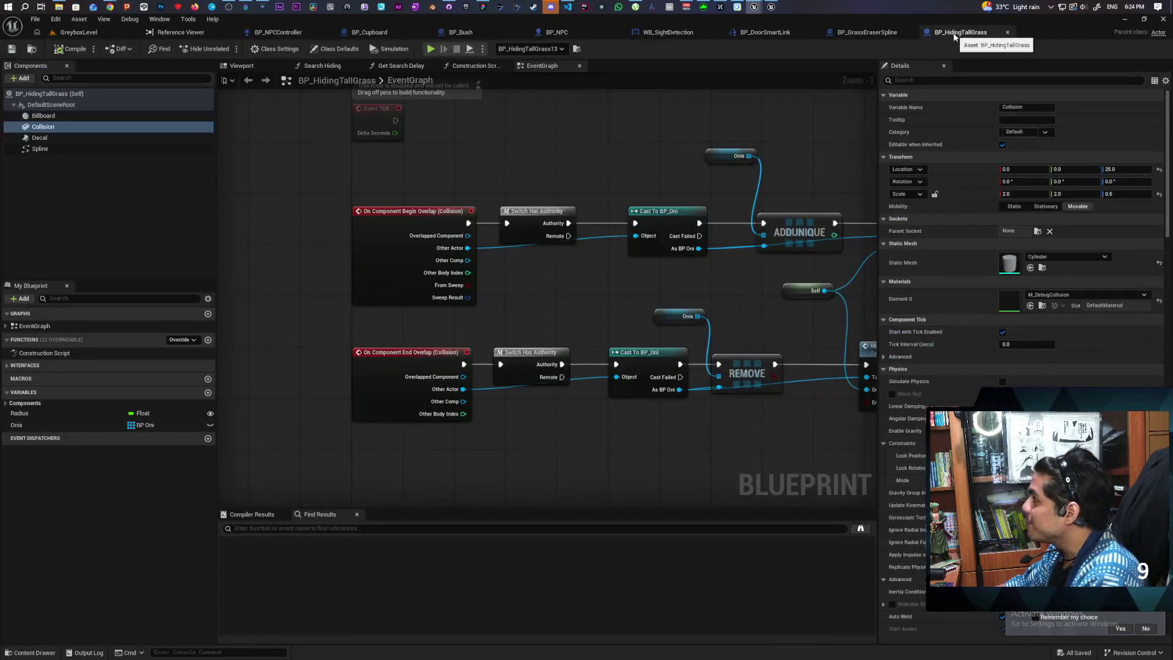
In BP_NPCController, connect the As BP NPC output to Make Array's [1] ignore-list slot.
{"action": "left_click", "coordinate": [278, 32]}
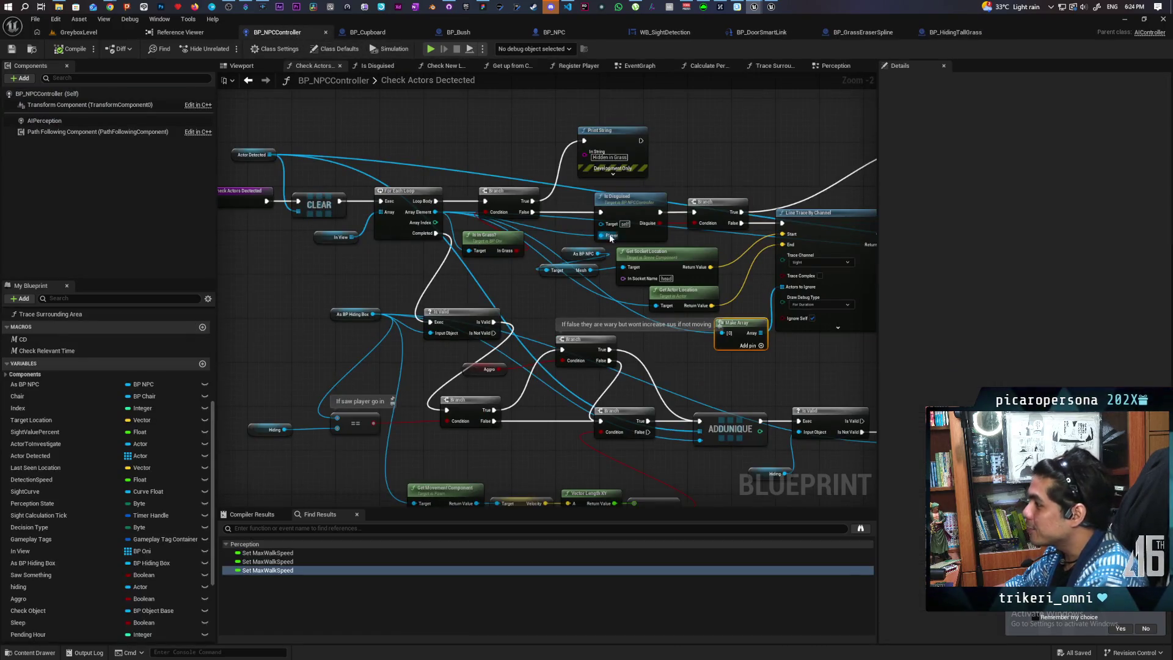
{"action": "mouse_move", "coordinate": [583, 294]}
{"action": "left_mouse_down"}
{"action": "mouse_move", "coordinate": [503, 267]}
{"action": "mouse_move", "coordinate": [563, 294]}
{"action": "left_mouse_up"}
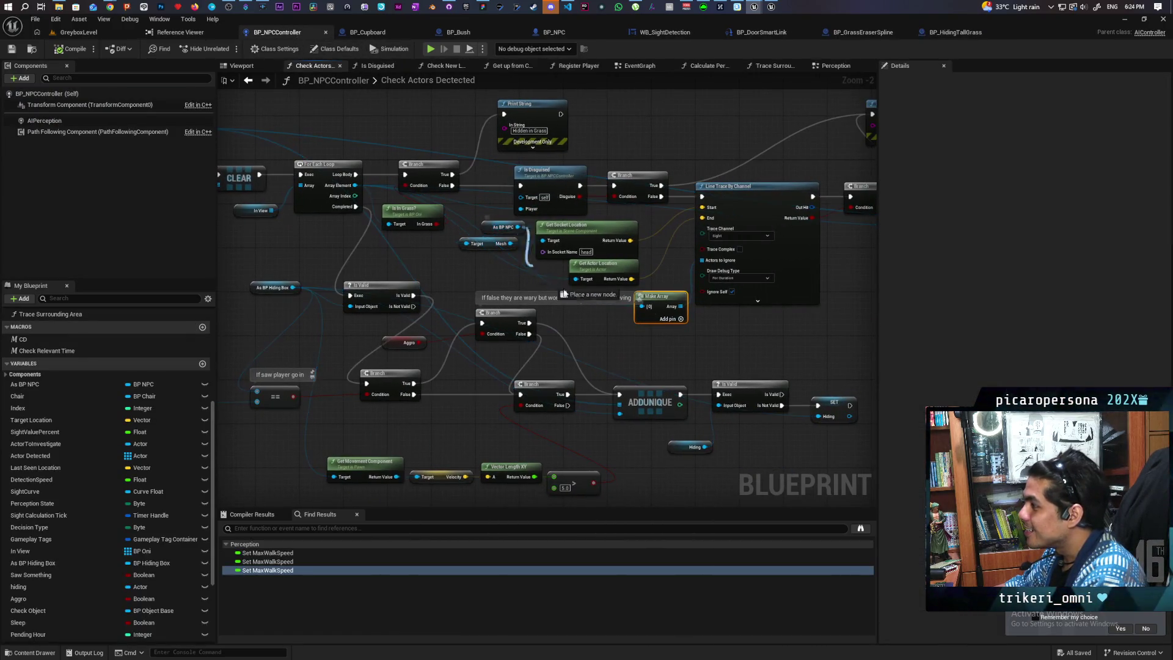
{"action": "left_click_drag", "start_coordinate": [616, 324], "coordinate": [616, 321]}
{"action": "key", "text": "Escape"}
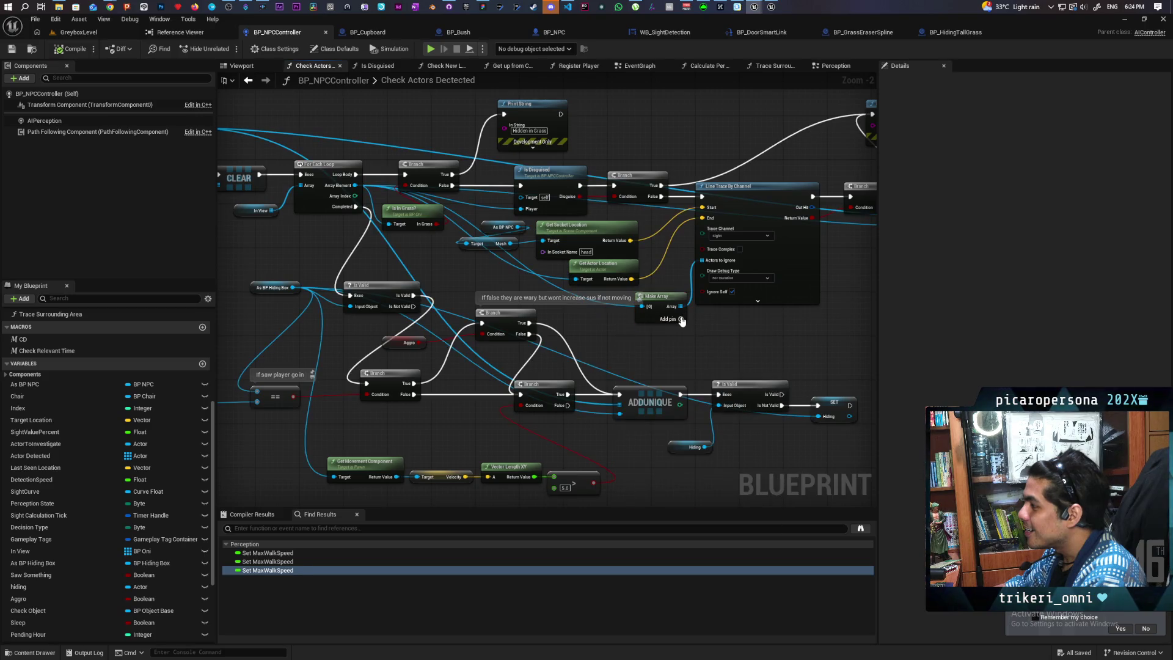
{"action": "left_click_drag", "start_coordinate": [518, 226], "coordinate": [518, 234]}
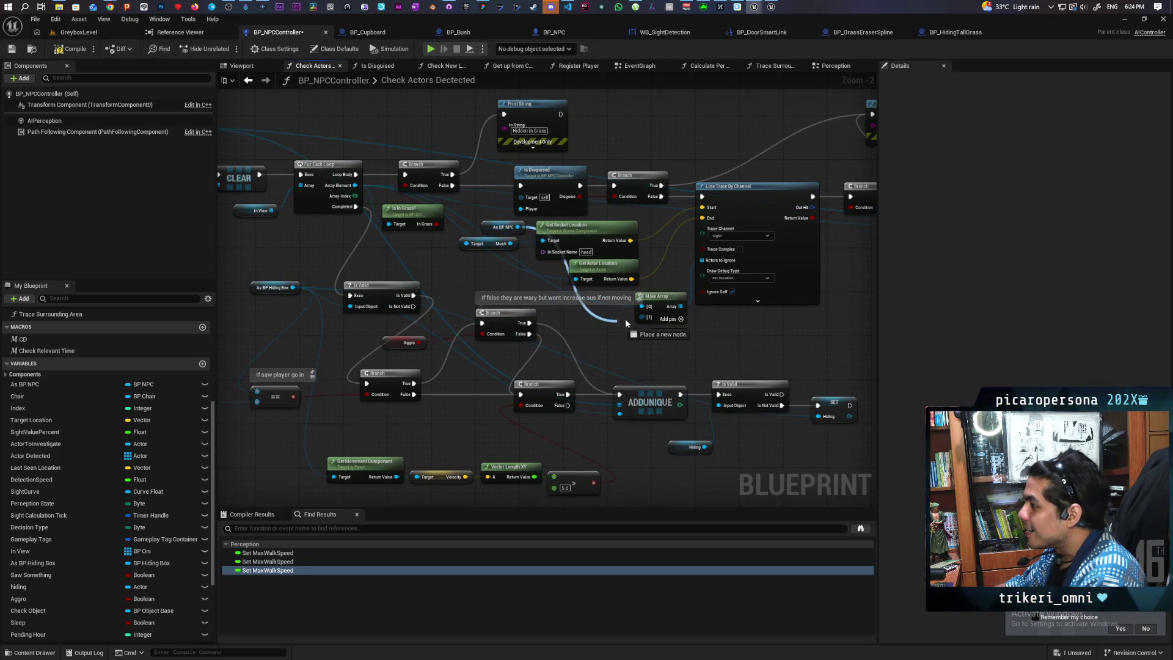
{"action": "left_click_drag", "start_coordinate": [626, 324], "coordinate": [641, 317]}
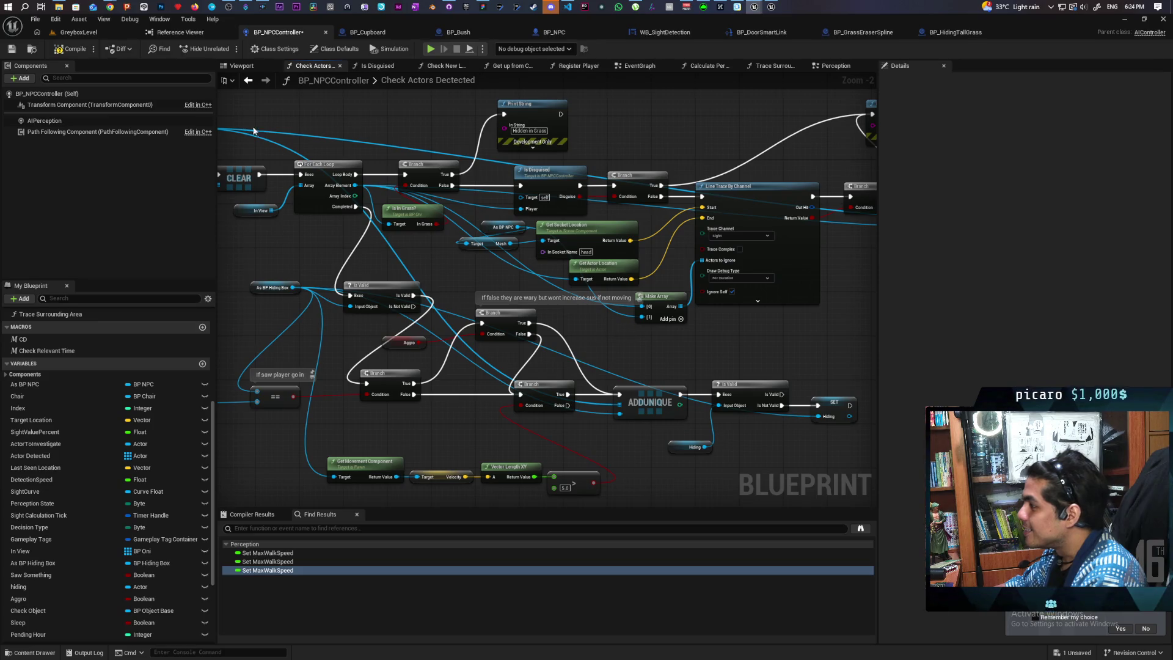
{"action": "left_click", "coordinate": [91, 36]}
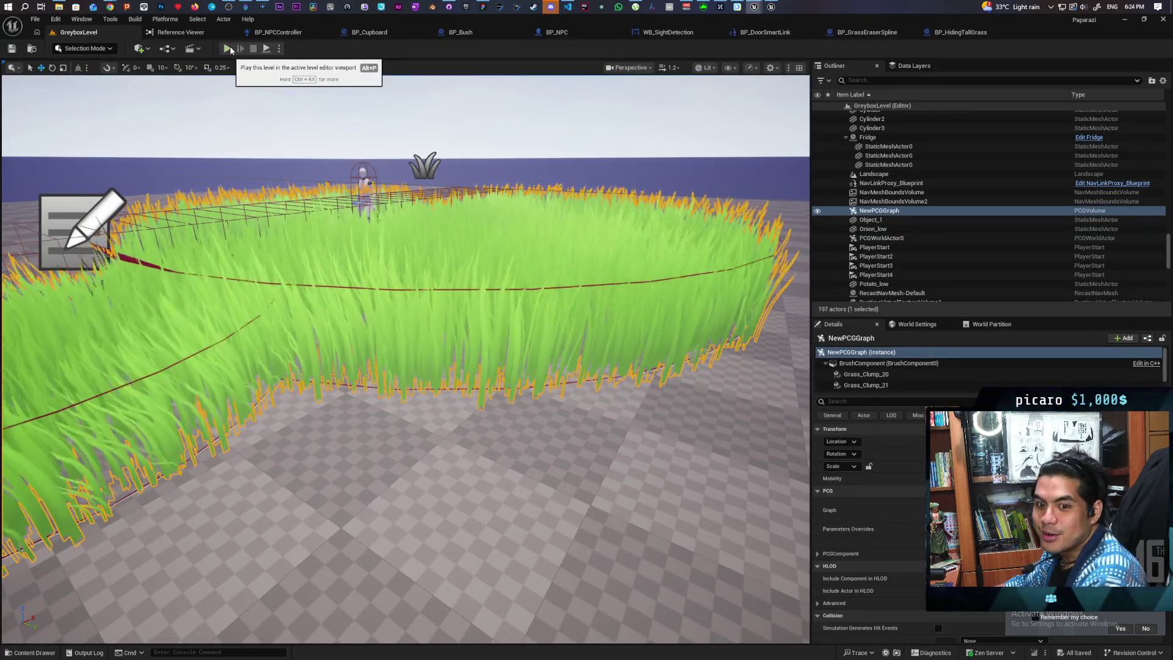
{"action": "left_click", "coordinate": [228, 48]}
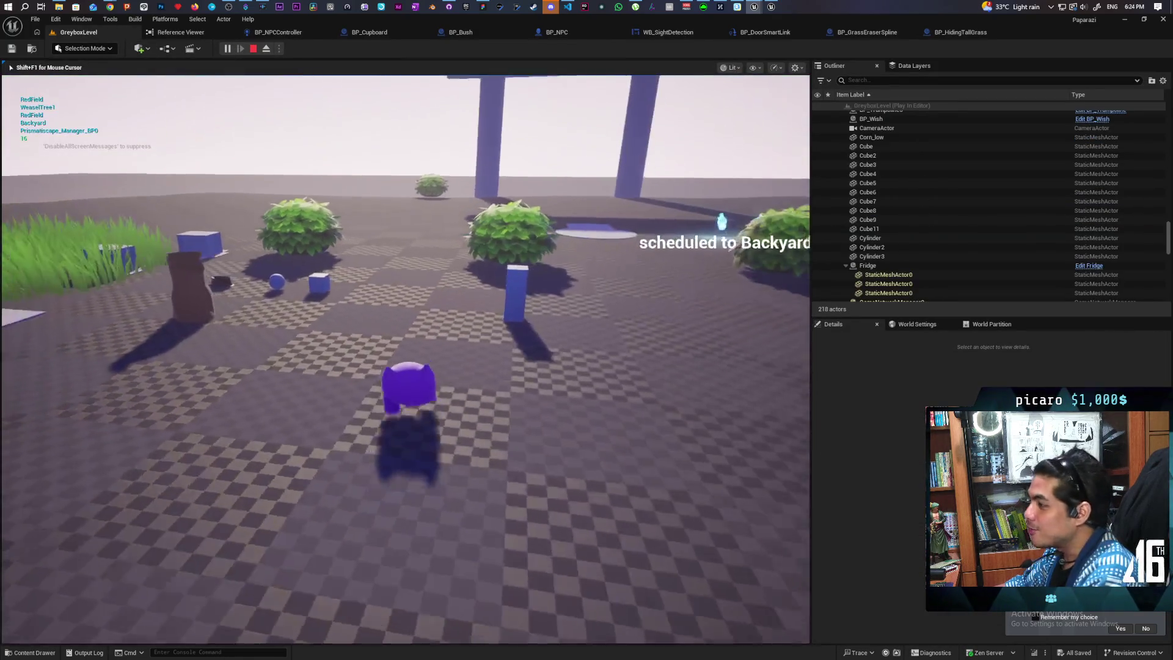
{"action": "key", "text": "w"}
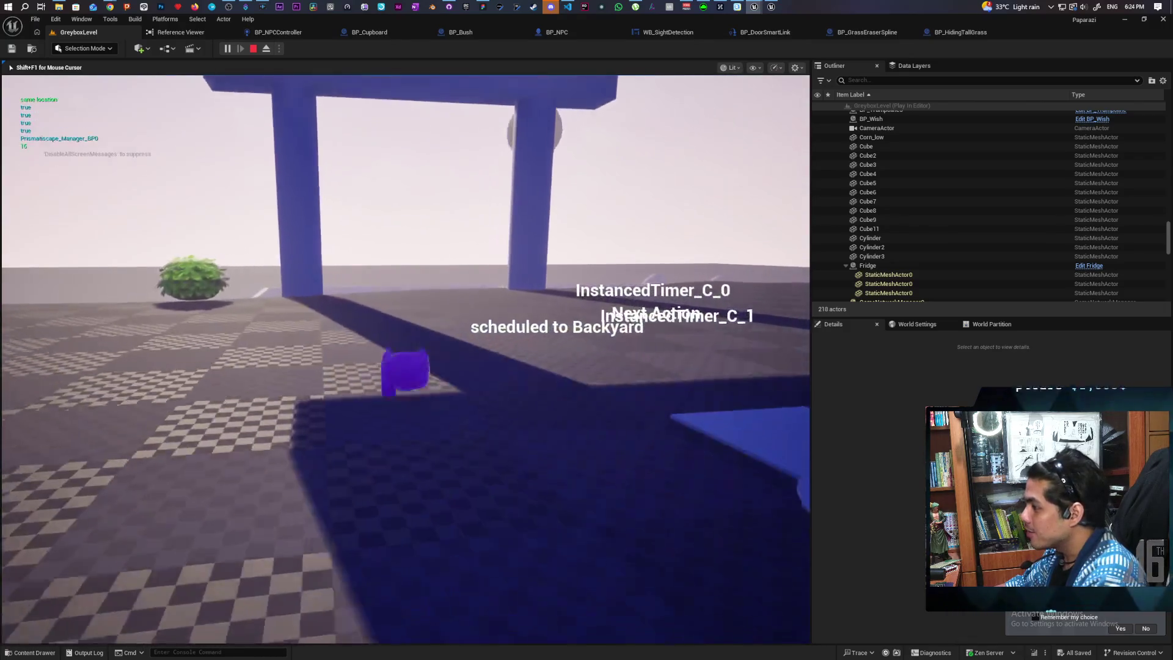
{"action": "key", "text": "w"}
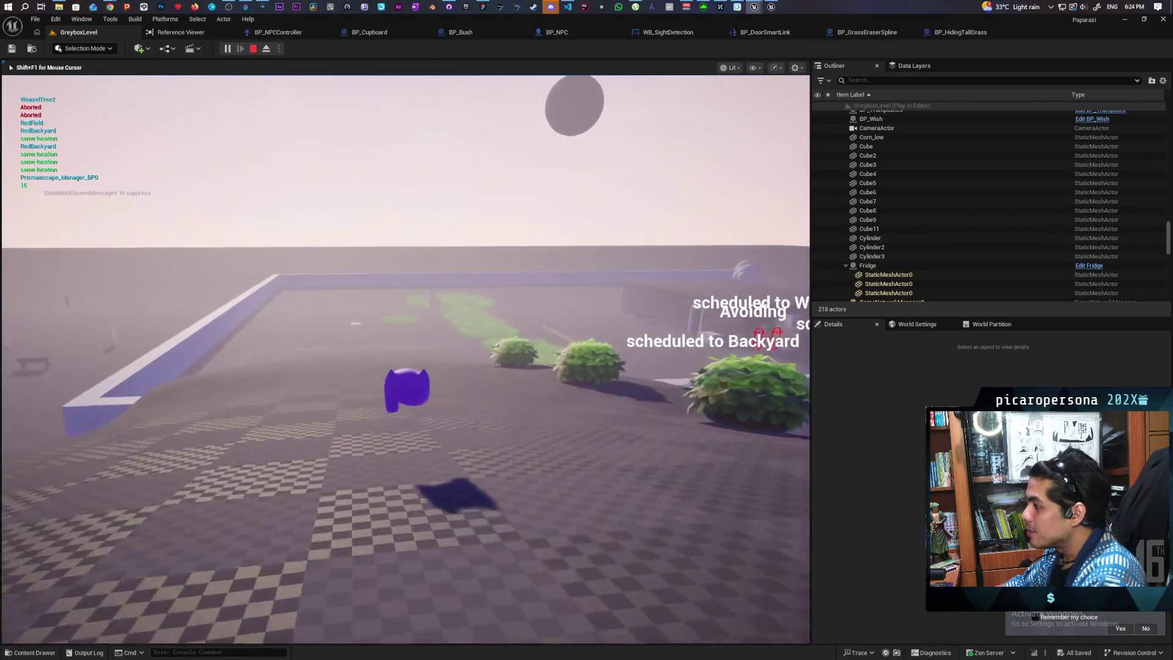
{"action": "key", "text": "w"}
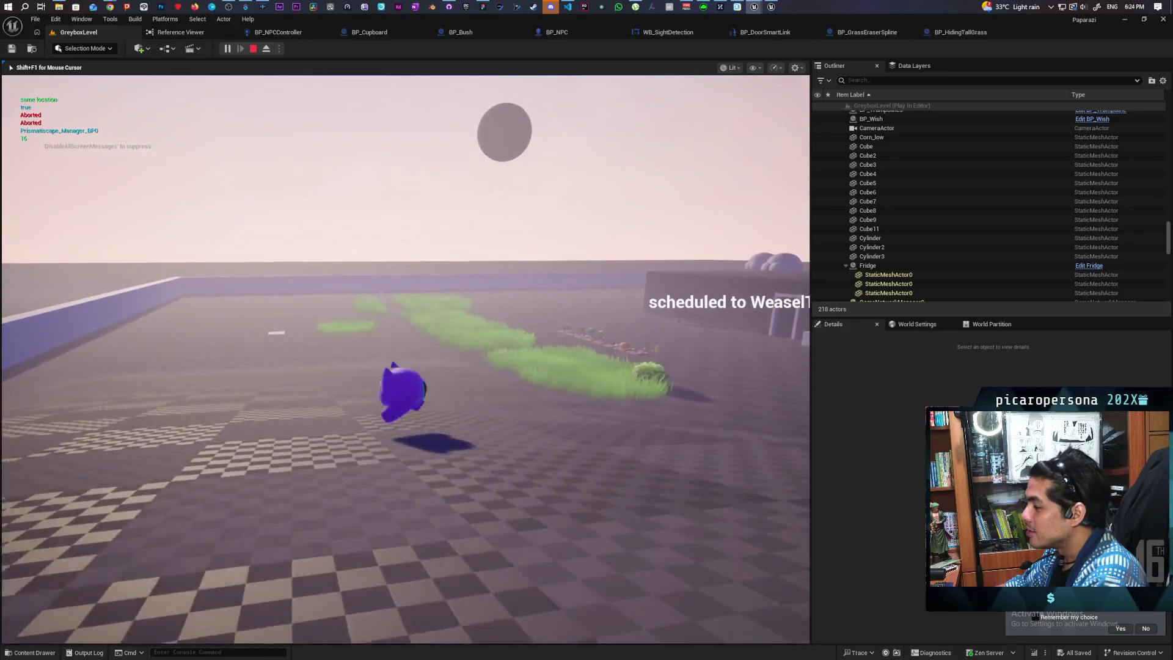
{"action": "key", "text": "w"}
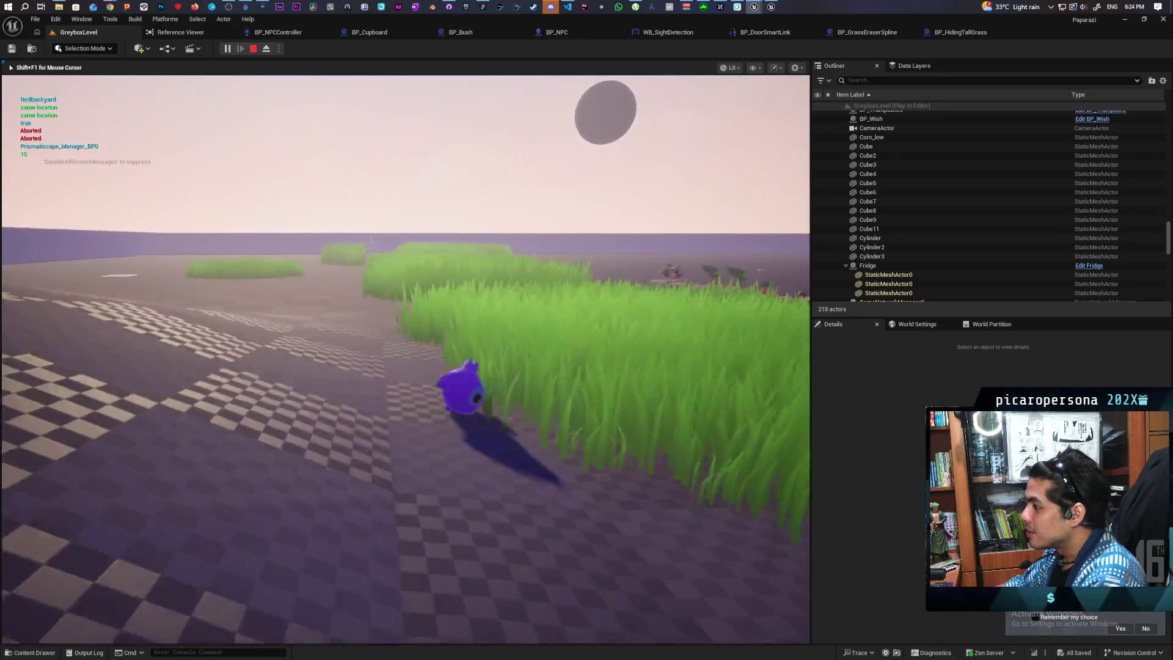
{"action": "key", "text": "w"}
{"action": "key", "text": "w"}
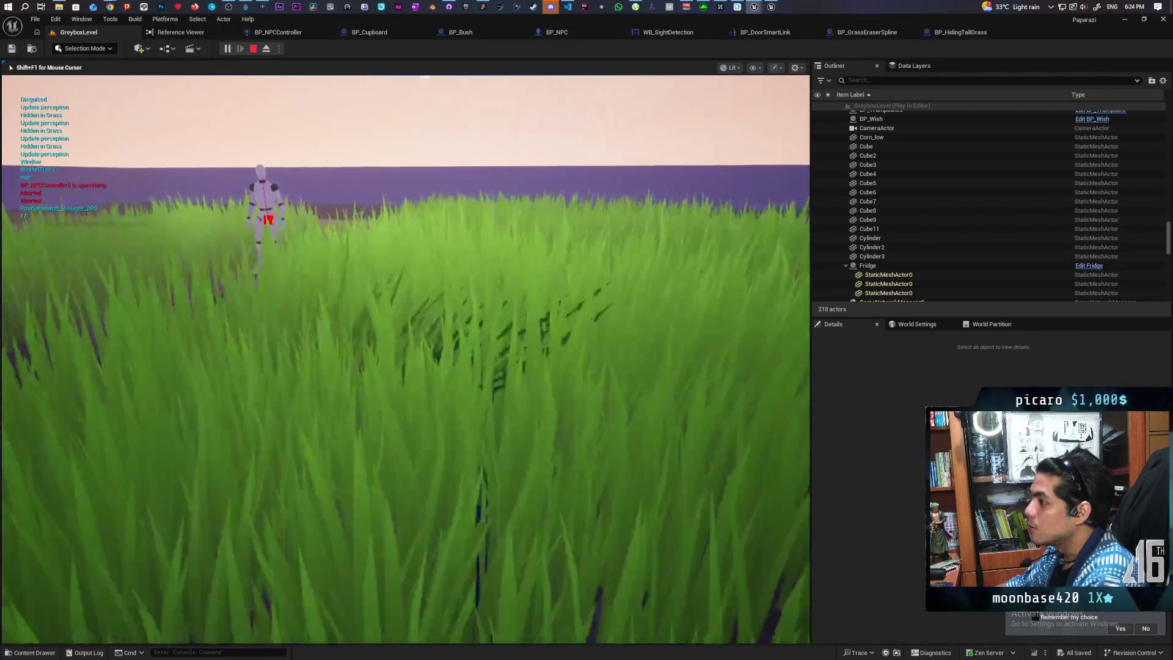
{"action": "key", "text": "w"}
{"action": "key", "text": "w"}
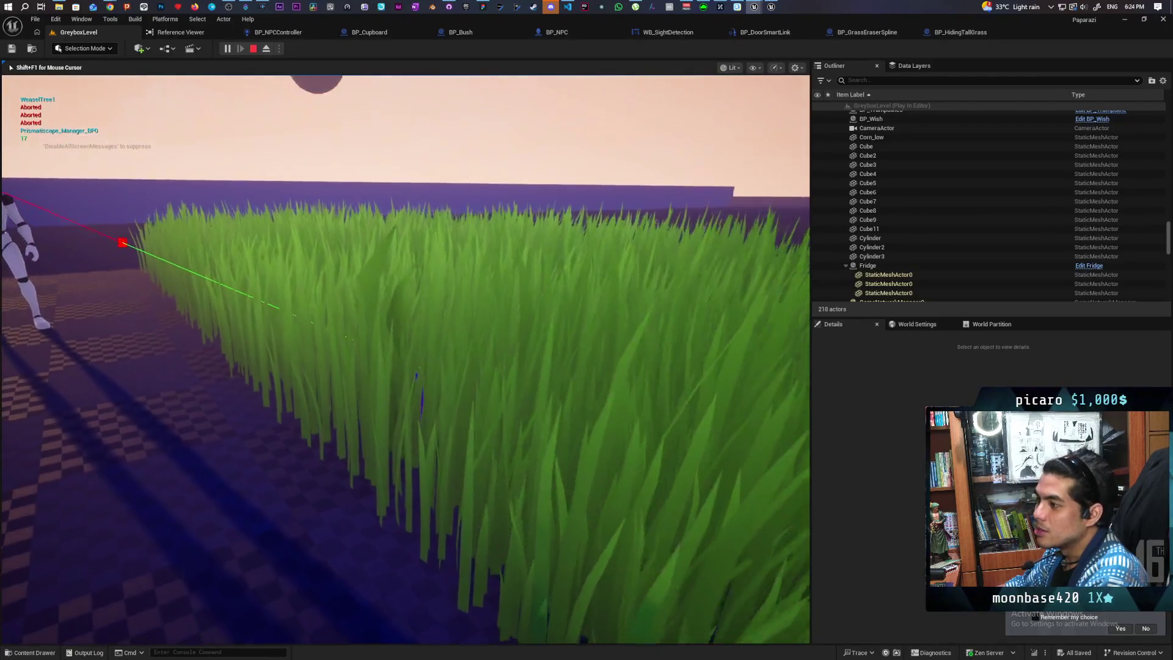
{"action": "key", "text": "w"}
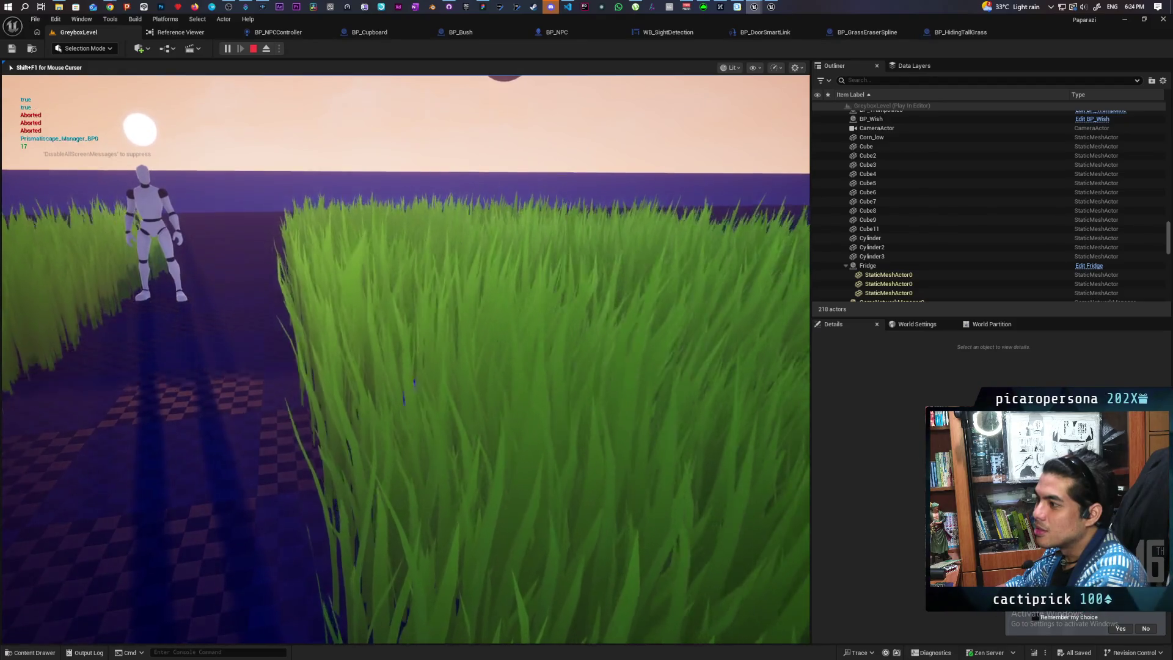
{"action": "key", "text": "w"}
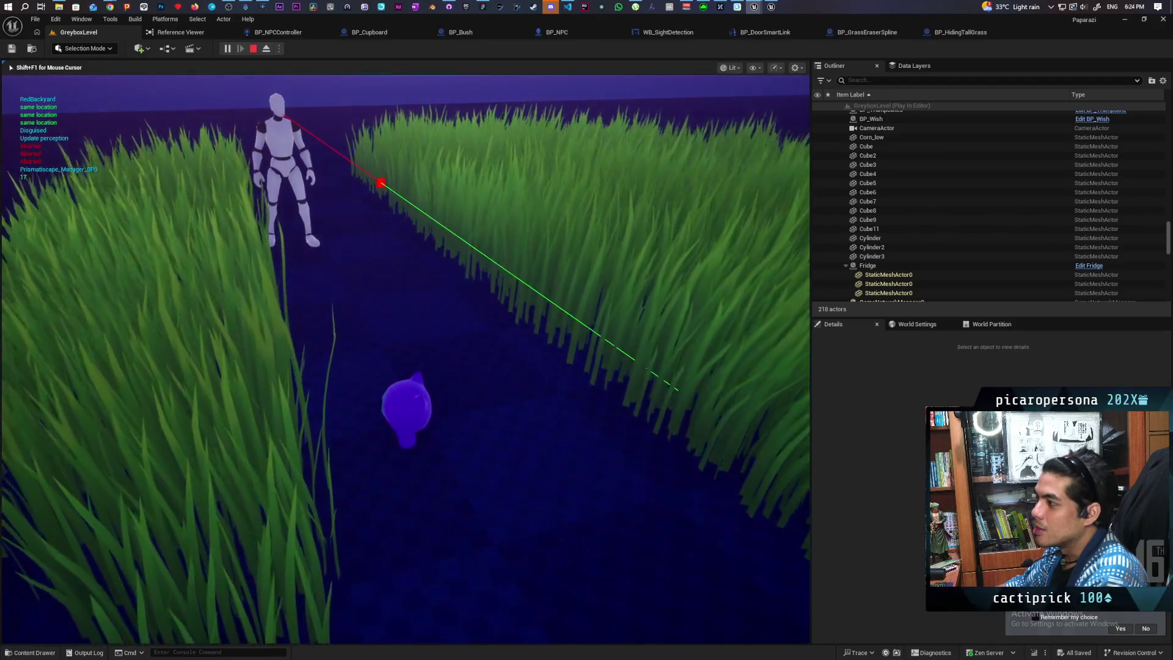
{"action": "key", "text": "w"}
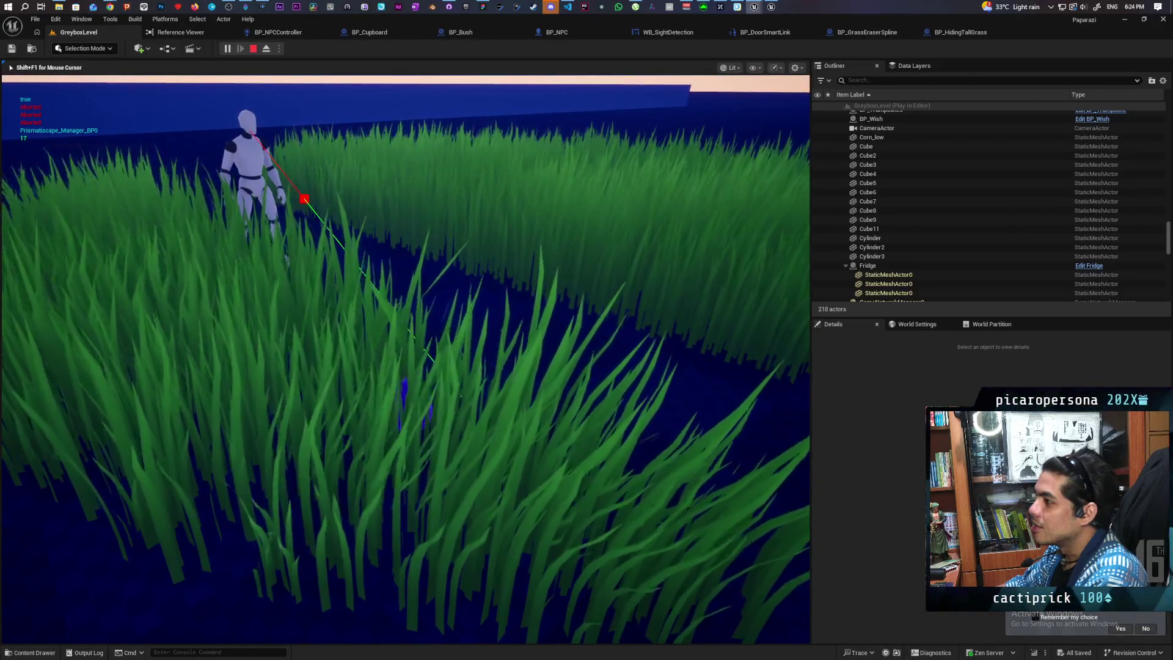
{"action": "key", "text": "Escape"}
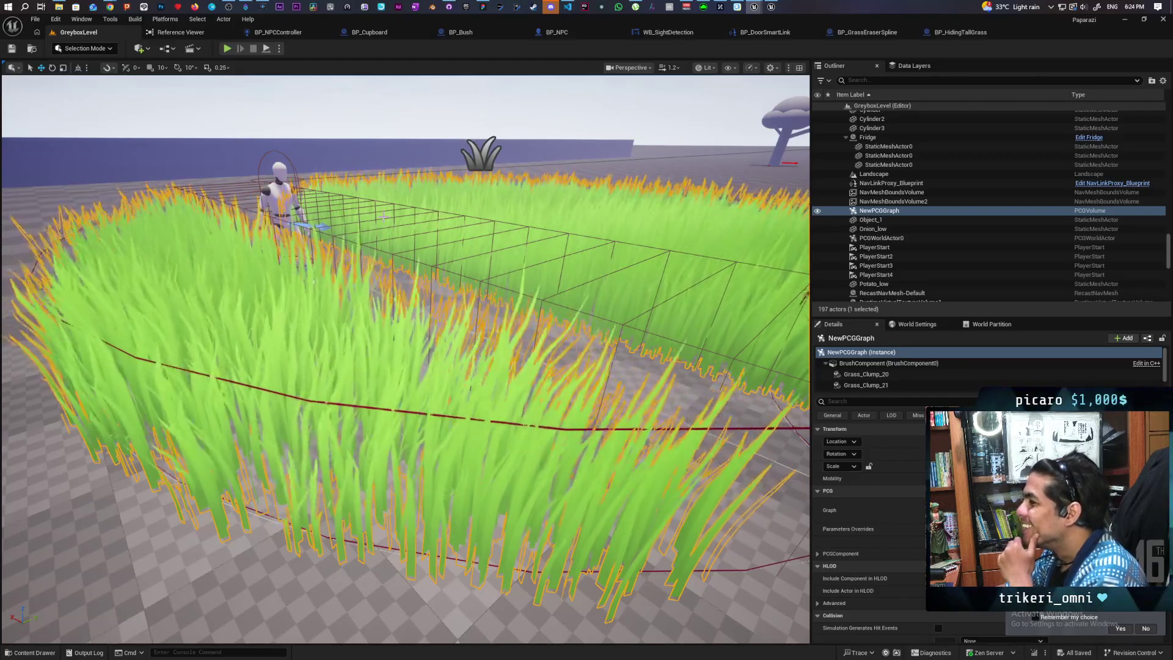
In Project Settings > Collision, change the Sight trace channel's Default Response to Ignore.
{"action": "left_click", "coordinate": [52, 20]}
{"action": "left_click", "coordinate": [91, 162]}
{"action": "type", "text": "trace"}
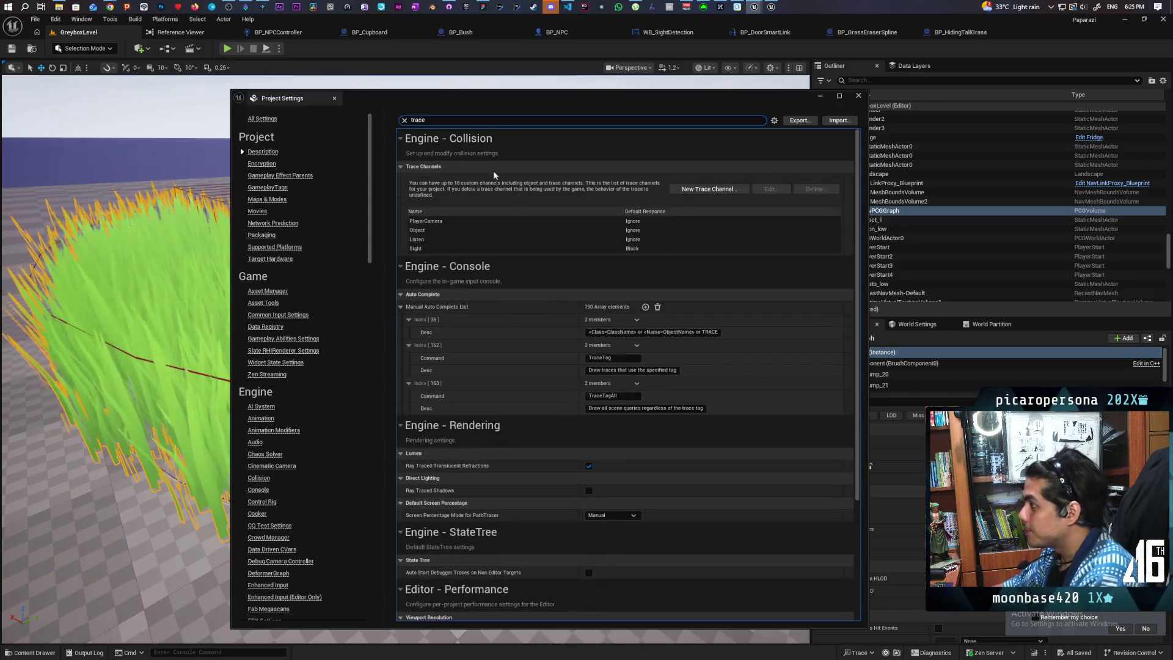
{"action": "left_click", "coordinate": [597, 248]}
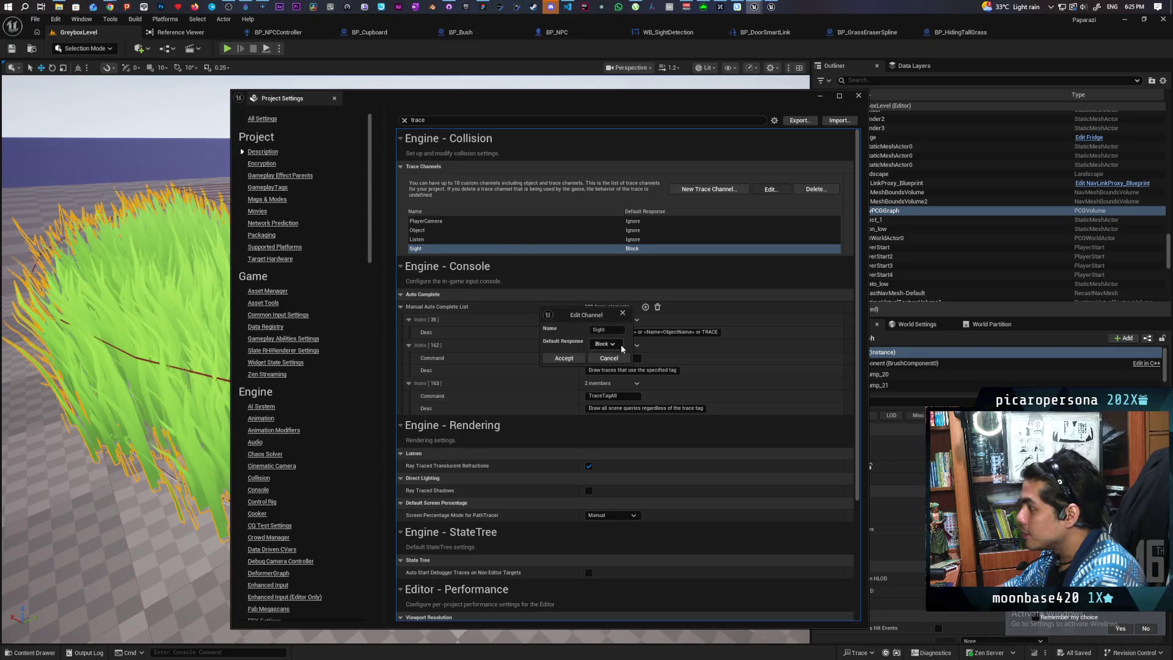
{"action": "left_click", "coordinate": [621, 345]}
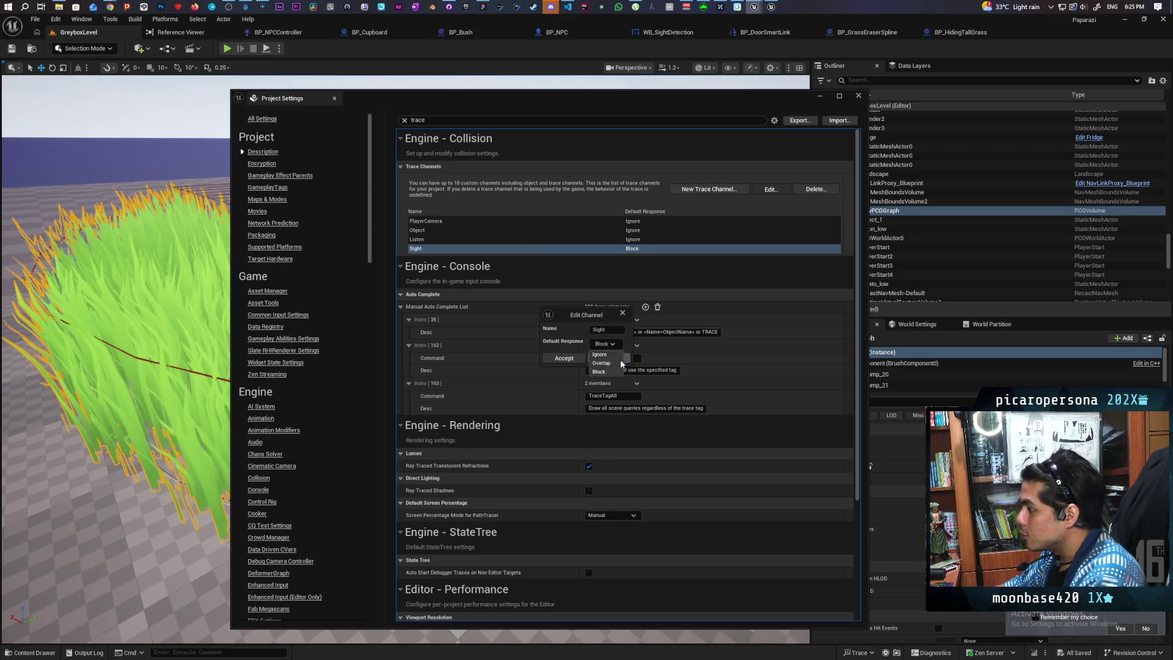
{"action": "left_click", "coordinate": [568, 358]}
{"action": "left_click", "coordinate": [858, 96]}
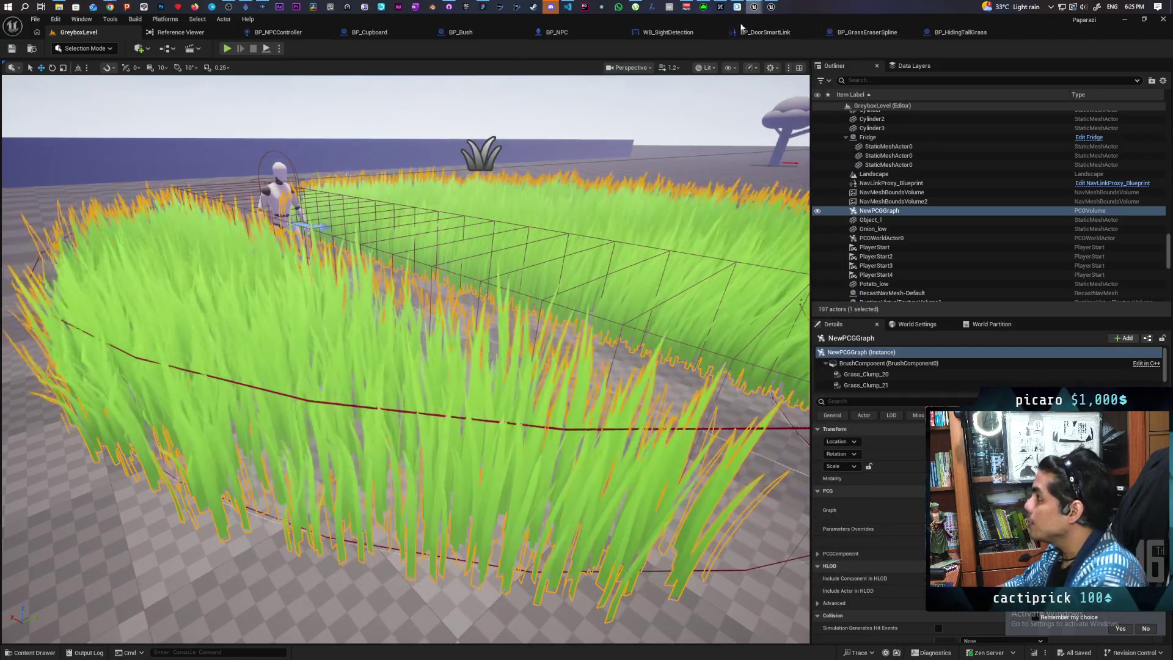
Glance at the PCG_TallGrass graph window, then minimize it back to the level.
{"action": "mouse_move", "coordinate": [737, 16]}
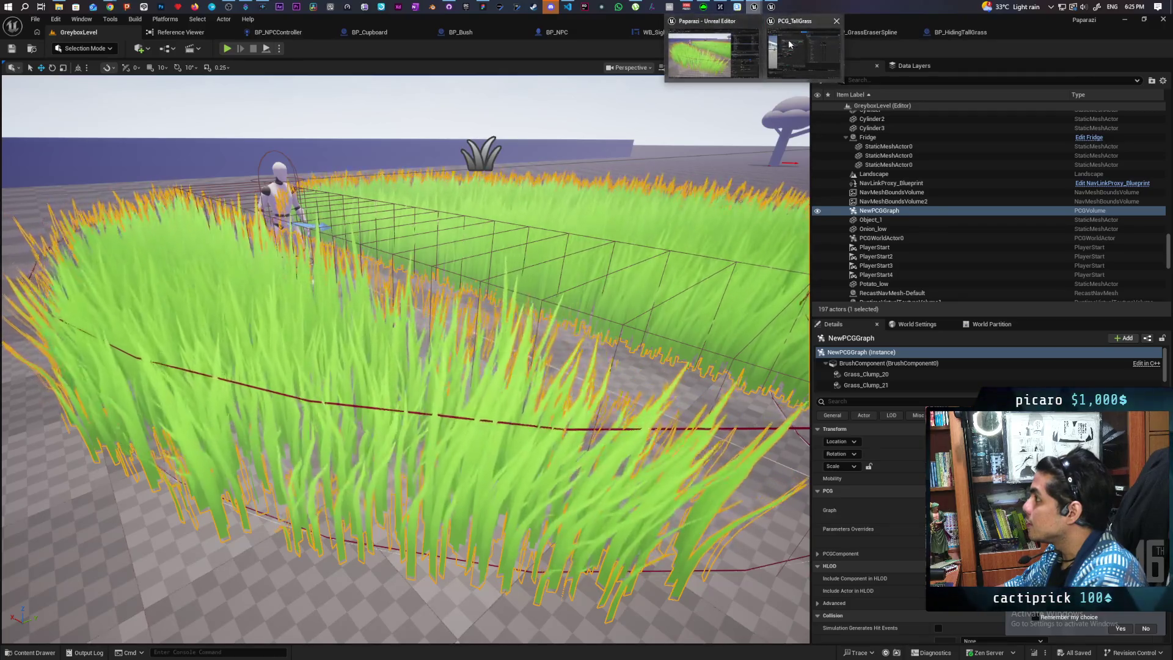
{"action": "left_click", "coordinate": [801, 52]}
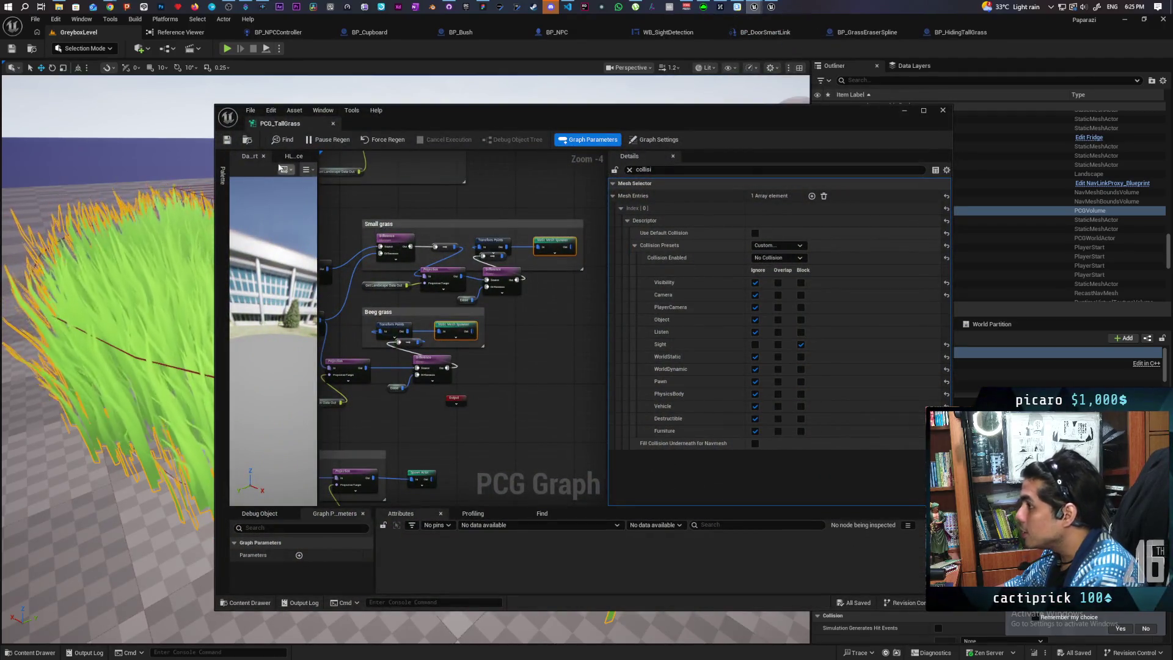
{"action": "left_click", "coordinate": [904, 110]}
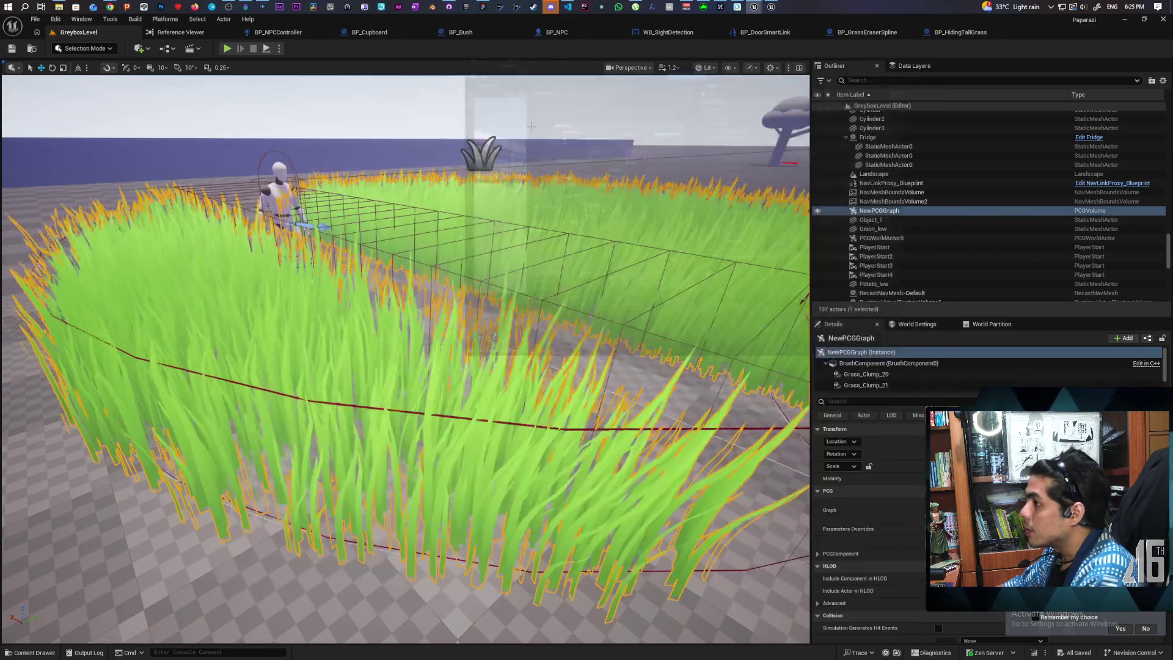
{"action": "key", "text": "alt+p"}
{"action": "key", "text": "w"}
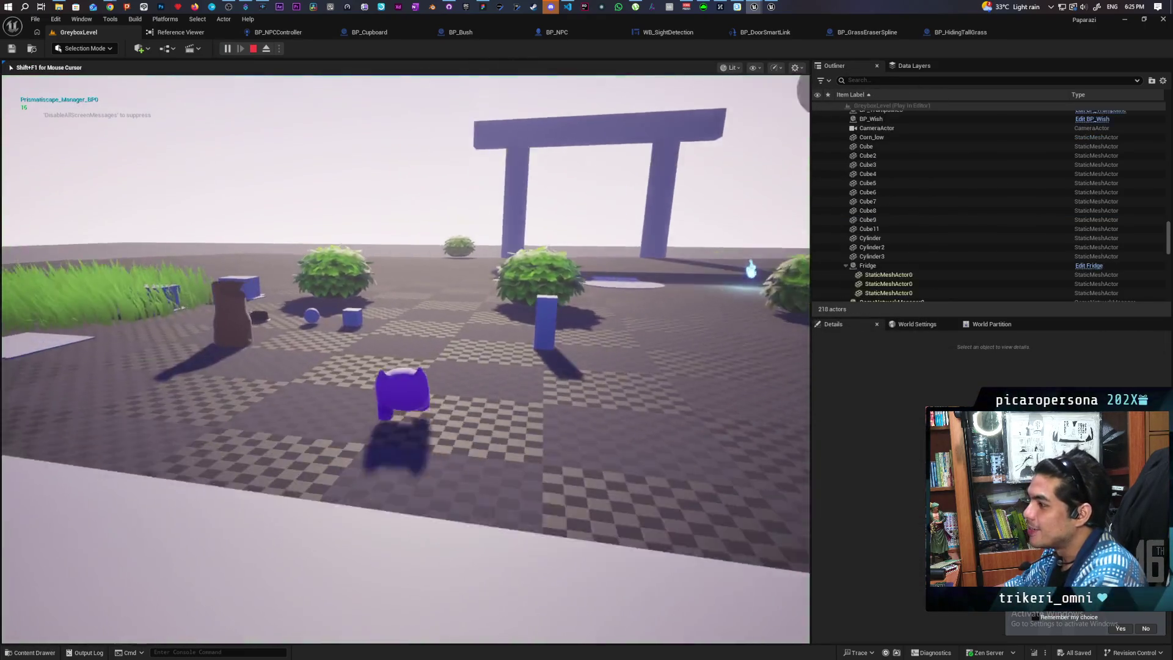
{"action": "key", "text": "w"}
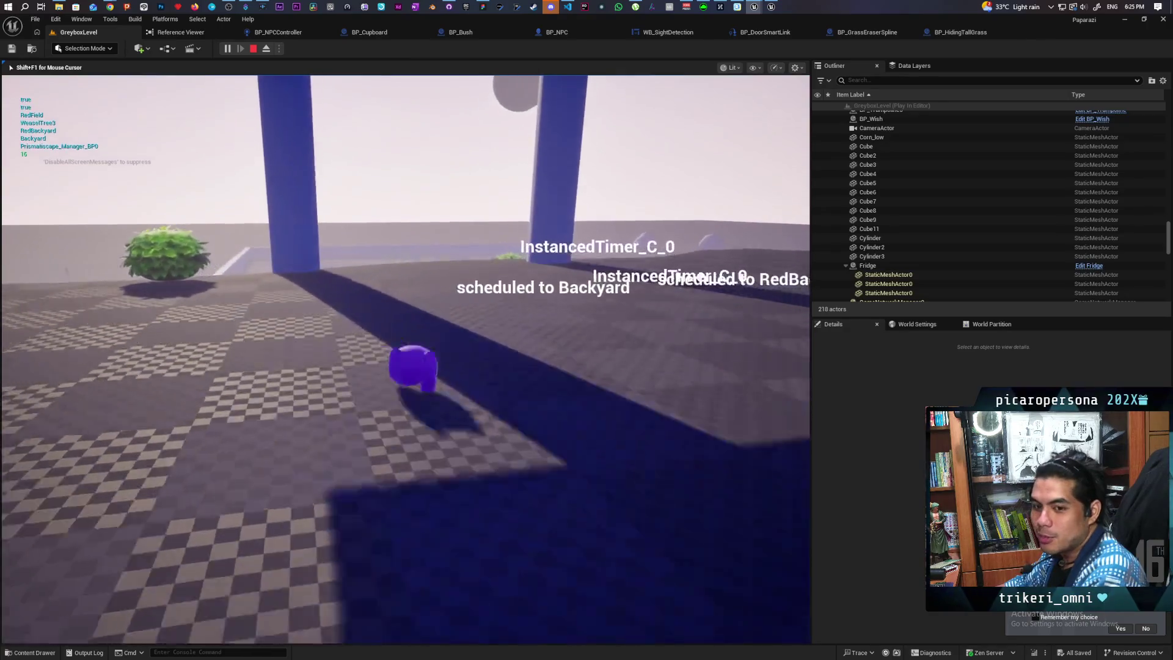
{"action": "key", "text": "w"}
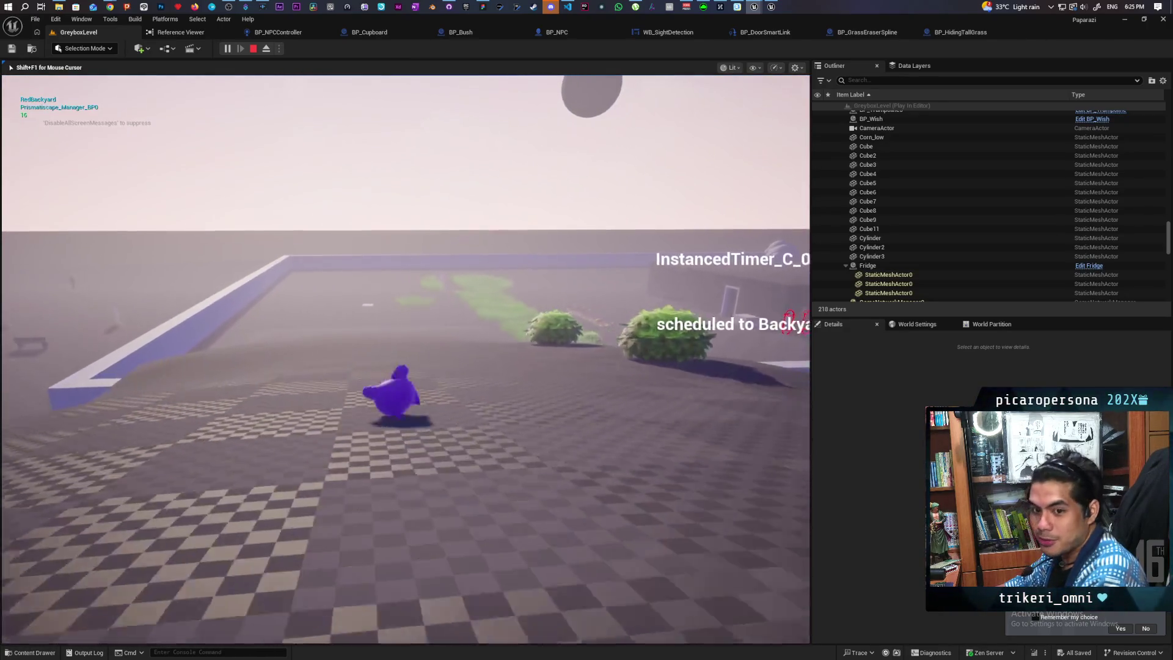
{"action": "key", "text": "w"}
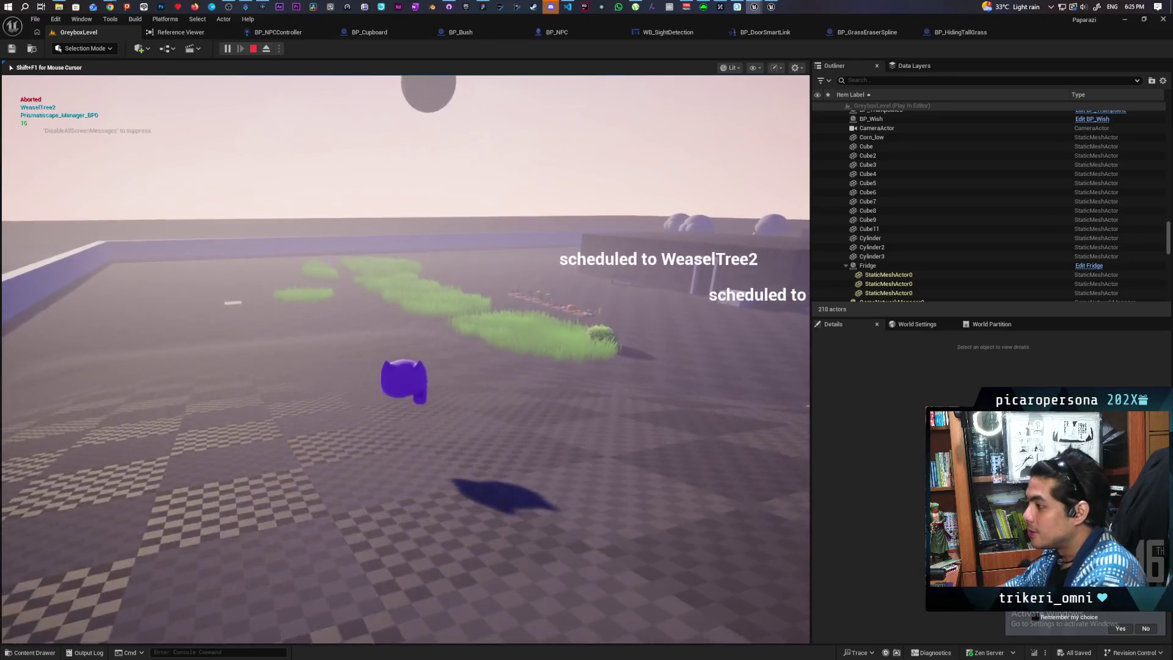
{"action": "key", "text": "w"}
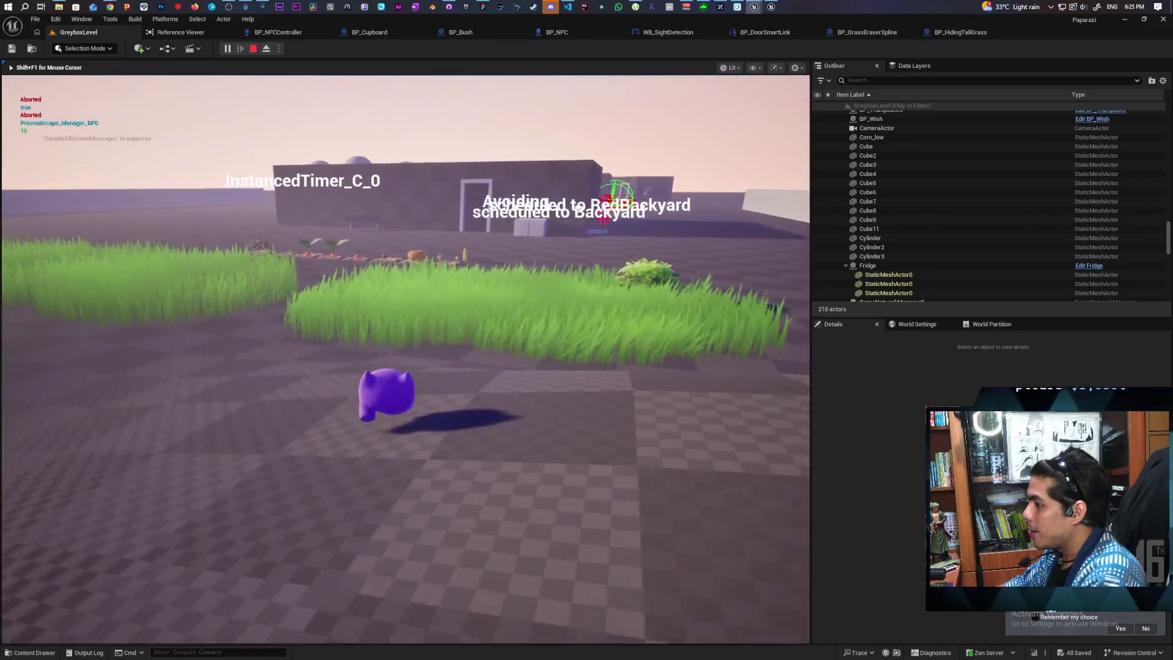
{"action": "key", "text": "w"}
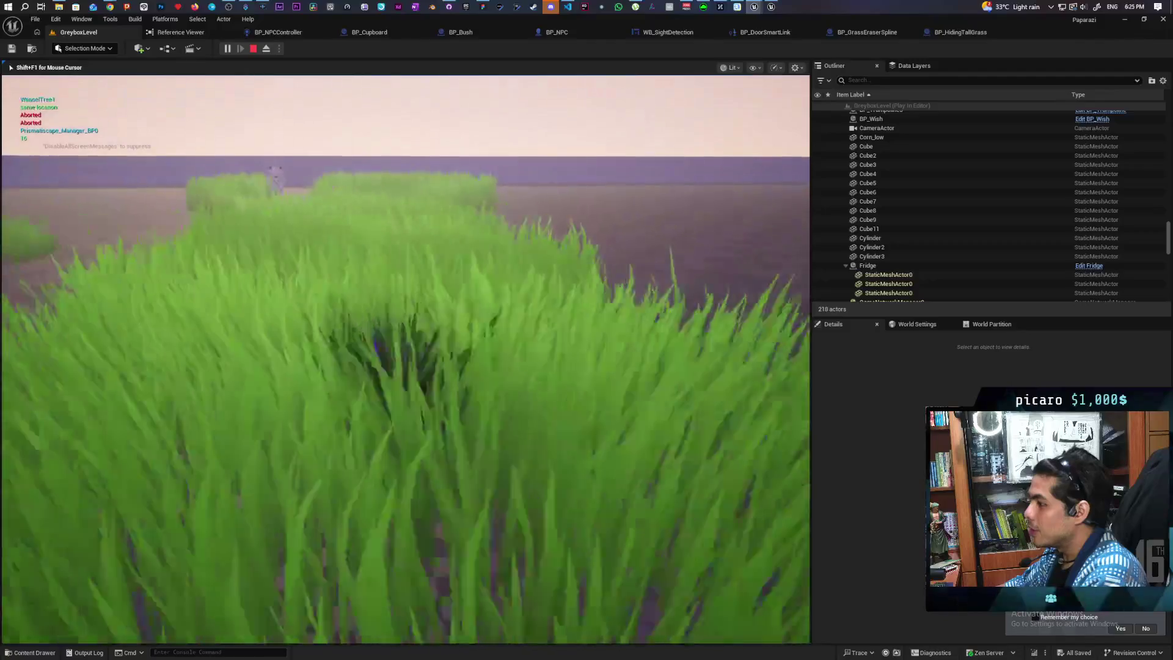
{"action": "key", "text": "w"}
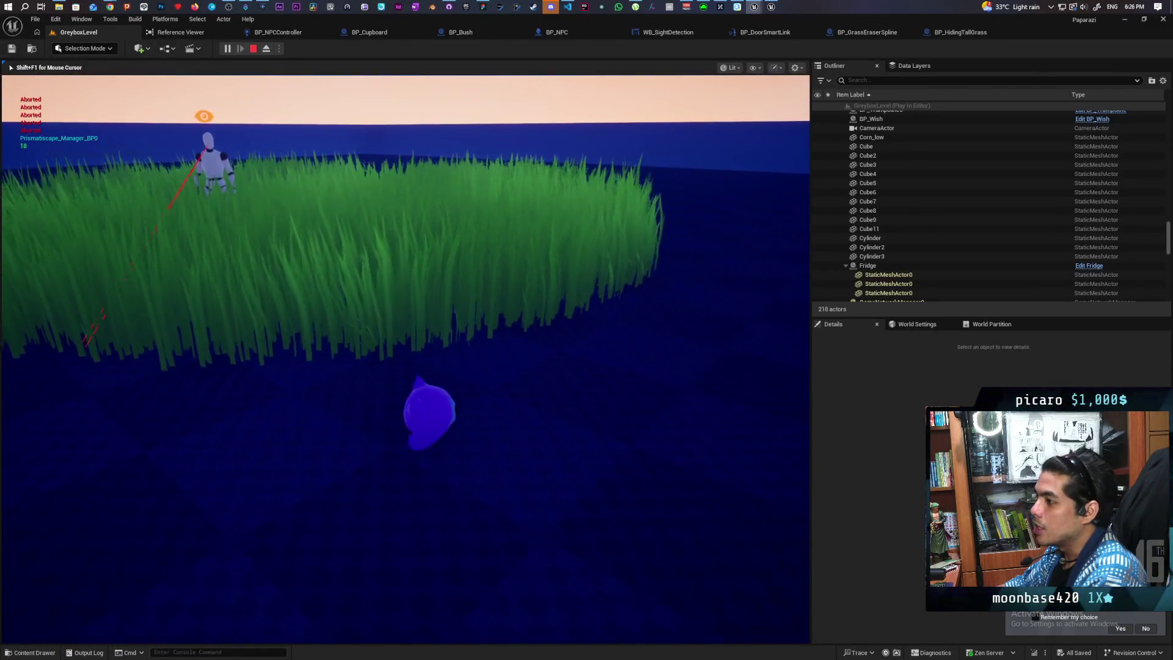
{"action": "key", "text": "Escape"}
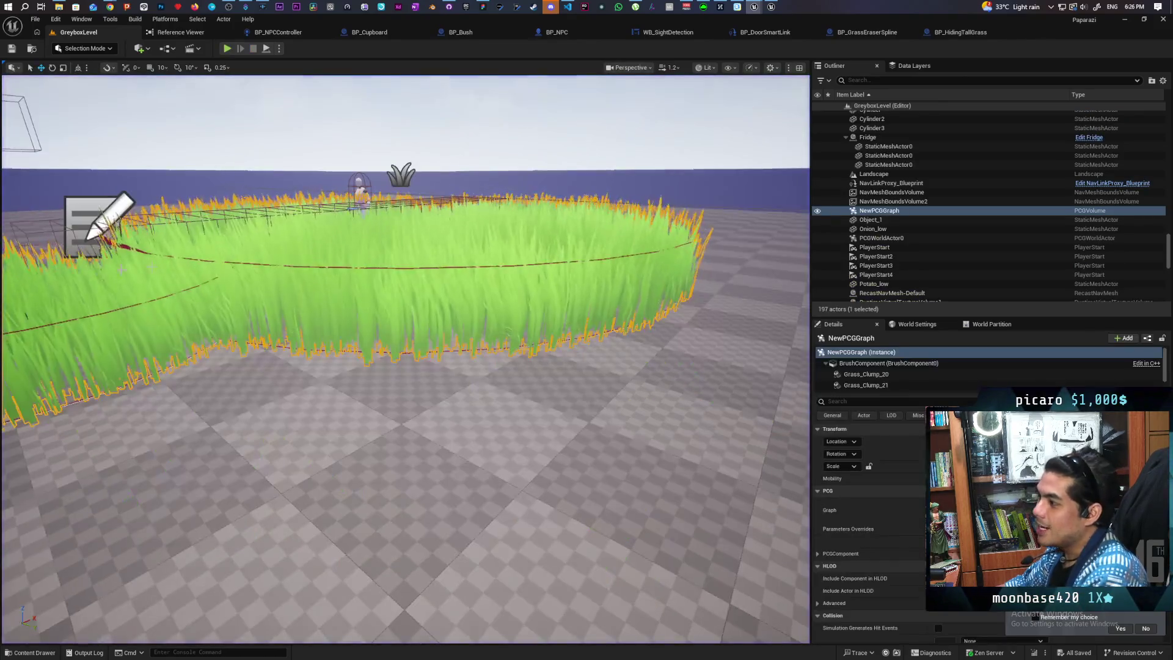
{"action": "mouse_move", "coordinate": [404, 366]}
{"action": "left_mouse_down"}
{"action": "mouse_move", "coordinate": [392, 281]}
{"action": "mouse_move", "coordinate": [403, 379]}
{"action": "left_mouse_up"}
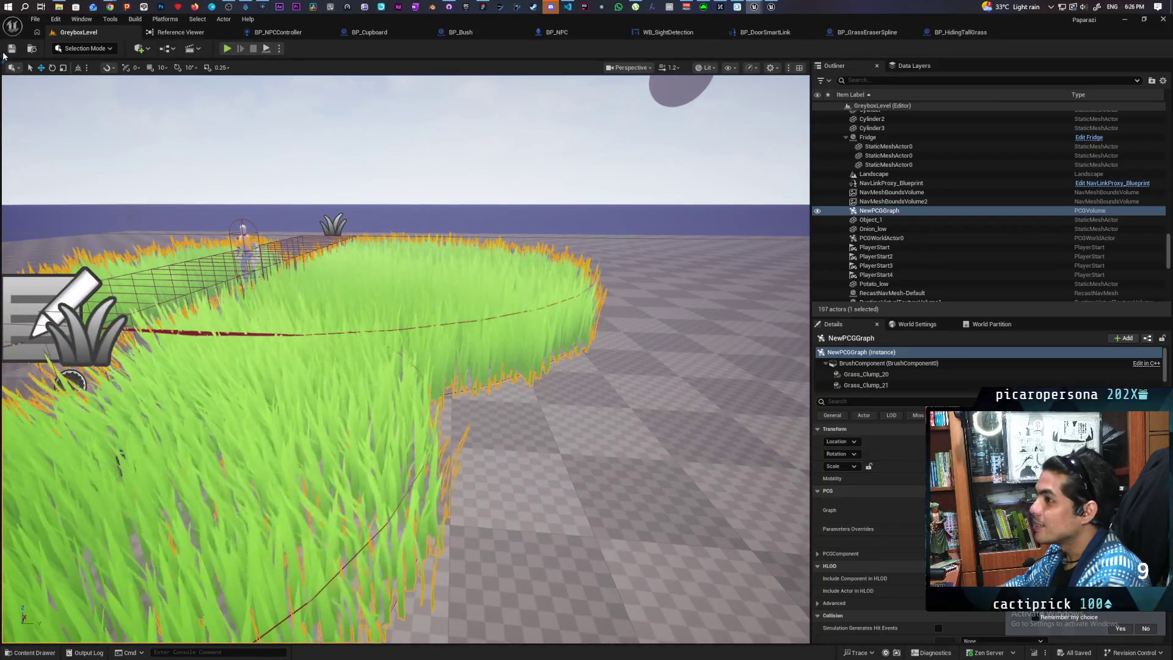
{"action": "mouse_move", "coordinate": [754, 6]}
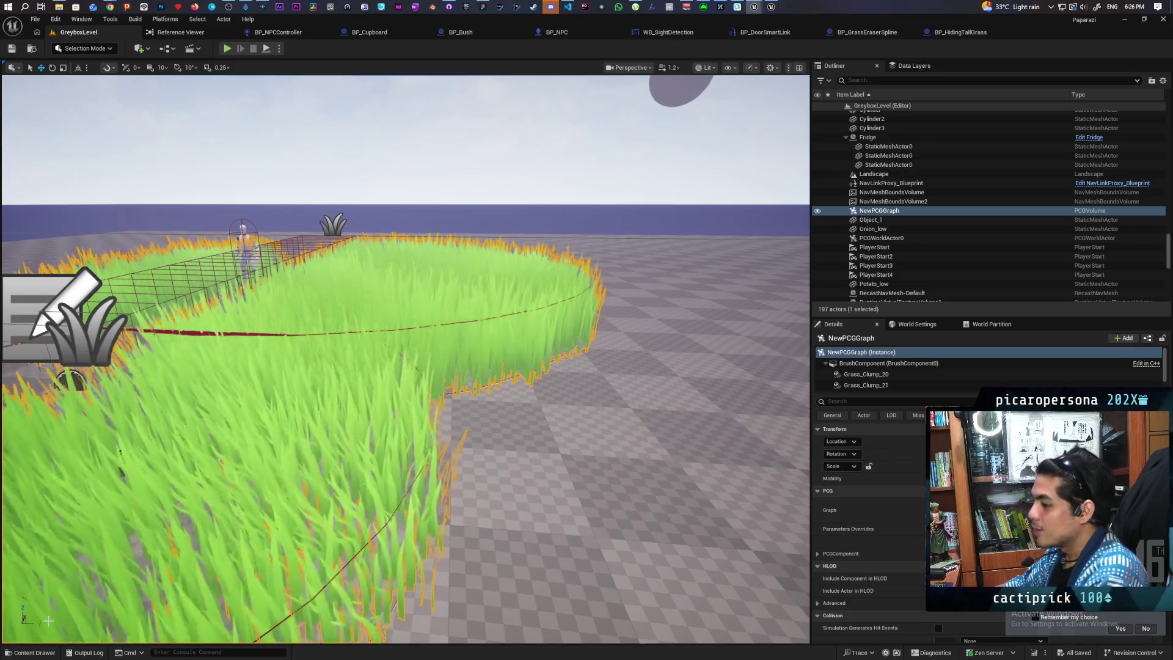
Open Grass_Clump from the Content Drawer, display its Simple Collision capsule, and save the mesh.
{"action": "key", "text": "ctrl+space"}
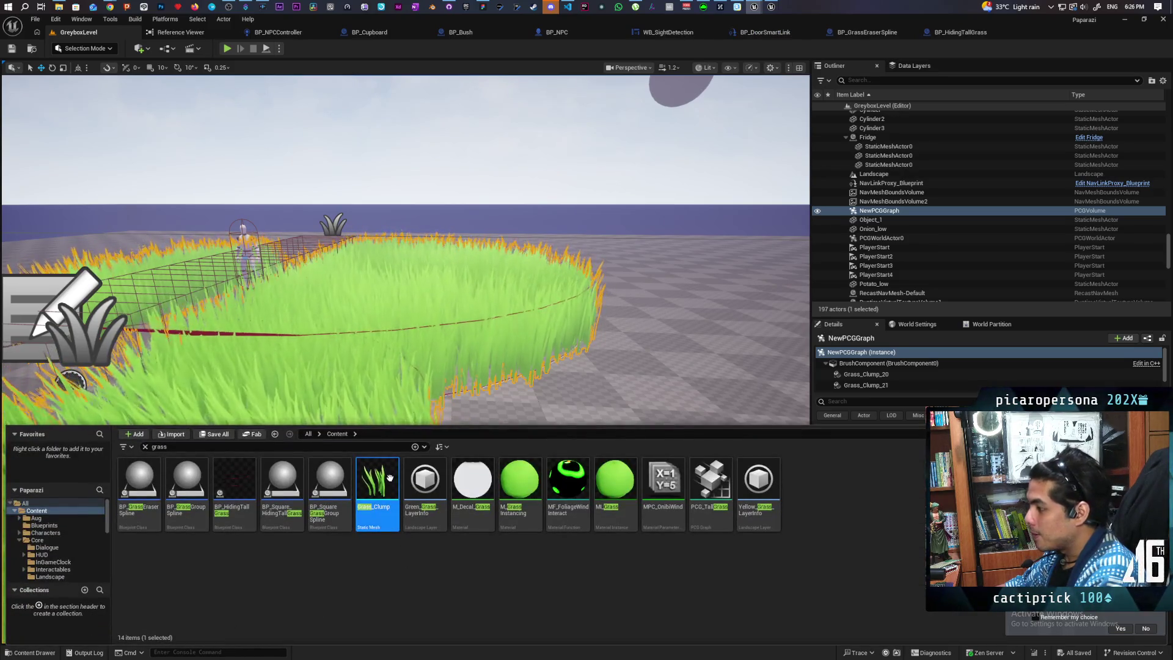
{"action": "double_click", "coordinate": [389, 477]}
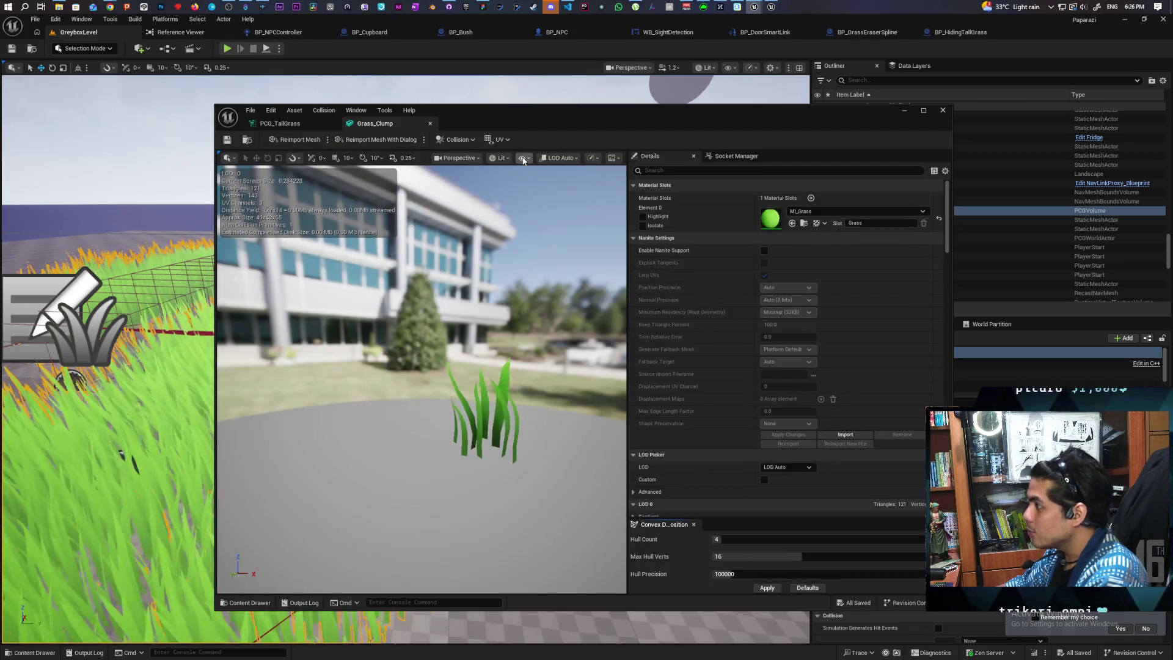
{"action": "left_click", "coordinate": [523, 159]}
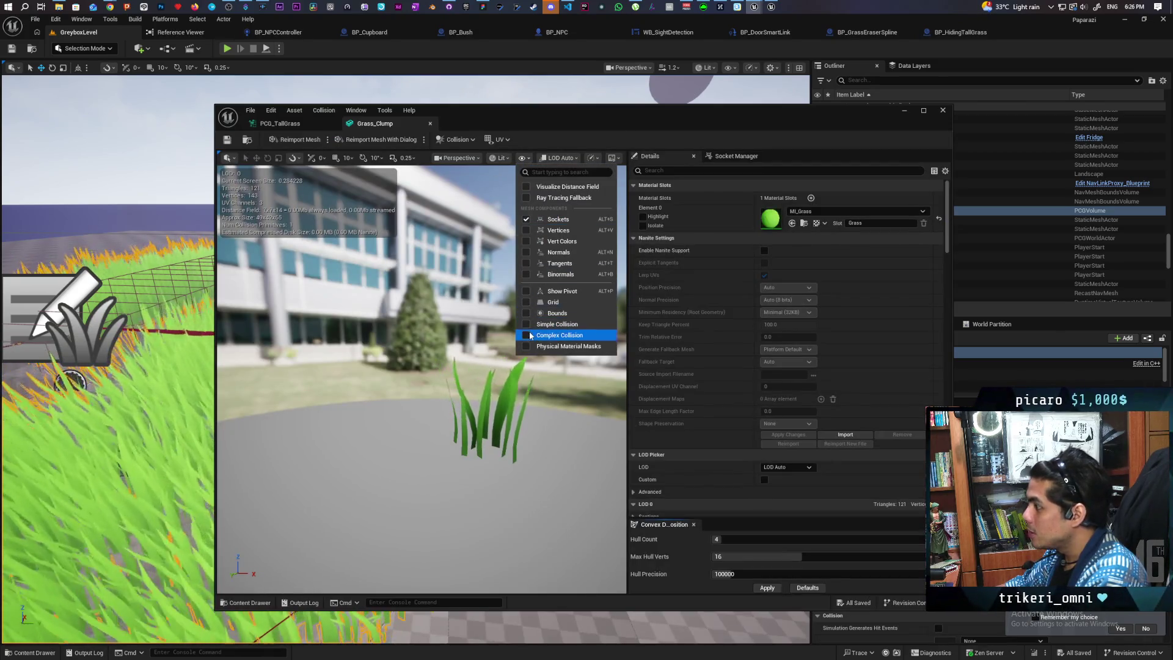
{"action": "left_click", "coordinate": [530, 325]}
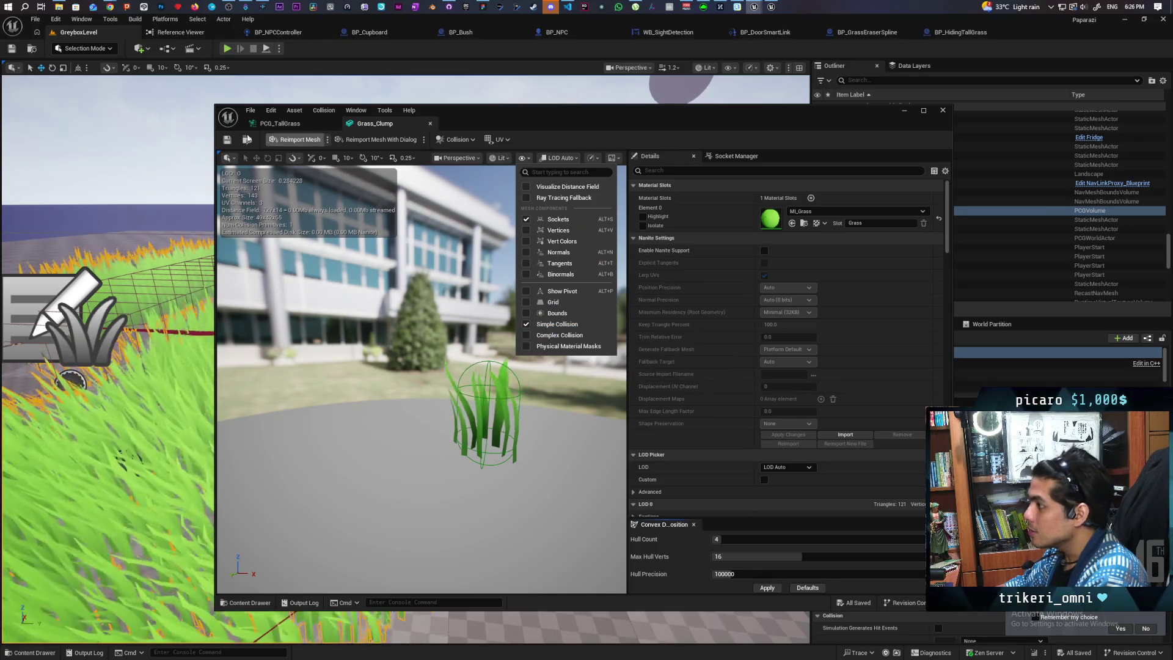
{"action": "left_click", "coordinate": [228, 140]}
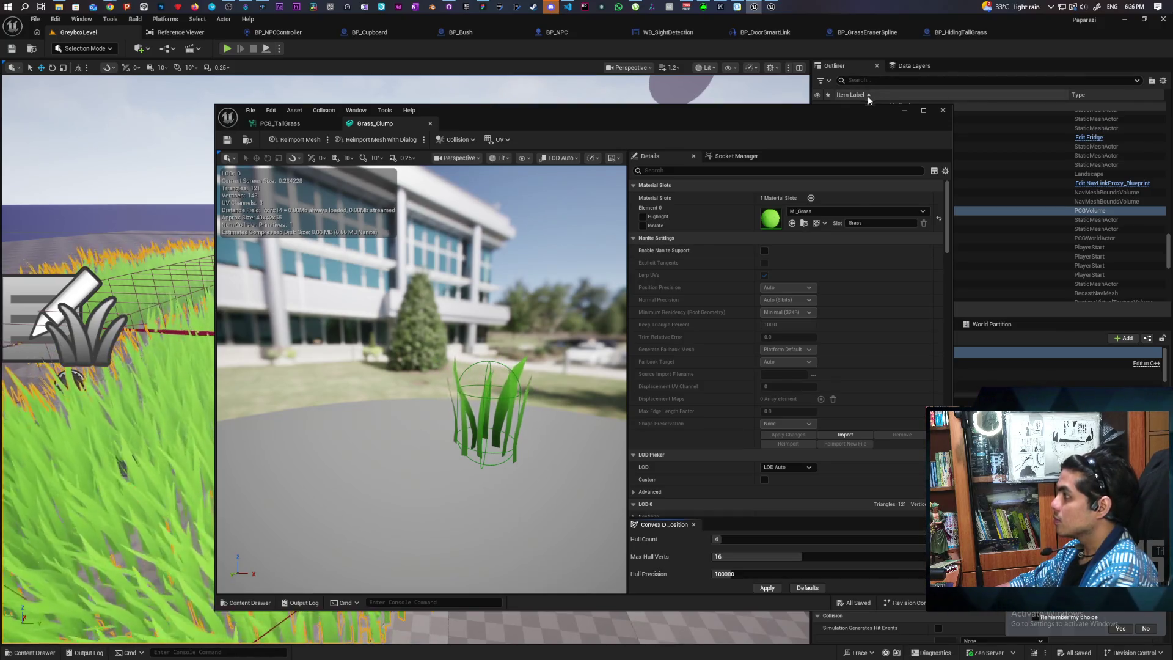
{"action": "left_click", "coordinate": [904, 113]}
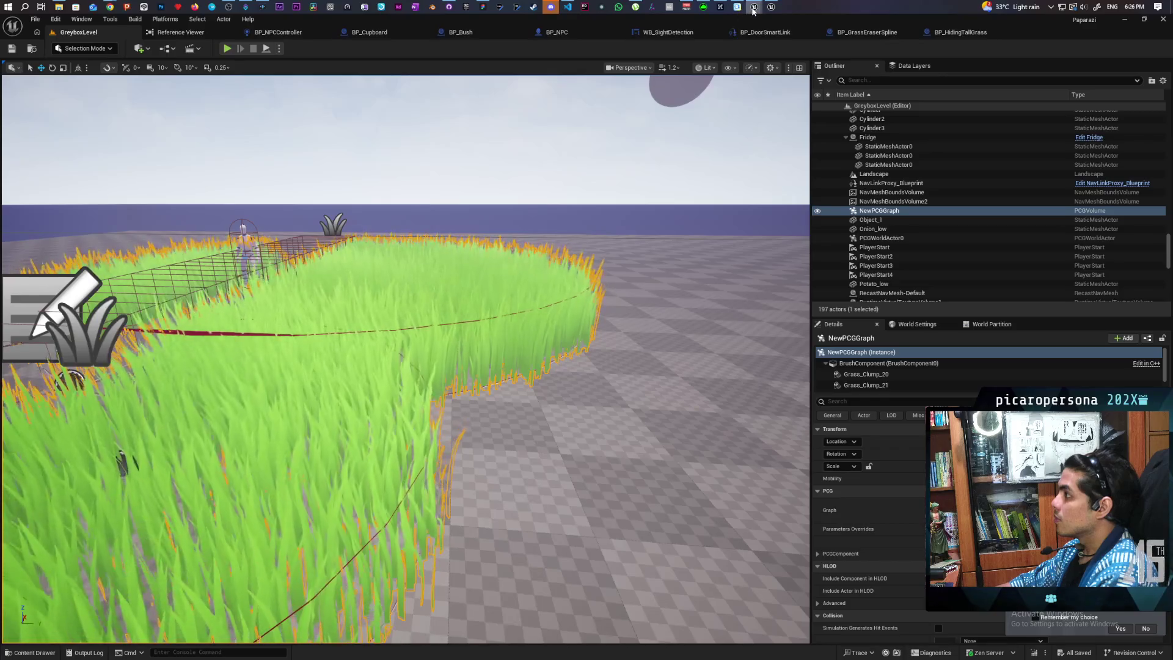
{"action": "mouse_move", "coordinate": [754, 10]}
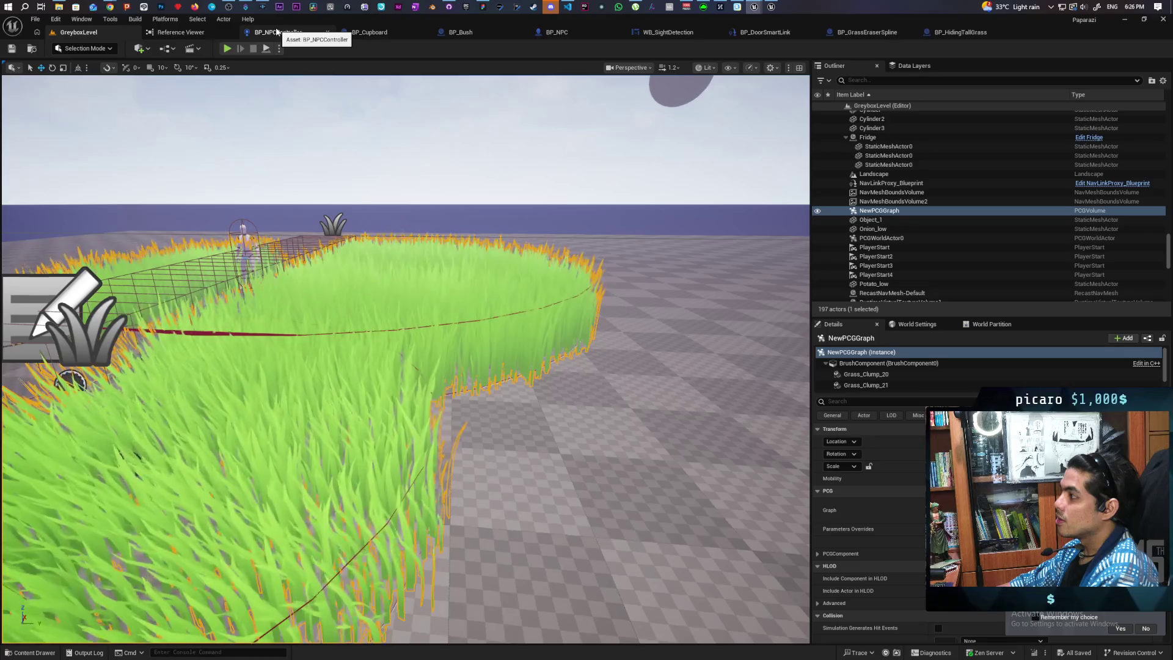
{"action": "mouse_move", "coordinate": [404, 367]}
{"action": "left_mouse_down"}
{"action": "mouse_move", "coordinate": [385, 312]}
{"action": "mouse_move", "coordinate": [385, 385]}
{"action": "left_mouse_up"}
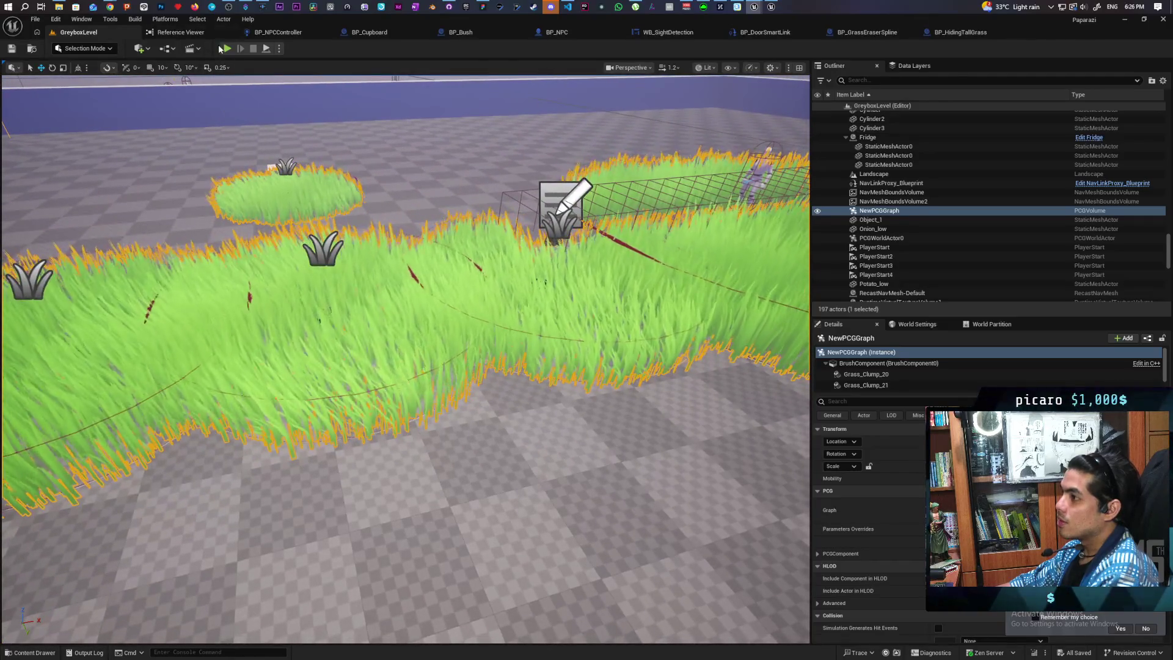
{"action": "left_click", "coordinate": [226, 48]}
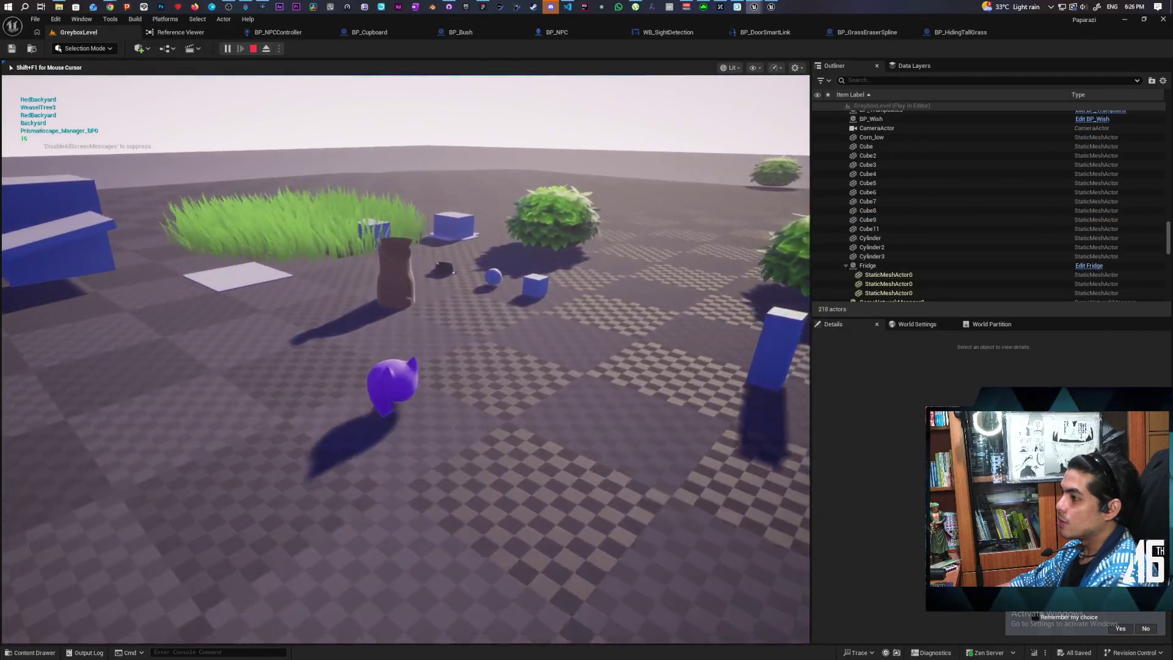
{"action": "key", "text": "grave"}
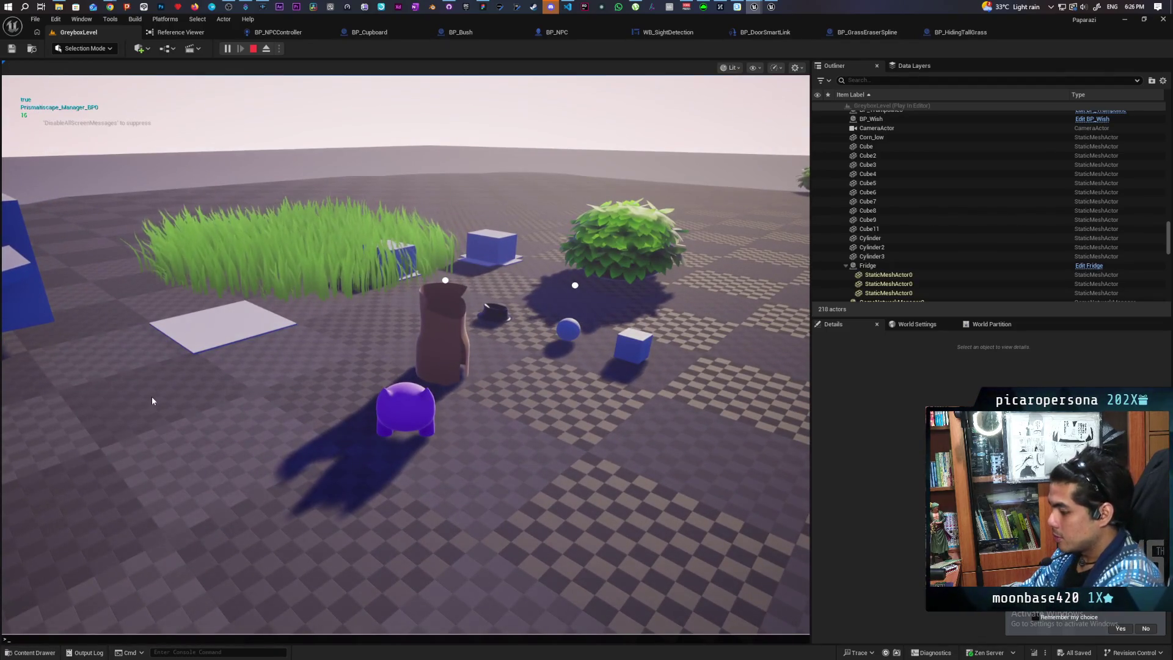
{"action": "type", "text": "show coll"}
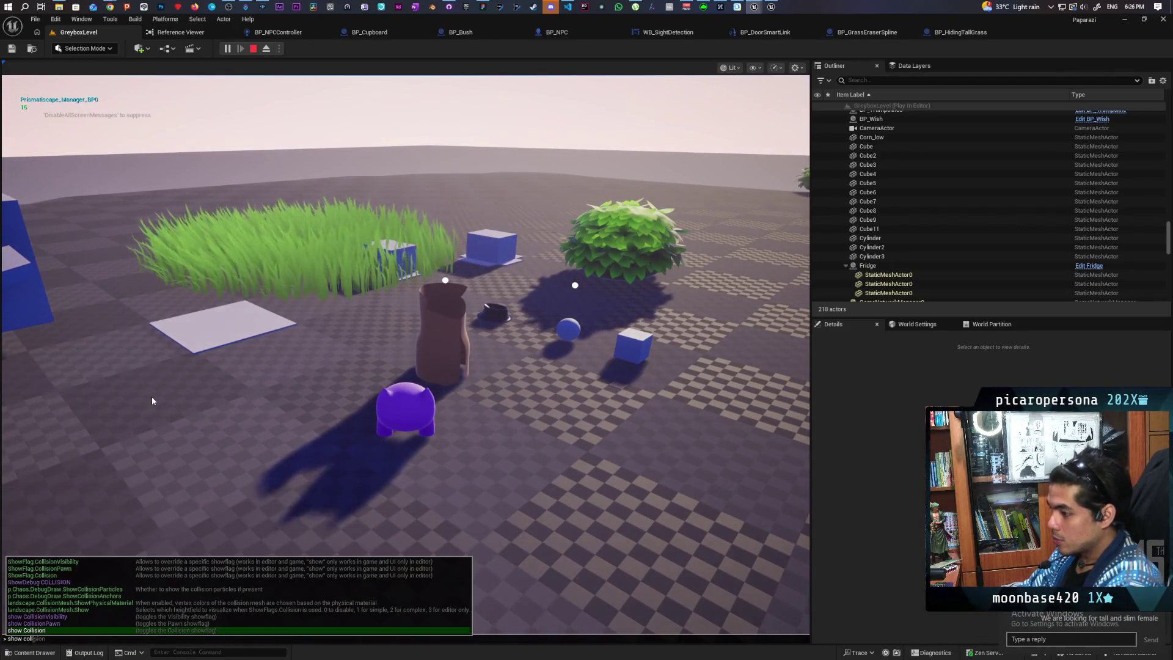
{"action": "type", "text": "ision"}
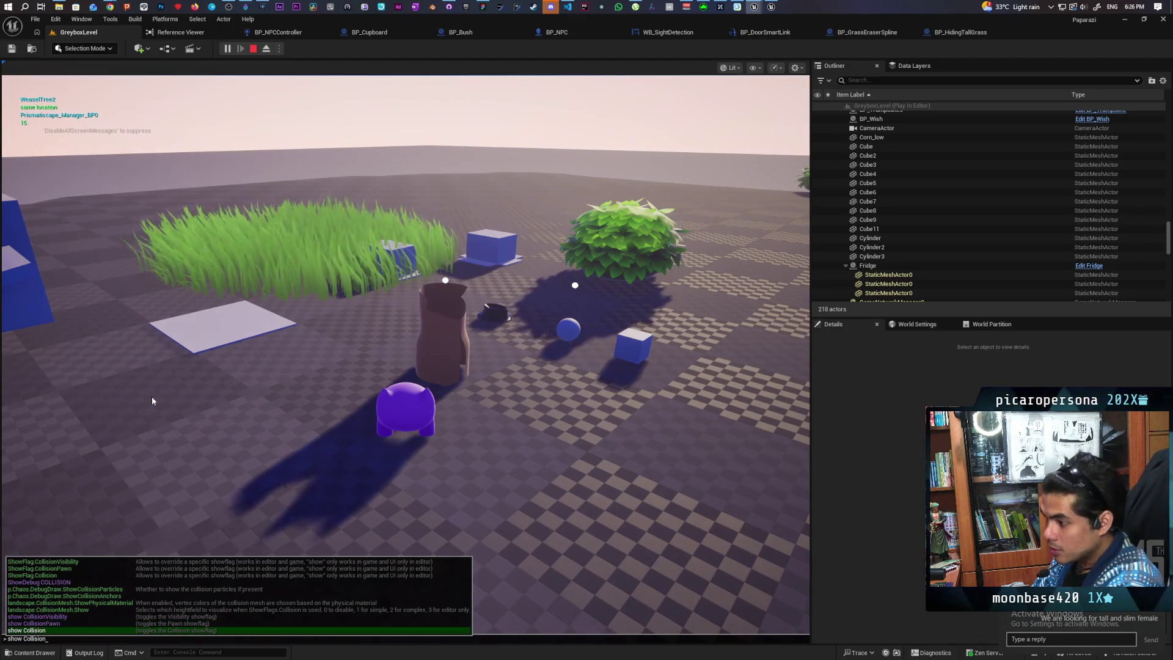
{"action": "key", "text": "Return"}
{"action": "key", "text": "w"}
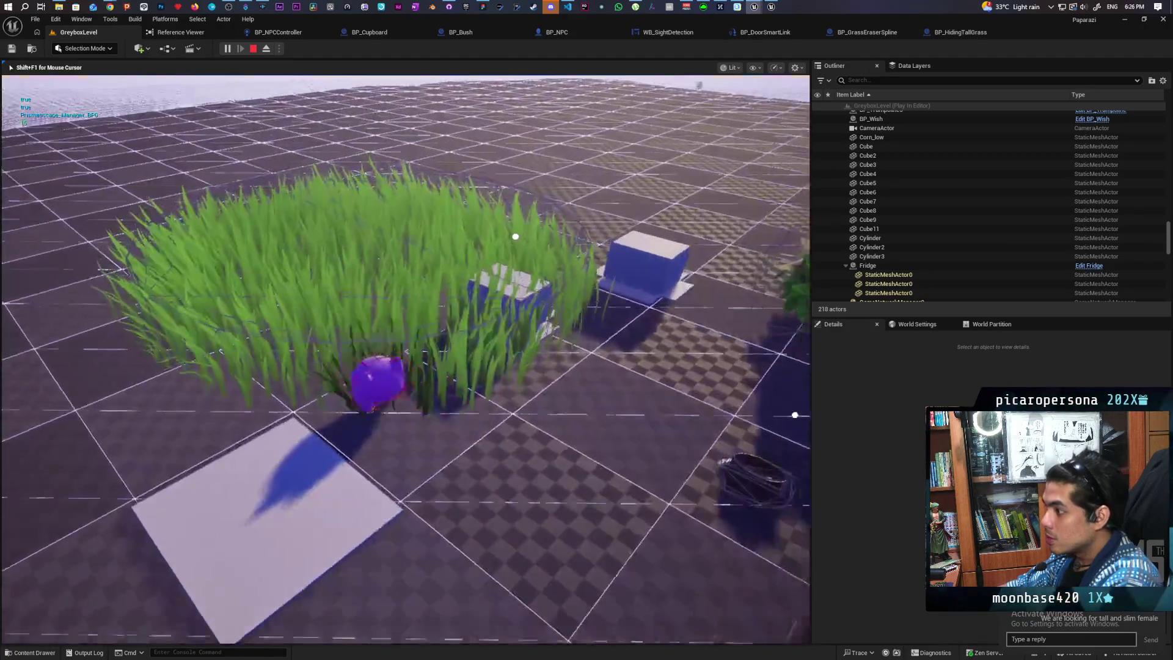
{"action": "key", "text": "w"}
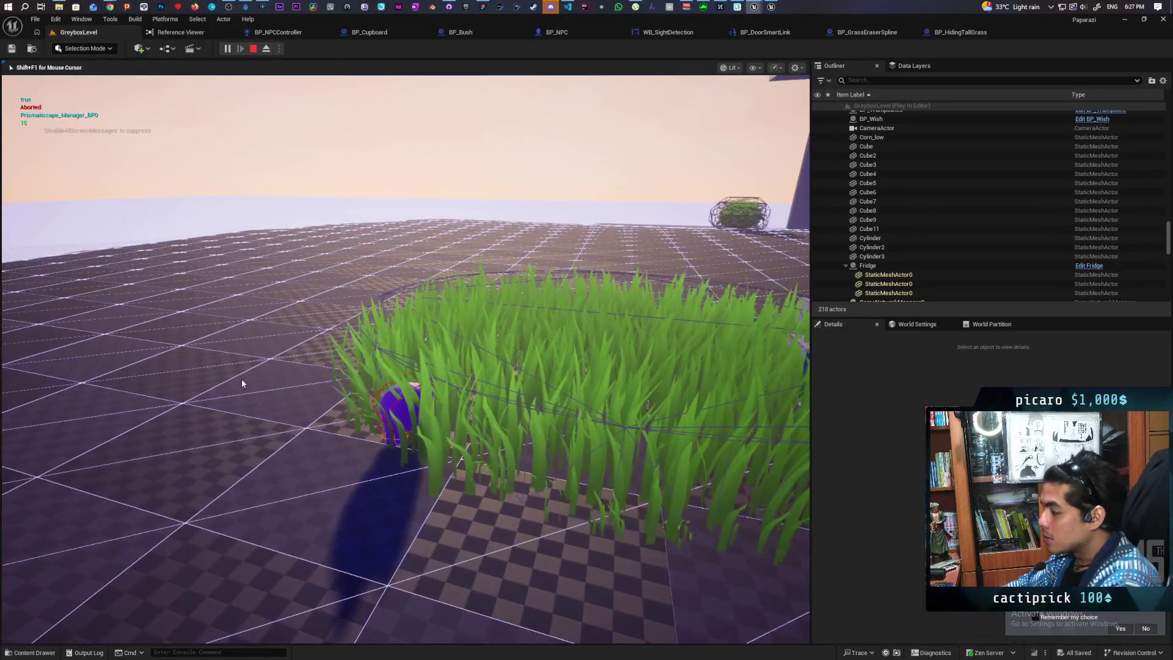
{"action": "key", "text": "Escape"}
{"action": "mouse_move", "coordinate": [756, 8]}
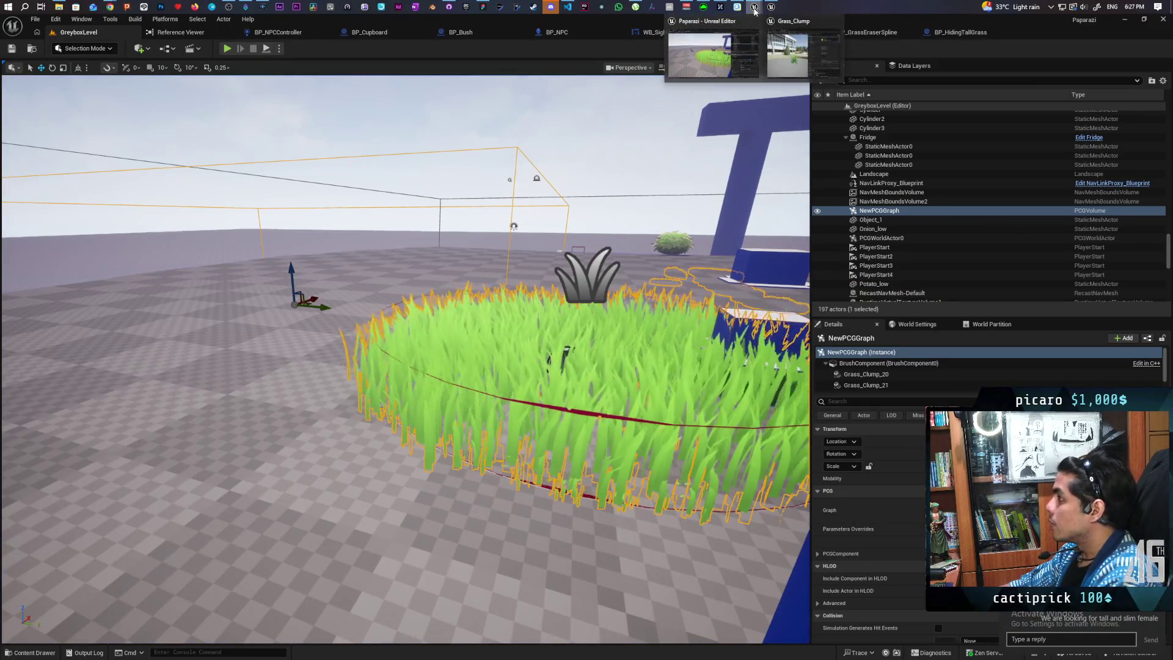
Cycle through the open editor windows to bring up the PCG_TallGrass graph.
{"action": "left_click", "coordinate": [773, 55]}
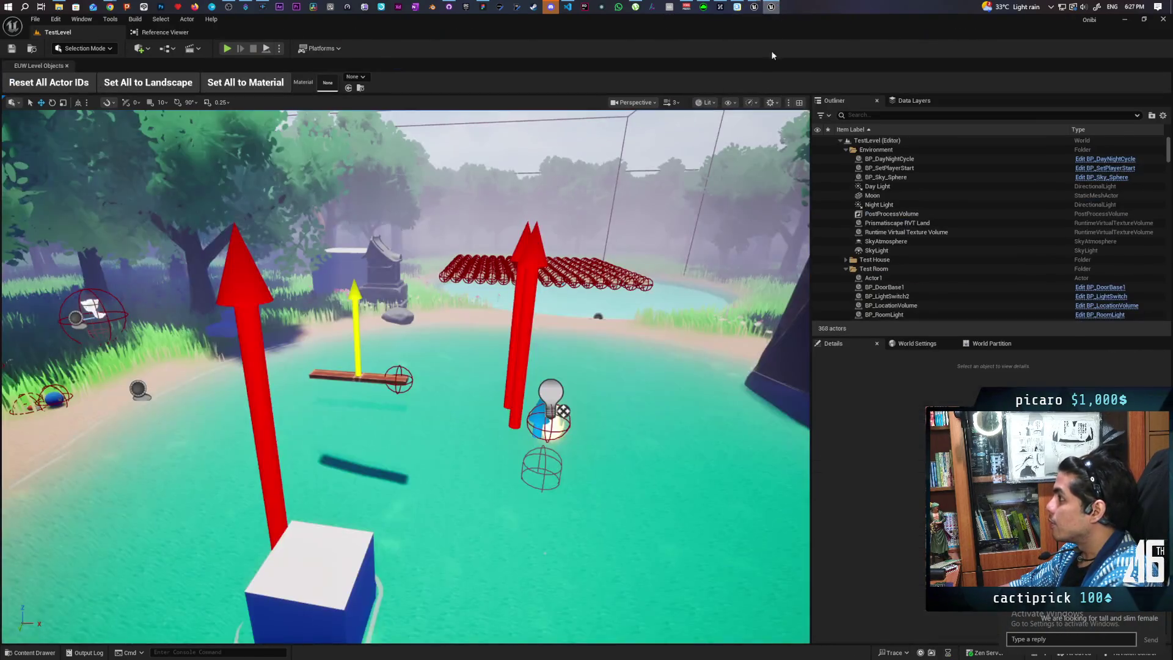
{"action": "left_click", "coordinate": [757, 8]}
{"action": "left_click", "coordinate": [777, 86]}
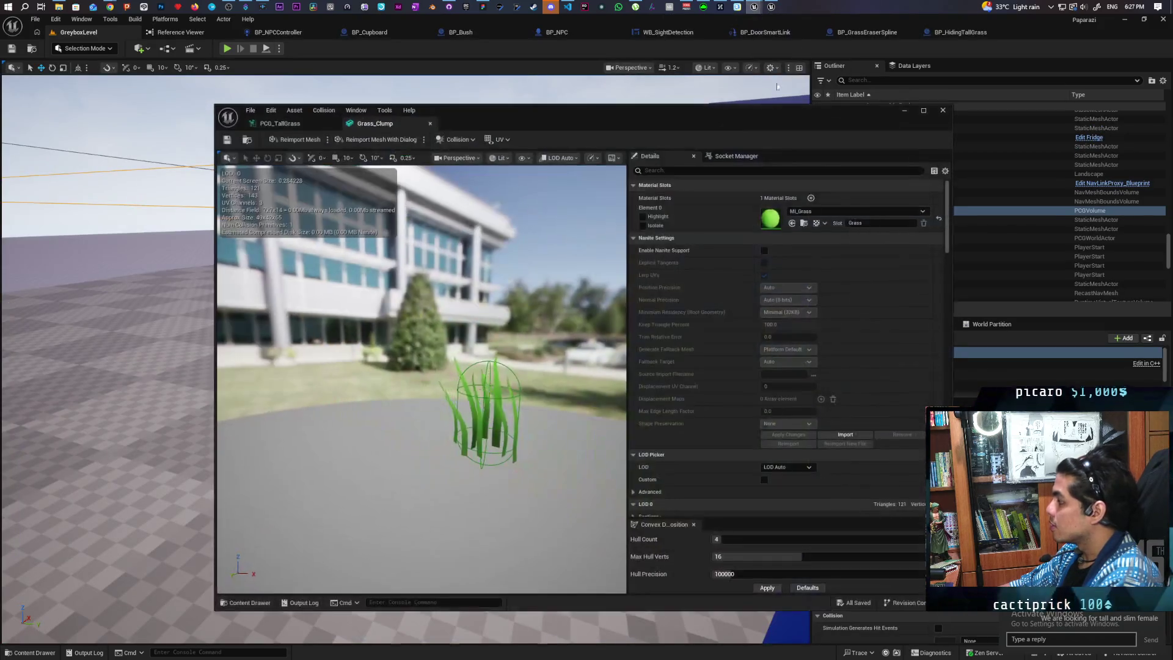
{"action": "left_click", "coordinate": [297, 123]}
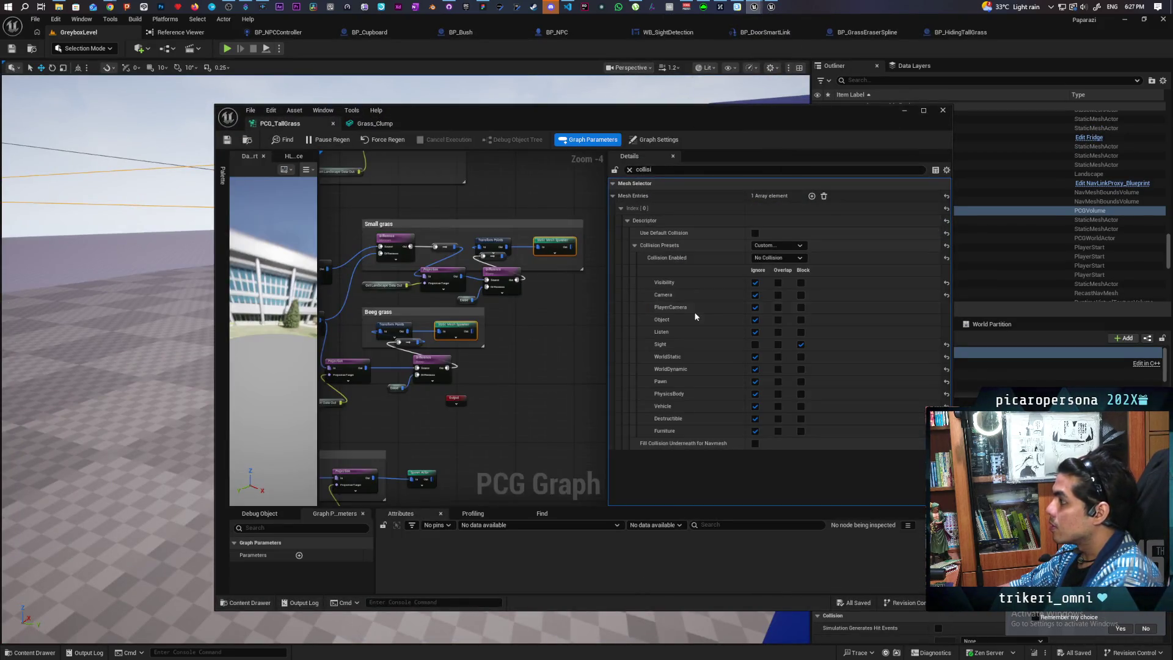
Change Mesh Selector Collision Enabled from No Collision to Query Only, then play the level.
{"action": "left_click", "coordinate": [770, 259]}
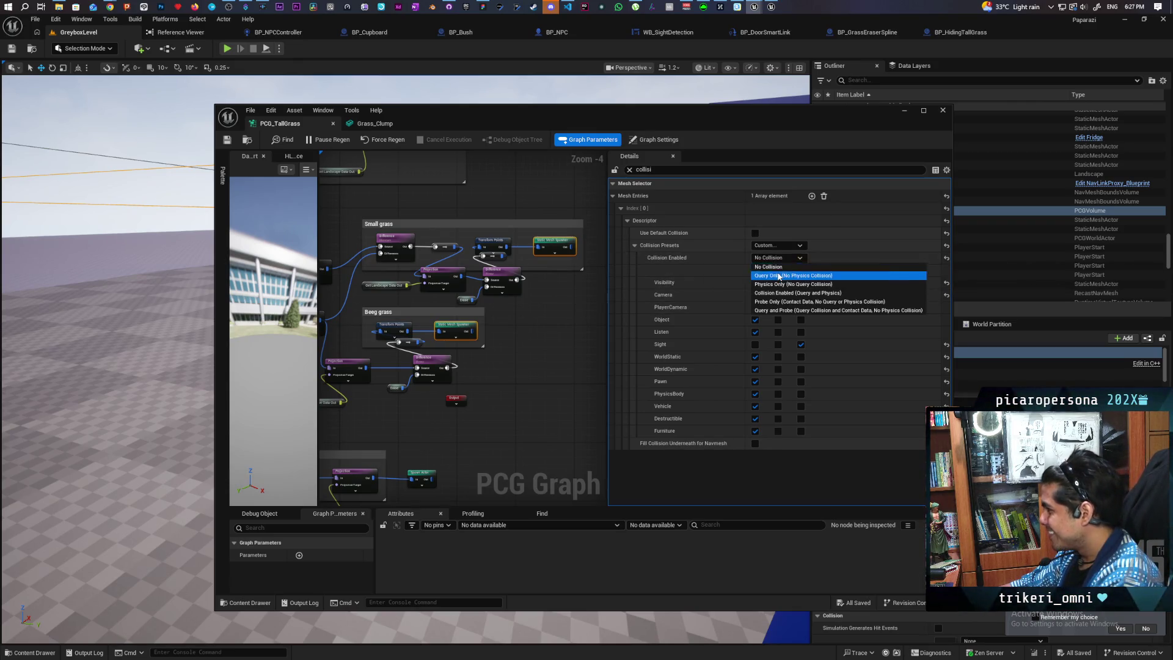
{"action": "left_click", "coordinate": [780, 275]}
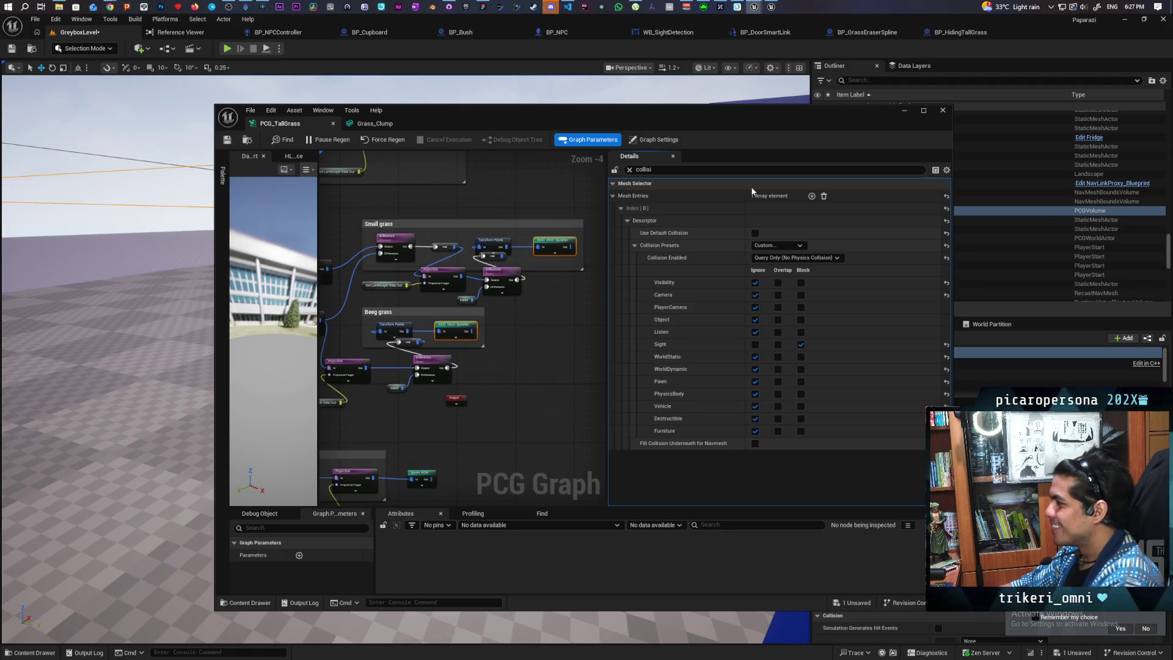
{"action": "left_click", "coordinate": [905, 111]}
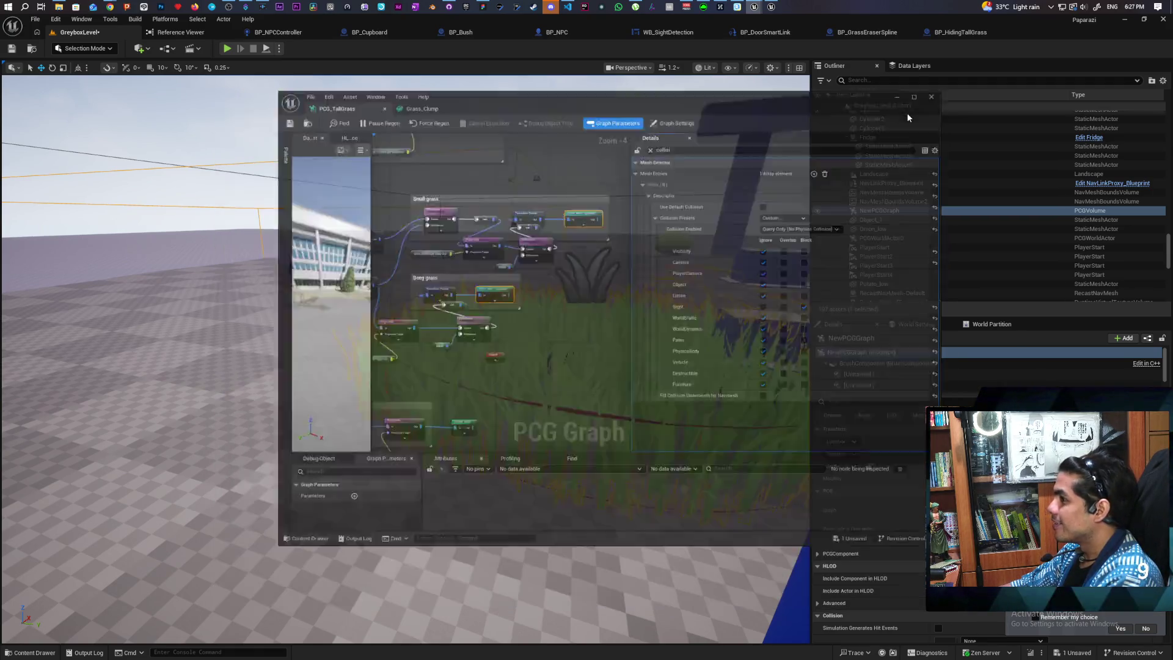
{"action": "left_click", "coordinate": [227, 49]}
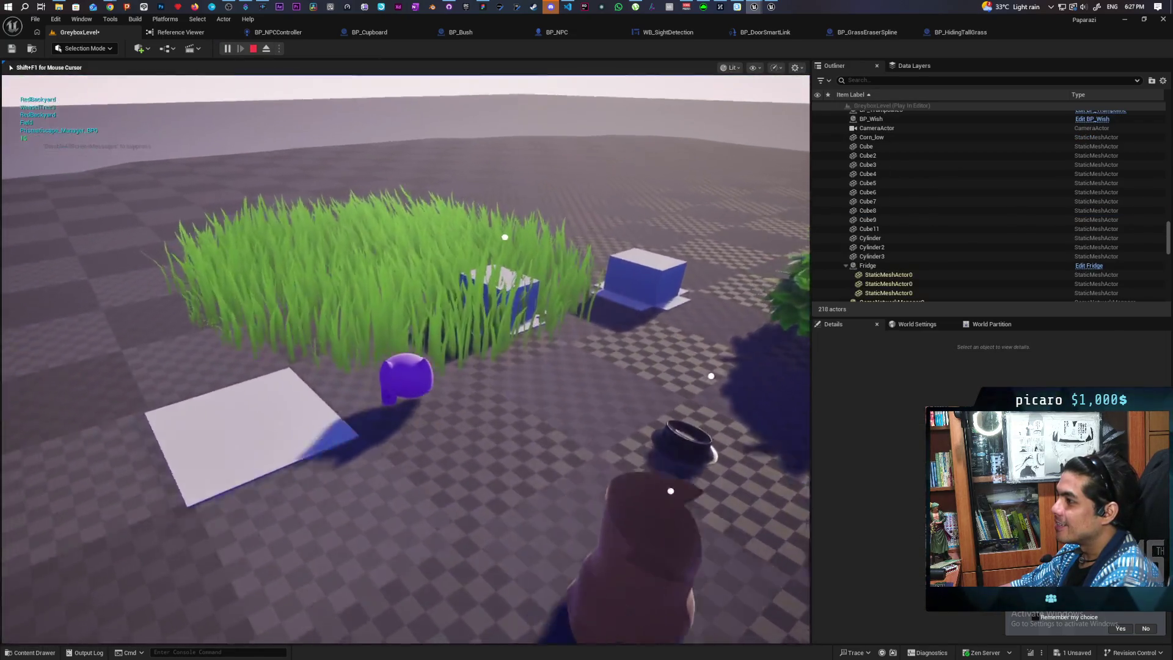
{"action": "key", "text": "grave"}
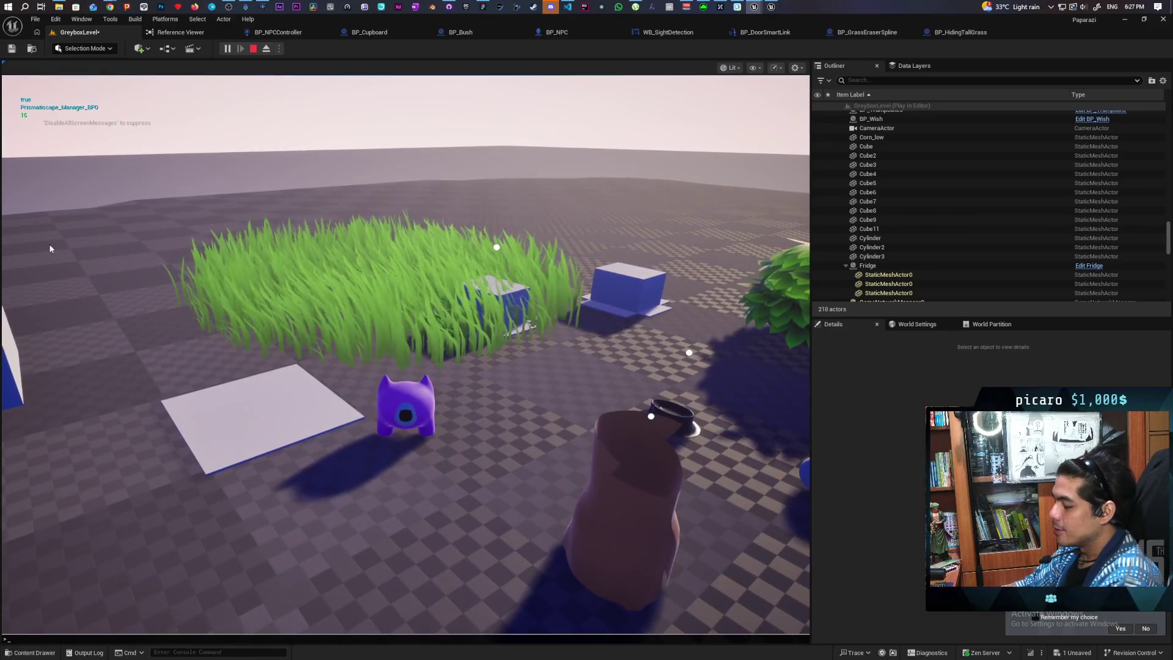
{"action": "type", "text": "show collision"}
{"action": "key", "text": "Return"}
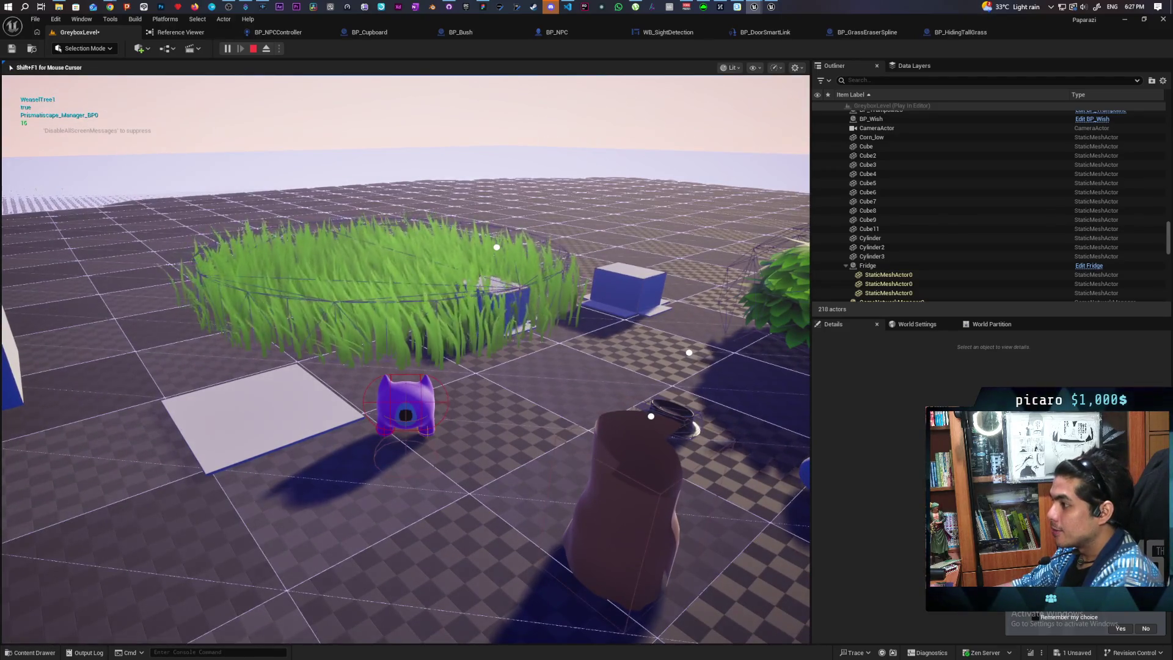
{"action": "key", "text": "w"}
{"action": "key", "text": "Escape"}
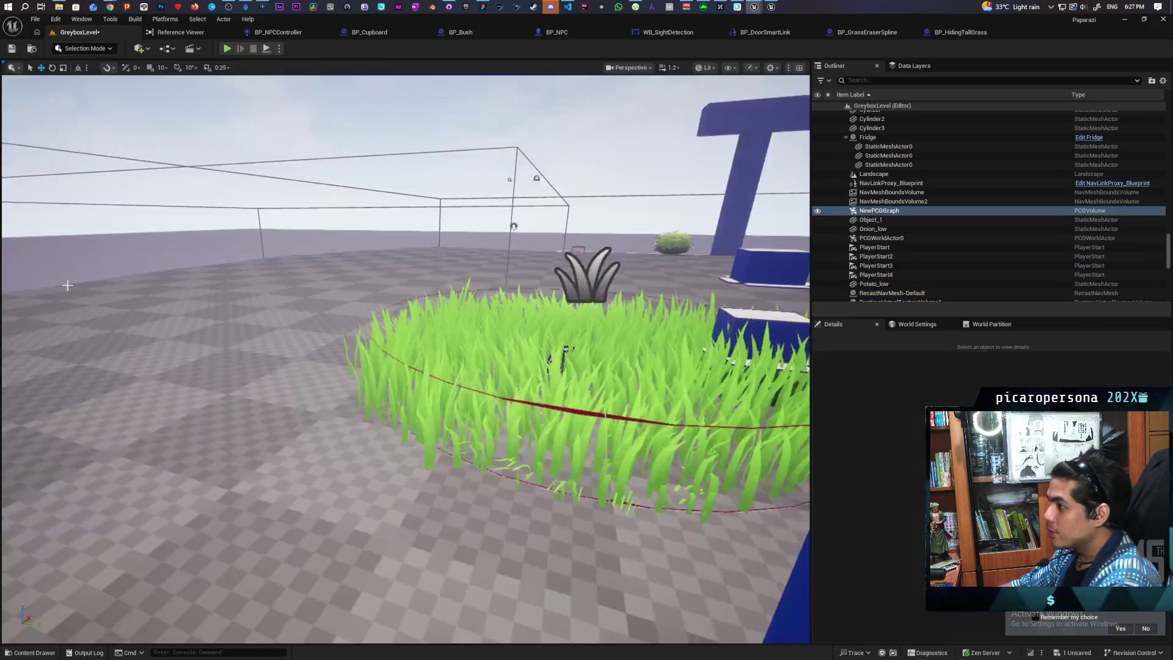
Bring back the PCG_TallGrass window, shift it aside to check the grass, then minimize it.
{"action": "mouse_move", "coordinate": [744, 6]}
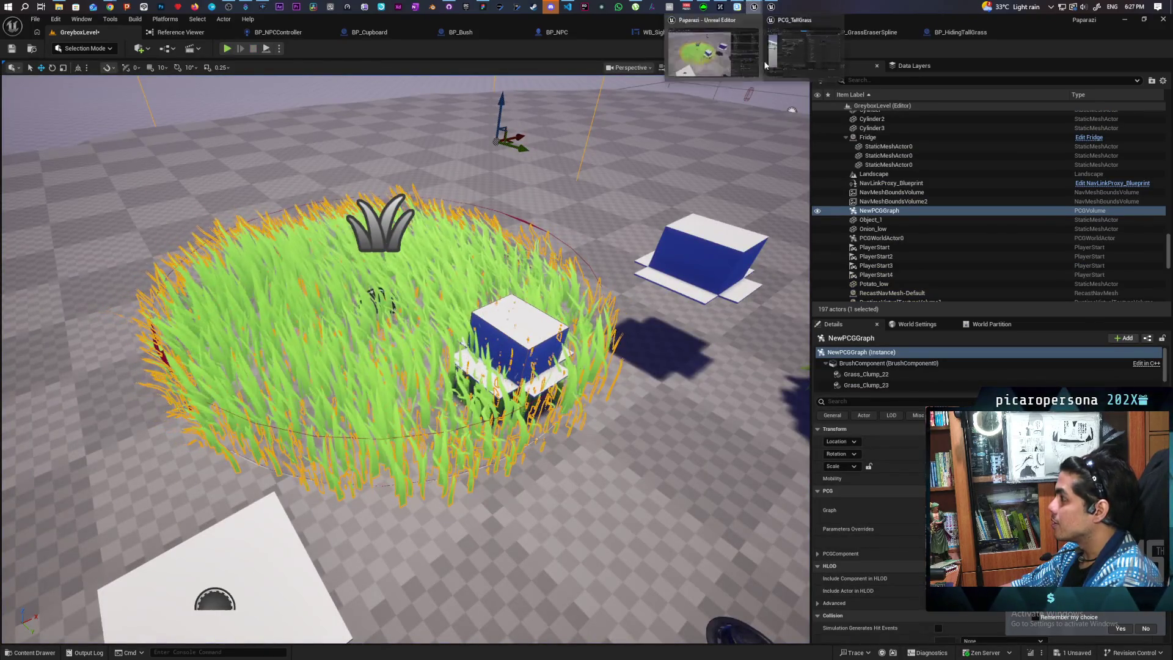
{"action": "left_click", "coordinate": [788, 49]}
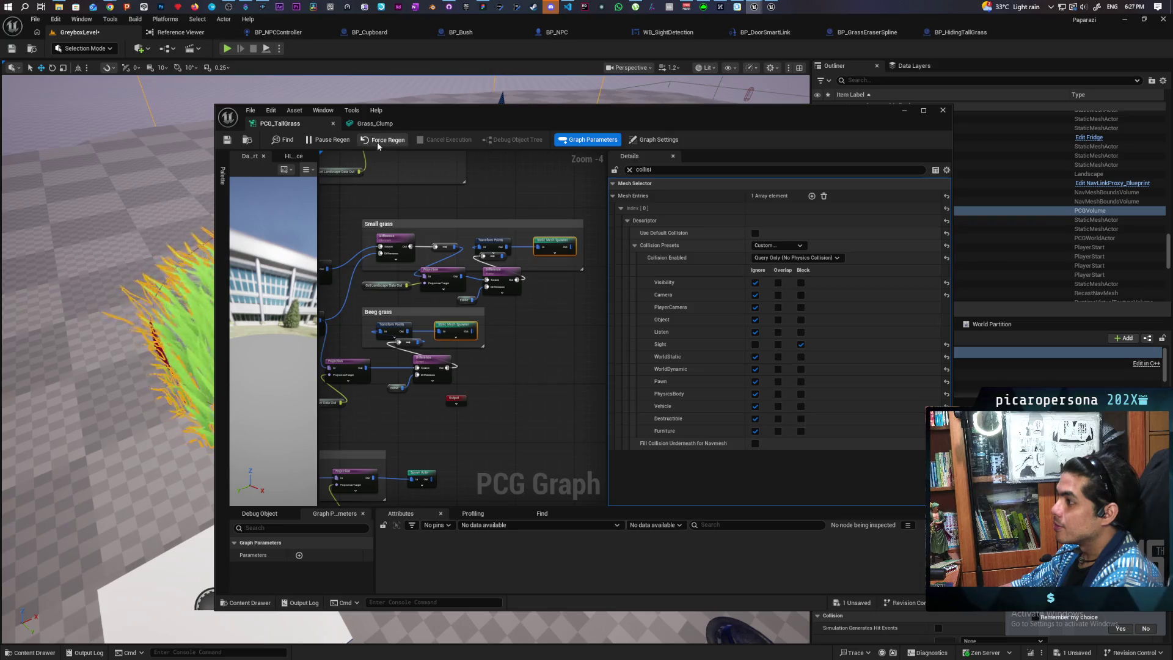
{"action": "left_click_drag", "start_coordinate": [493, 120], "coordinate": [793, 122]}
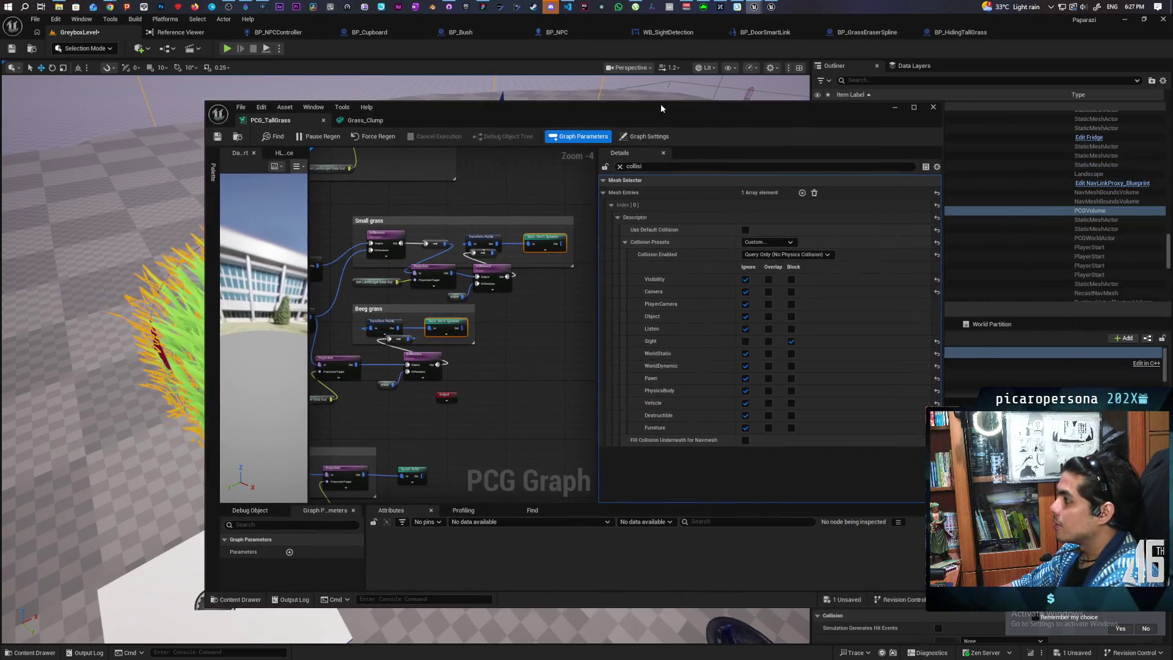
{"action": "left_click_drag", "start_coordinate": [956, 105], "coordinate": [660, 102]}
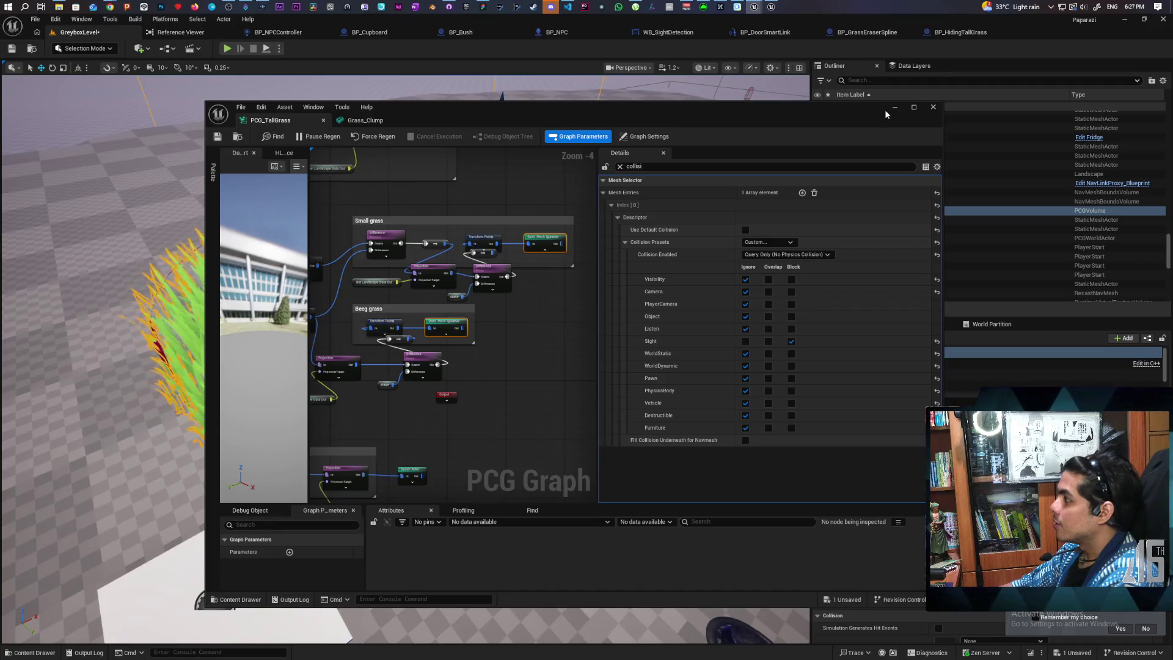
{"action": "left_click", "coordinate": [894, 108]}
Tick Collision in the viewport Show menu and start a Play session.
{"action": "left_click", "coordinate": [732, 68]}
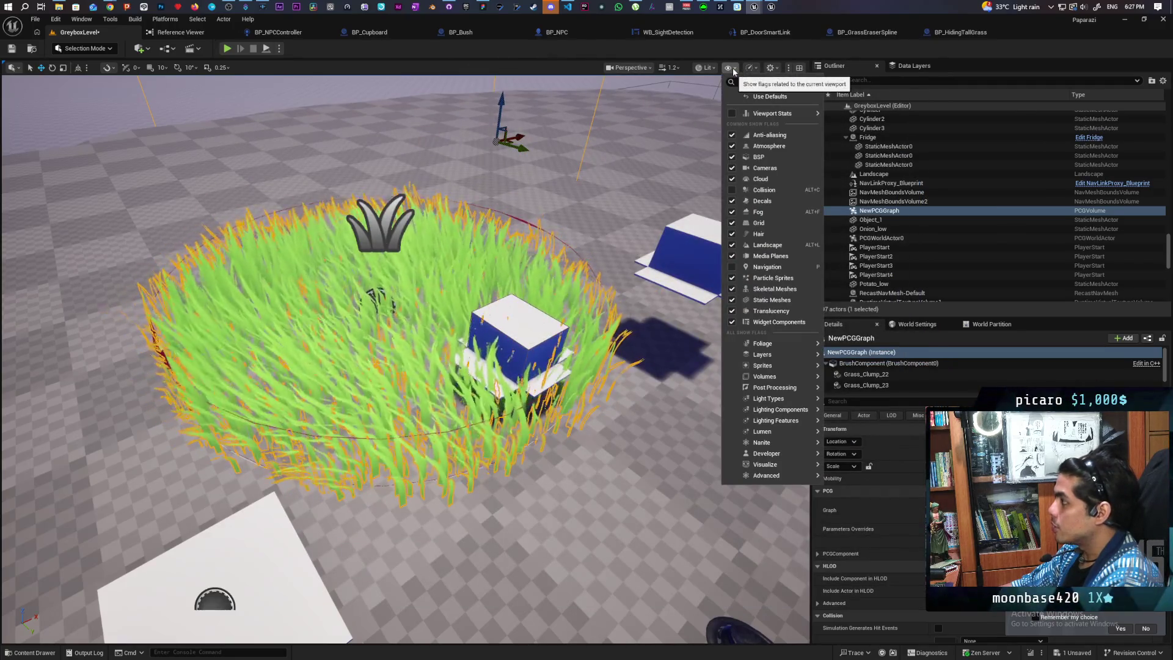
{"action": "left_click", "coordinate": [732, 190]}
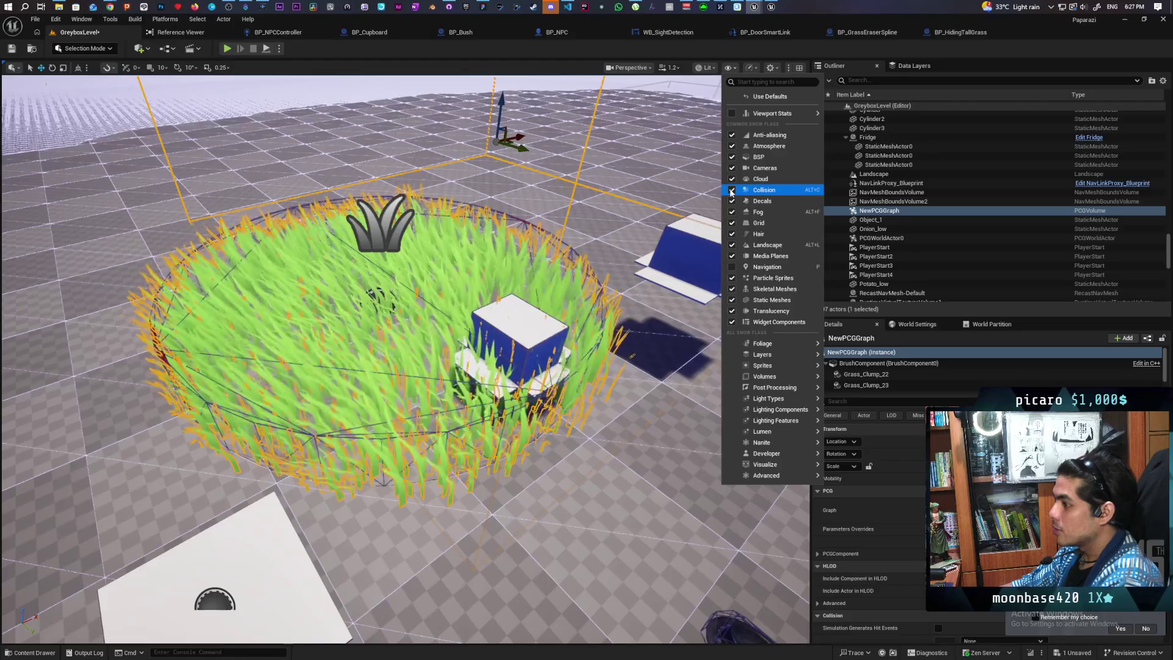
{"action": "left_click", "coordinate": [227, 48]}
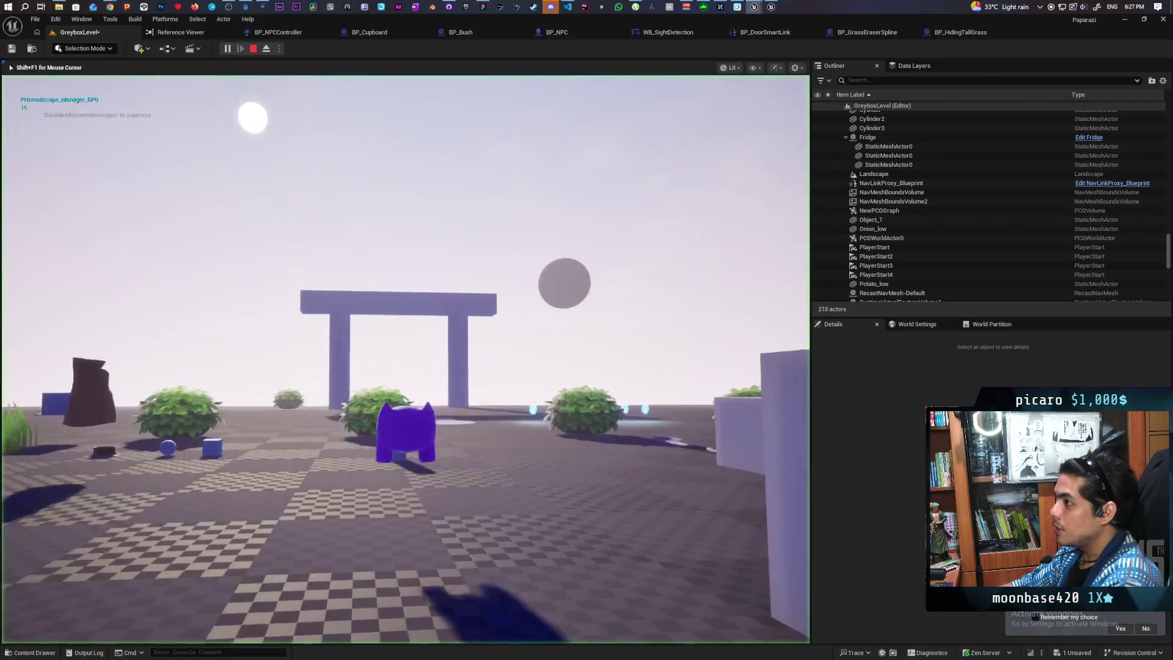
Rerun the 'show Collision' command from the in-game console.
{"action": "key", "text": "w"}
{"action": "key", "text": "grave"}
{"action": "key", "text": "Up"}
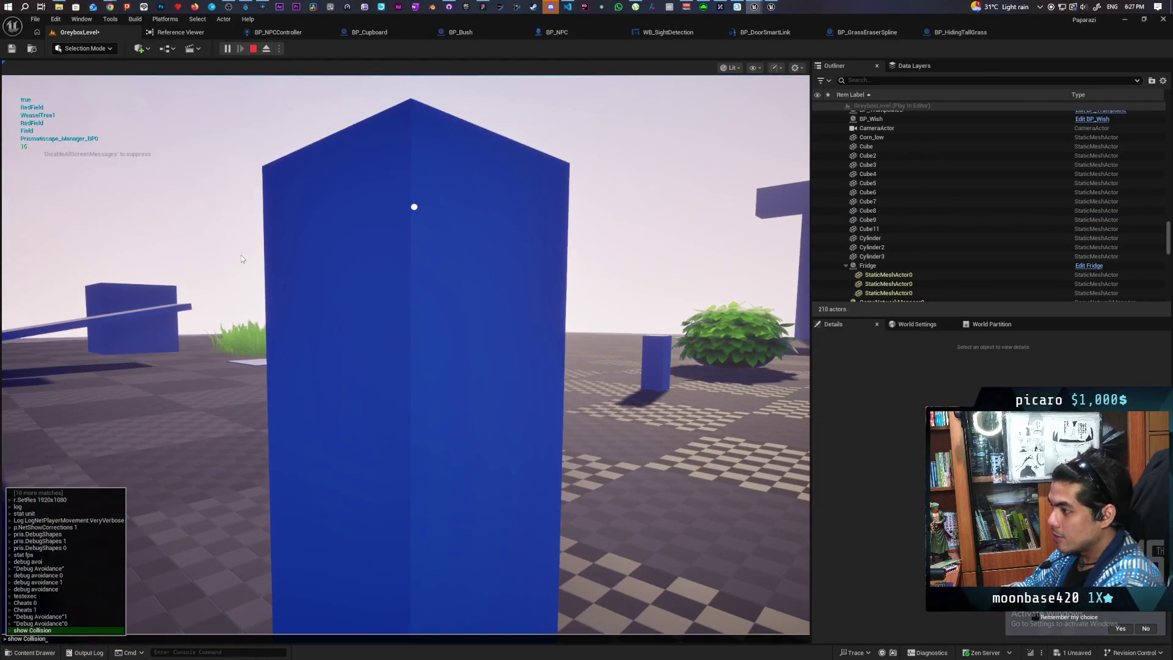
{"action": "key", "text": "Return"}
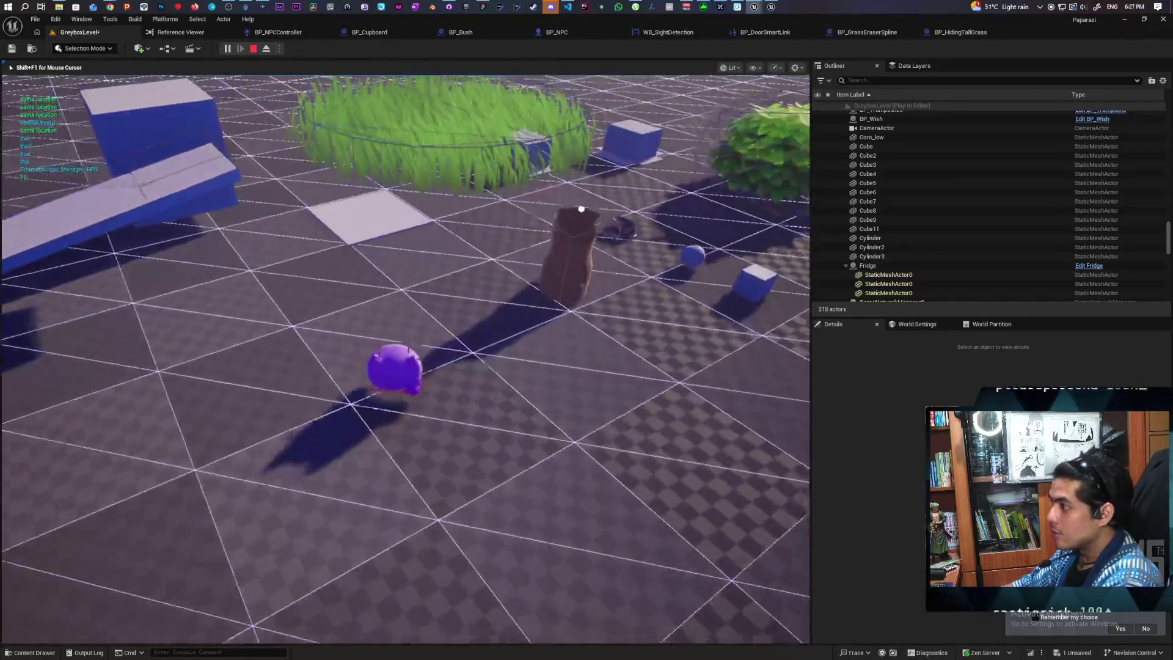
Walk the character into the tall grass, back out, and into the grass strip again.
{"action": "key", "text": "w"}
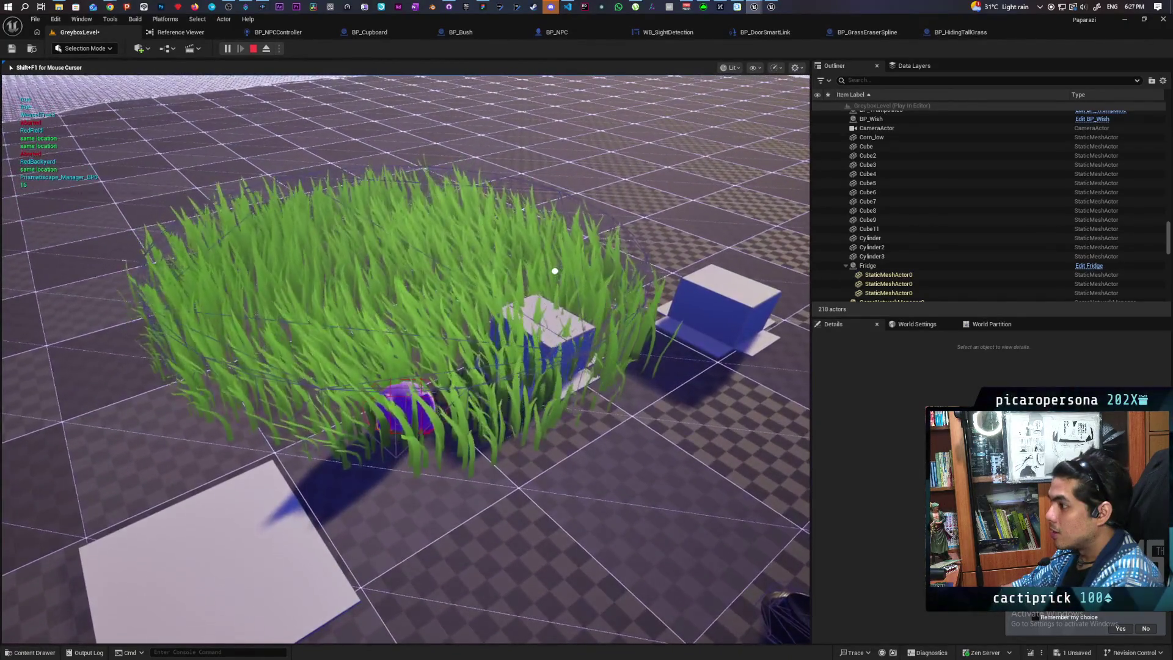
{"action": "key", "text": "w"}
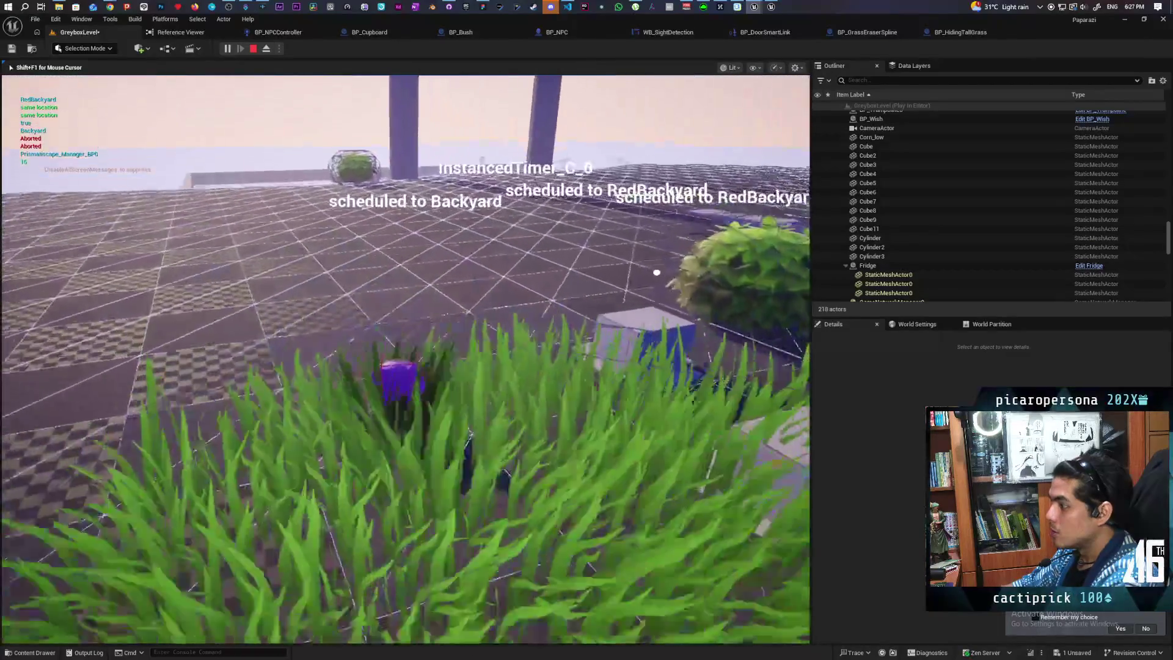
{"action": "key", "text": "w"}
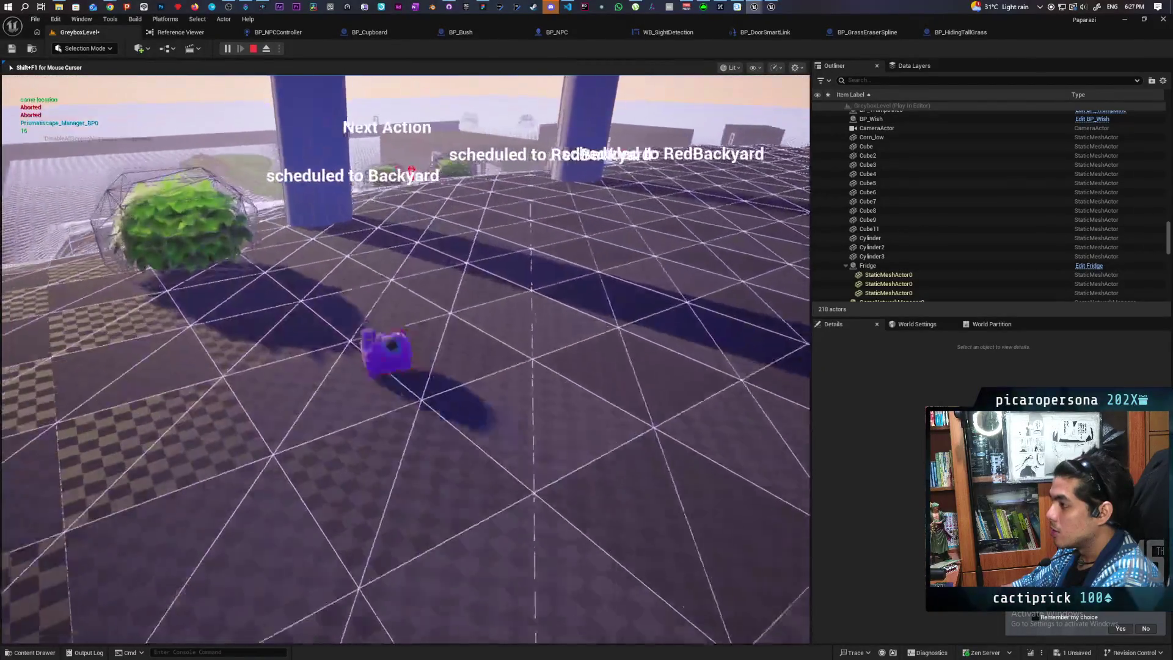
{"action": "key", "text": "w"}
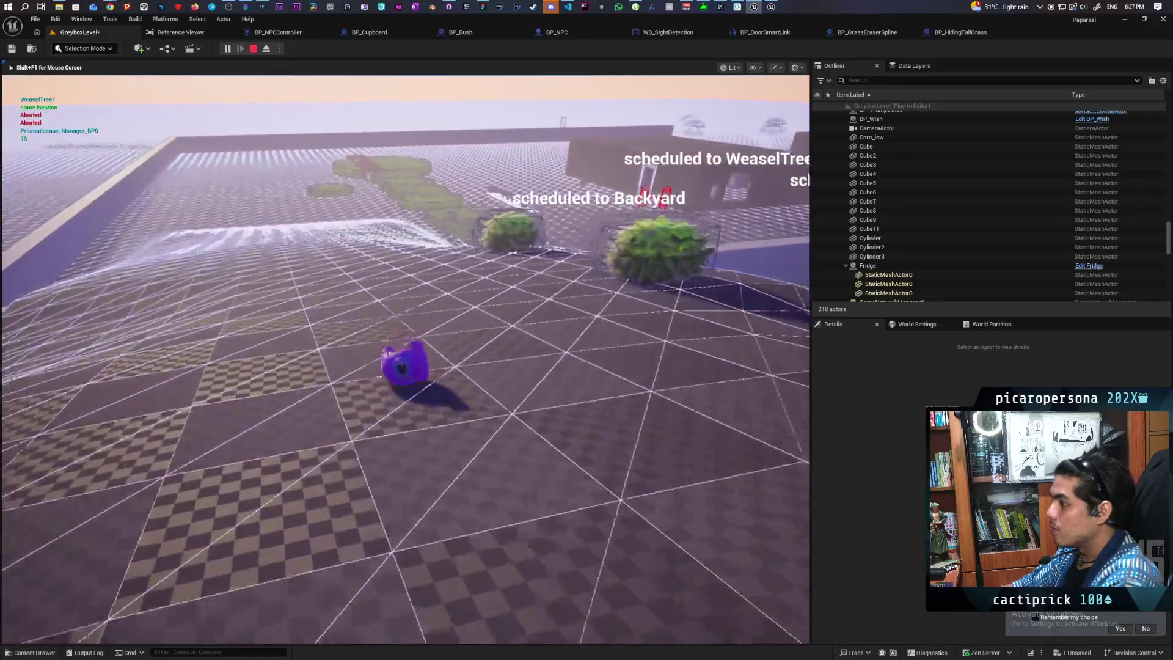
{"action": "key", "text": "w"}
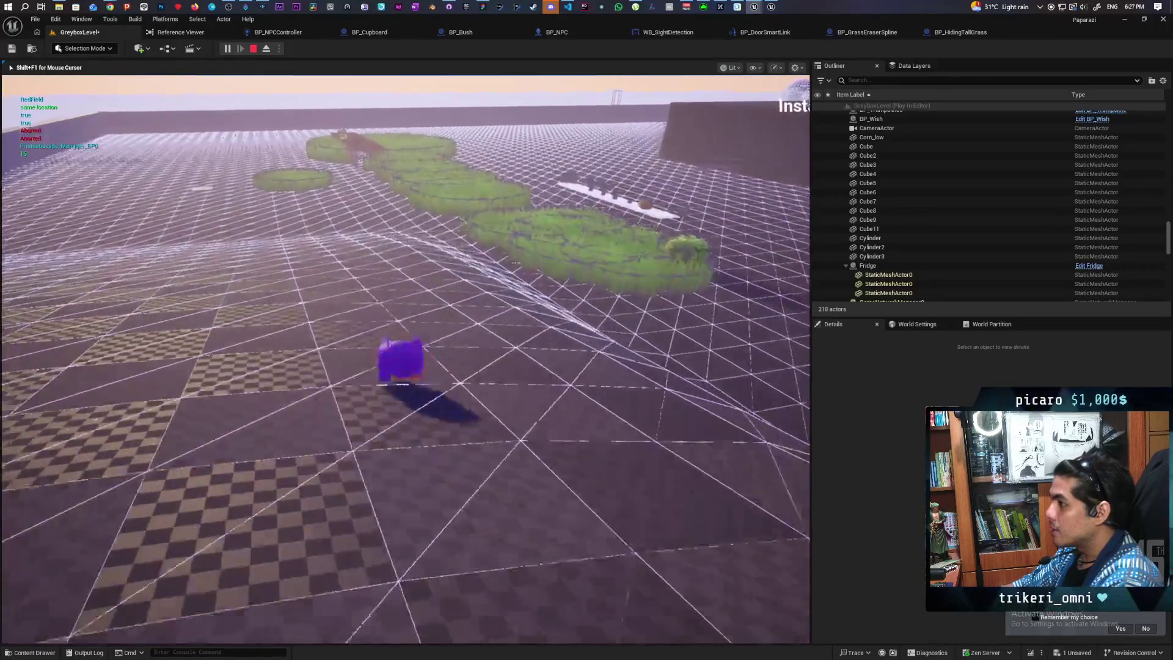
{"action": "key", "text": "w"}
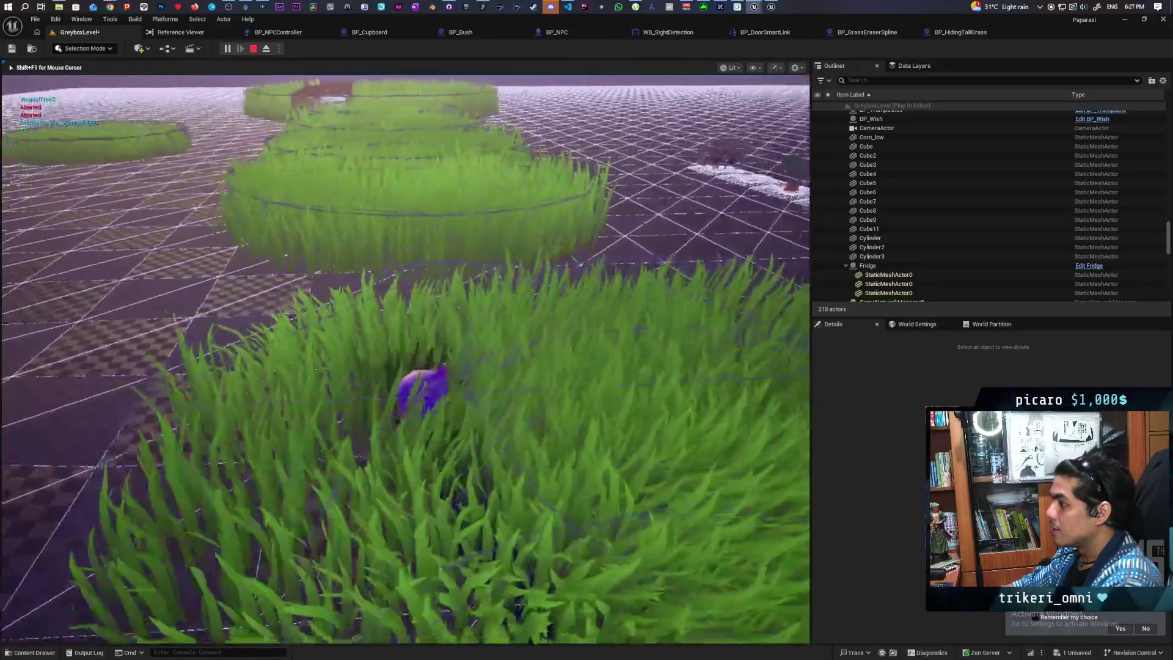
{"action": "key", "text": "w"}
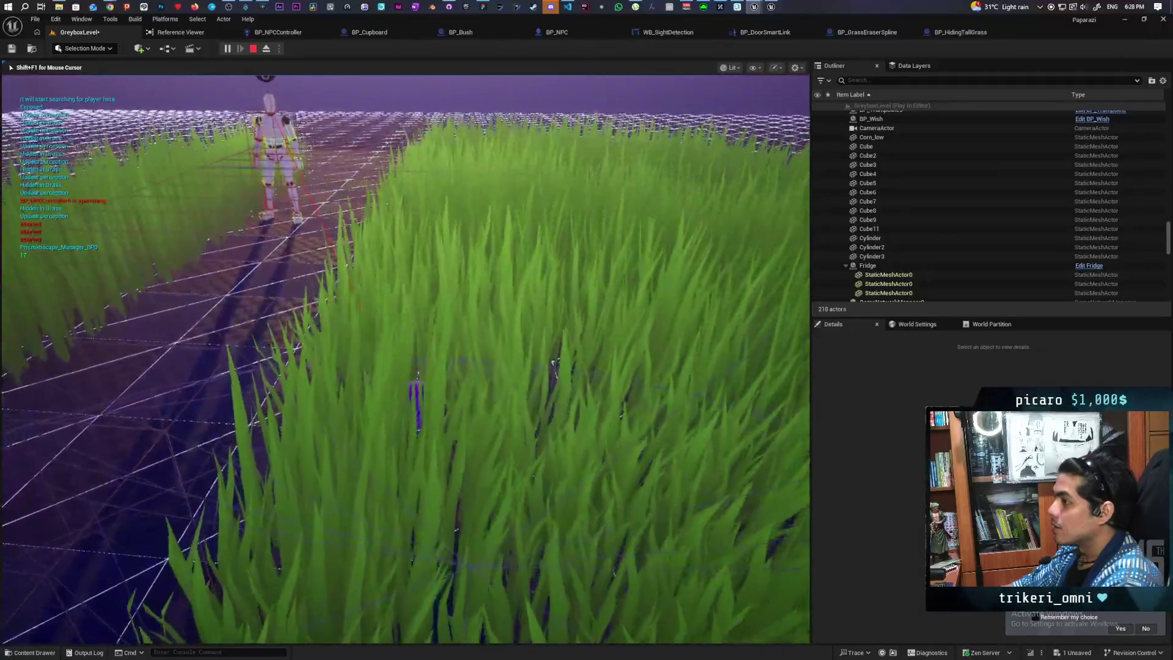
Hide in the tall grass behind the NPC, stop the playtest, and open BP_NPCController.
{"action": "key", "text": "w"}
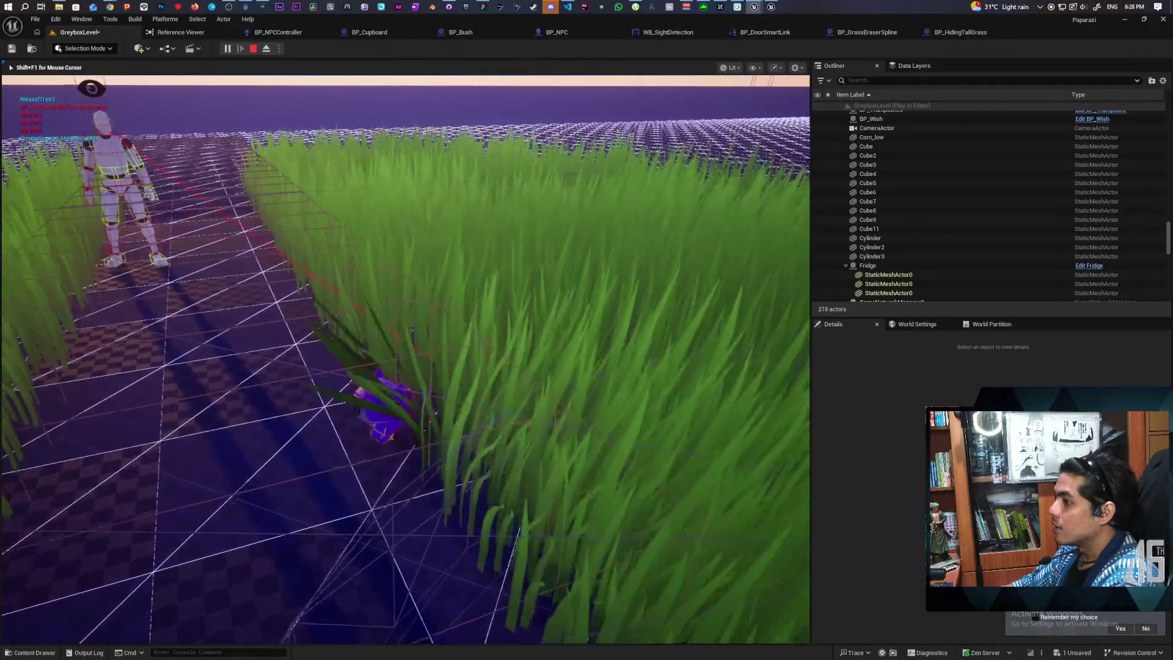
{"action": "key", "text": "w"}
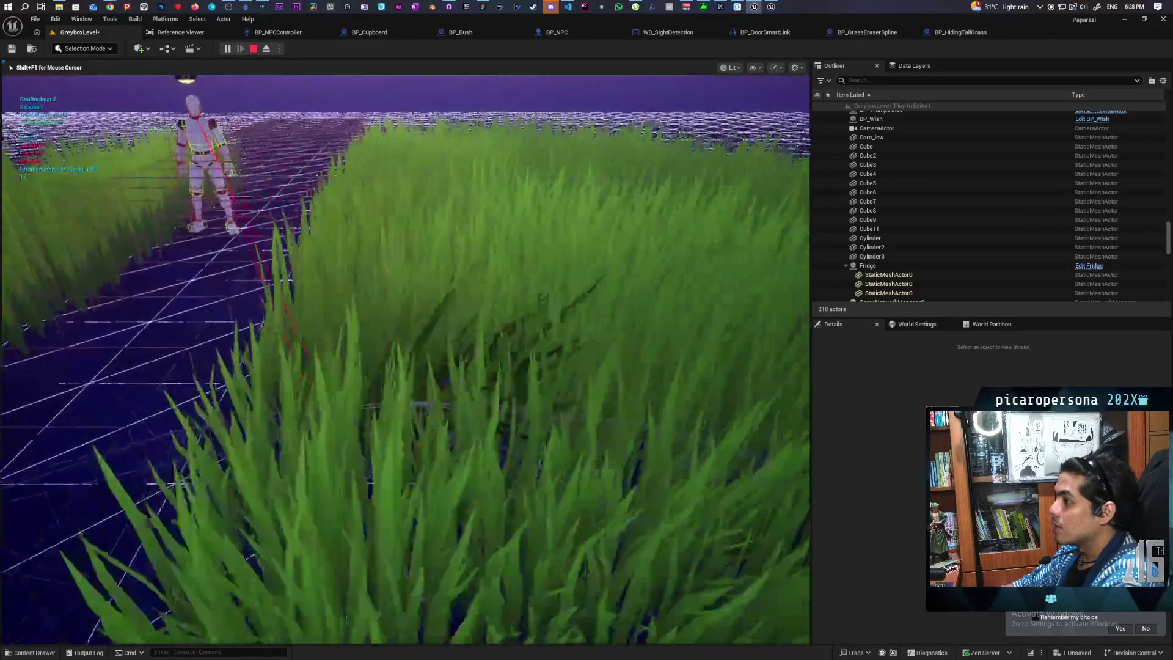
{"action": "key", "text": "w"}
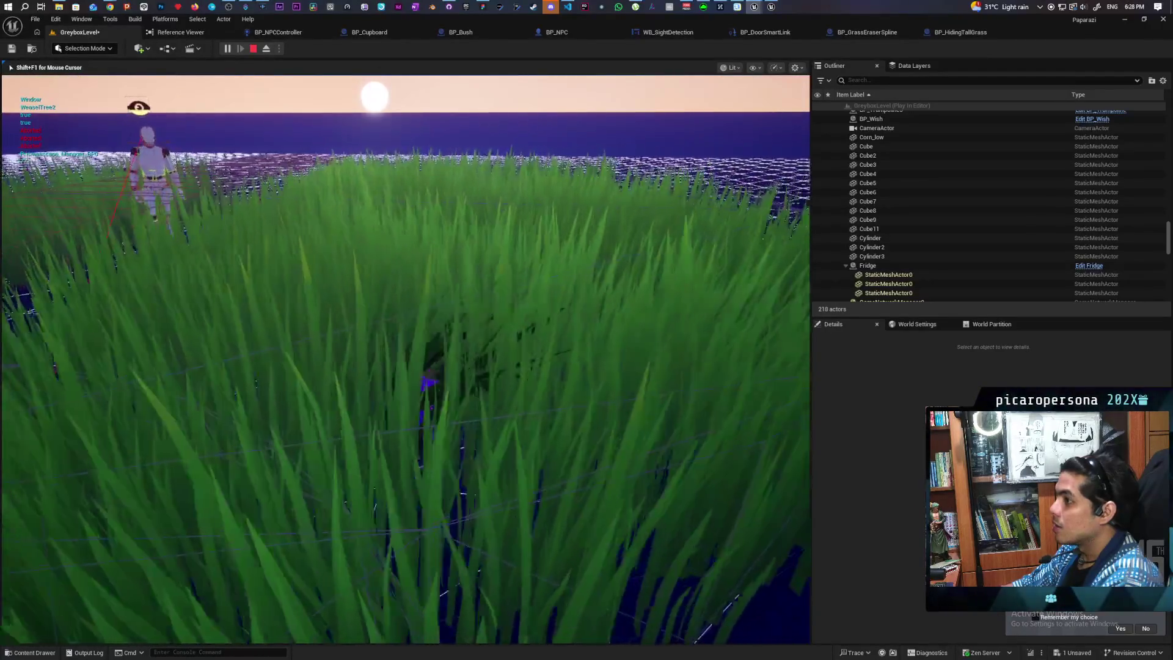
{"action": "key", "text": "w"}
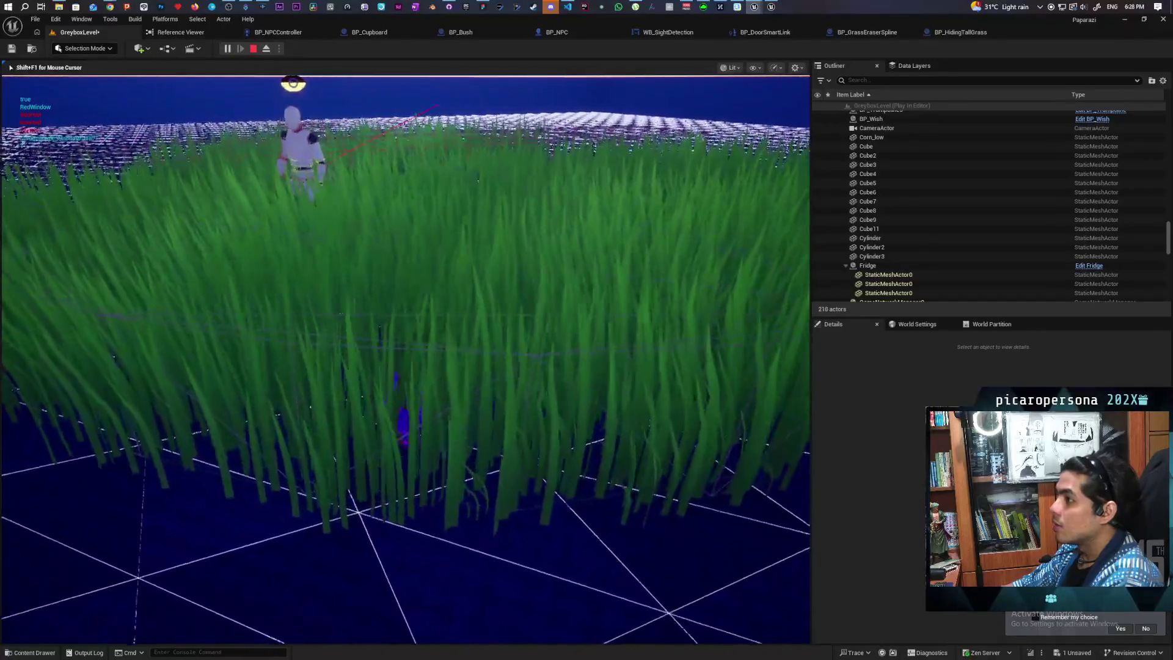
{"action": "key", "text": "s"}
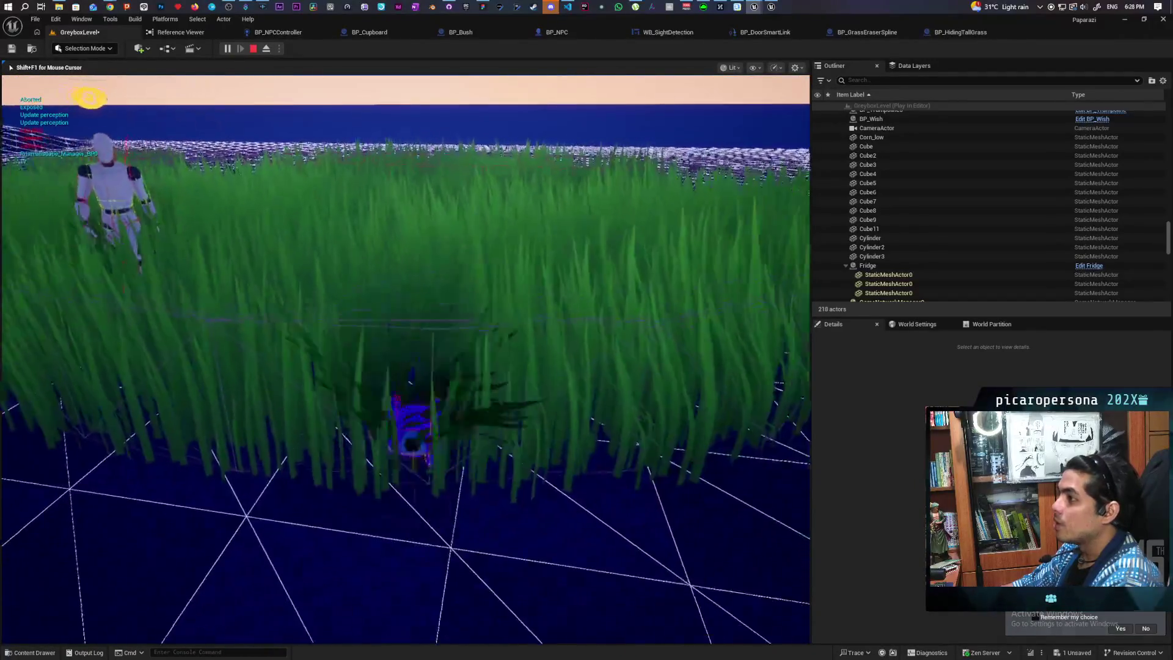
{"action": "key", "text": "w"}
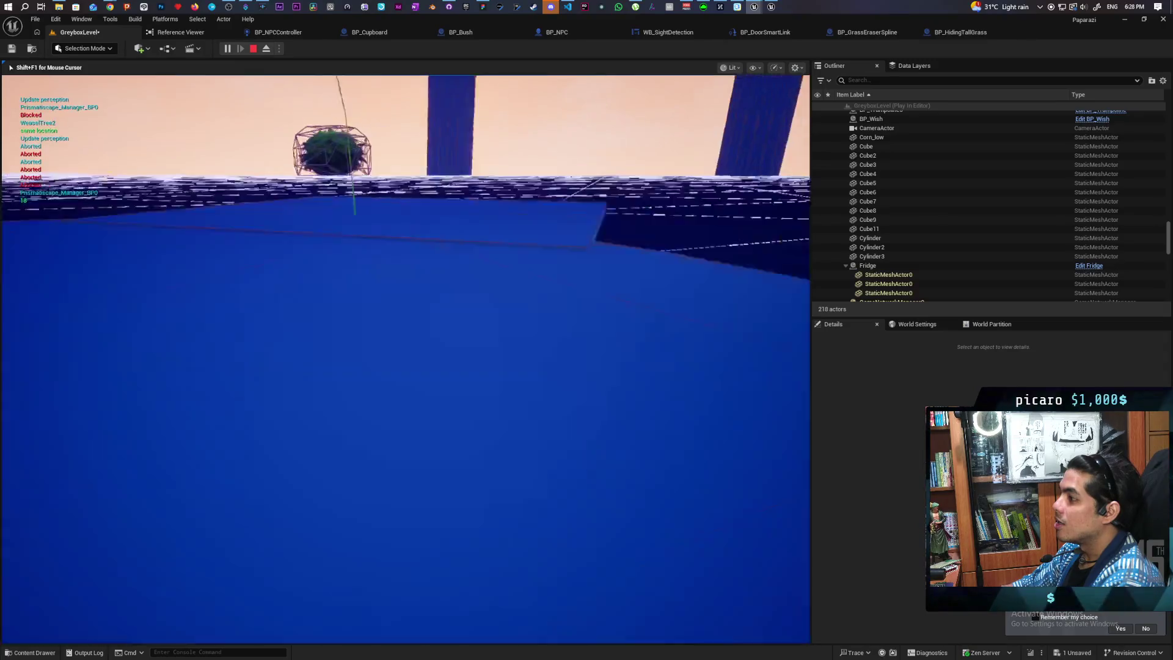
{"action": "key", "text": "Escape"}
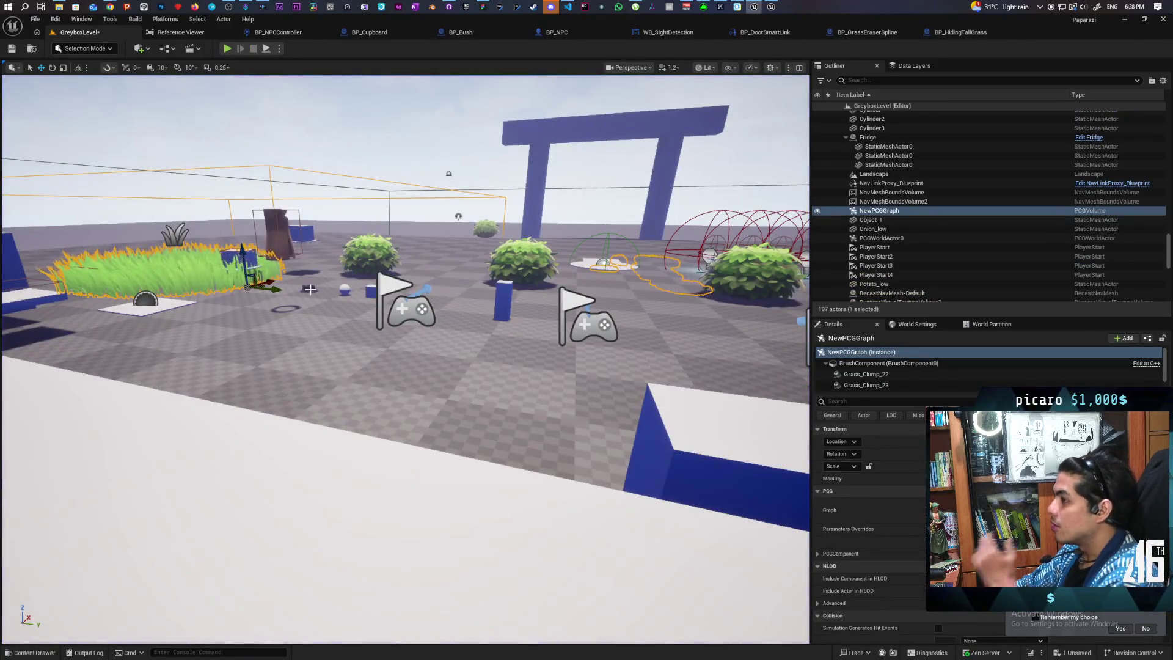
{"action": "left_click", "coordinate": [287, 34]}
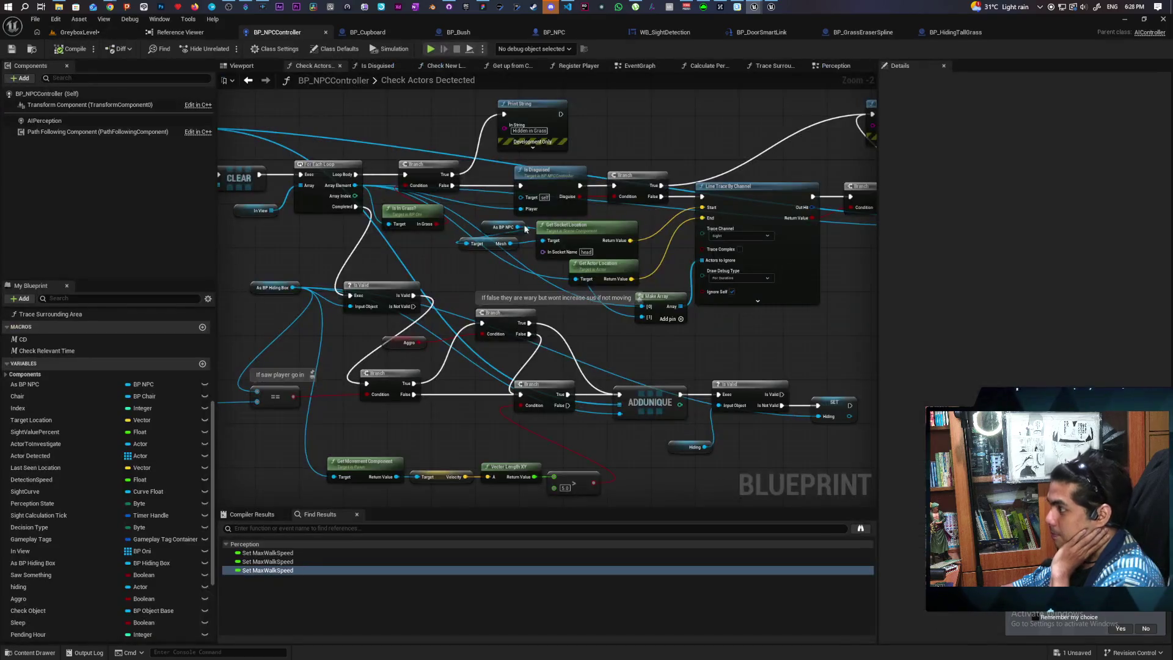
Link the Is Disguised Branch False pin directly to ADDUNIQUE and move Line Trace By Channel and its Branch lower.
{"action": "mouse_move", "coordinate": [812, 344]}
{"action": "left_mouse_down"}
{"action": "mouse_move", "coordinate": [636, 367]}
{"action": "mouse_move", "coordinate": [654, 343]}
{"action": "mouse_move", "coordinate": [752, 315]}
{"action": "mouse_move", "coordinate": [736, 314]}
{"action": "left_mouse_up"}
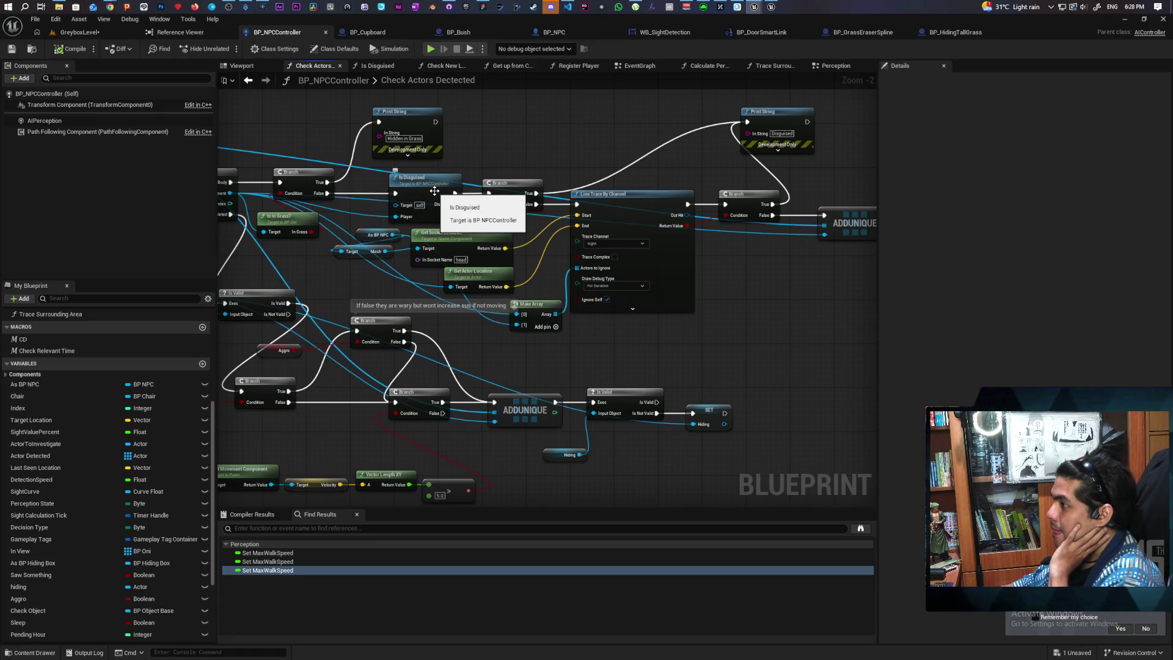
{"action": "mouse_move", "coordinate": [434, 191]}
{"action": "left_mouse_down"}
{"action": "mouse_move", "coordinate": [501, 296]}
{"action": "mouse_move", "coordinate": [395, 291]}
{"action": "left_mouse_up"}
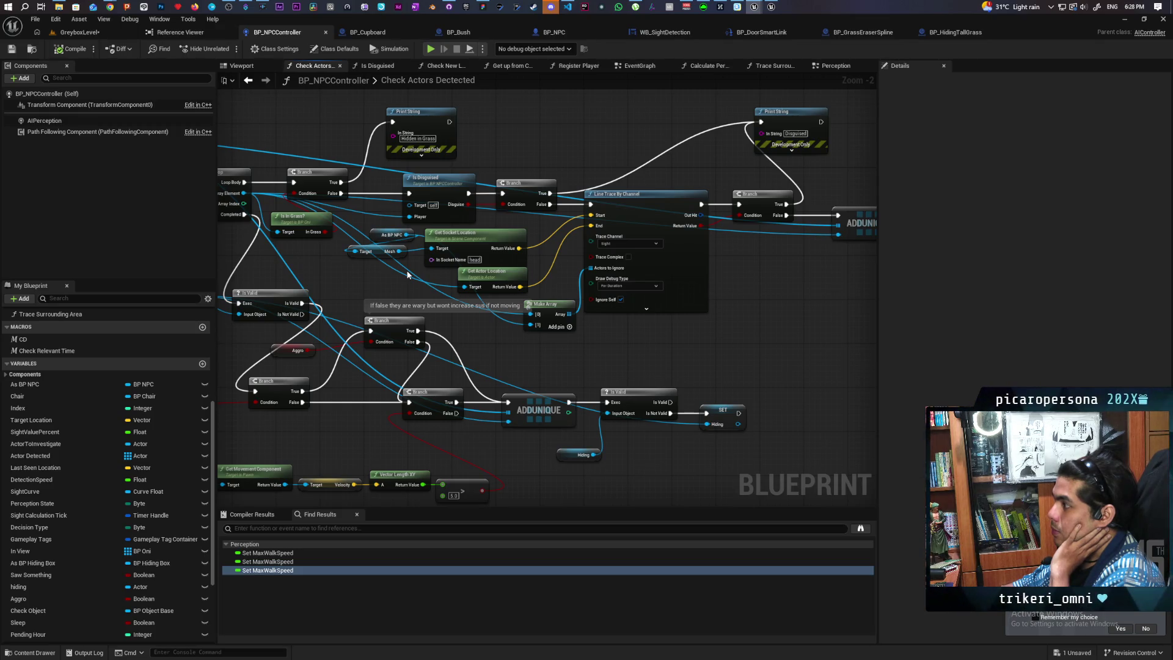
{"action": "left_click_drag", "start_coordinate": [788, 253], "coordinate": [750, 283]}
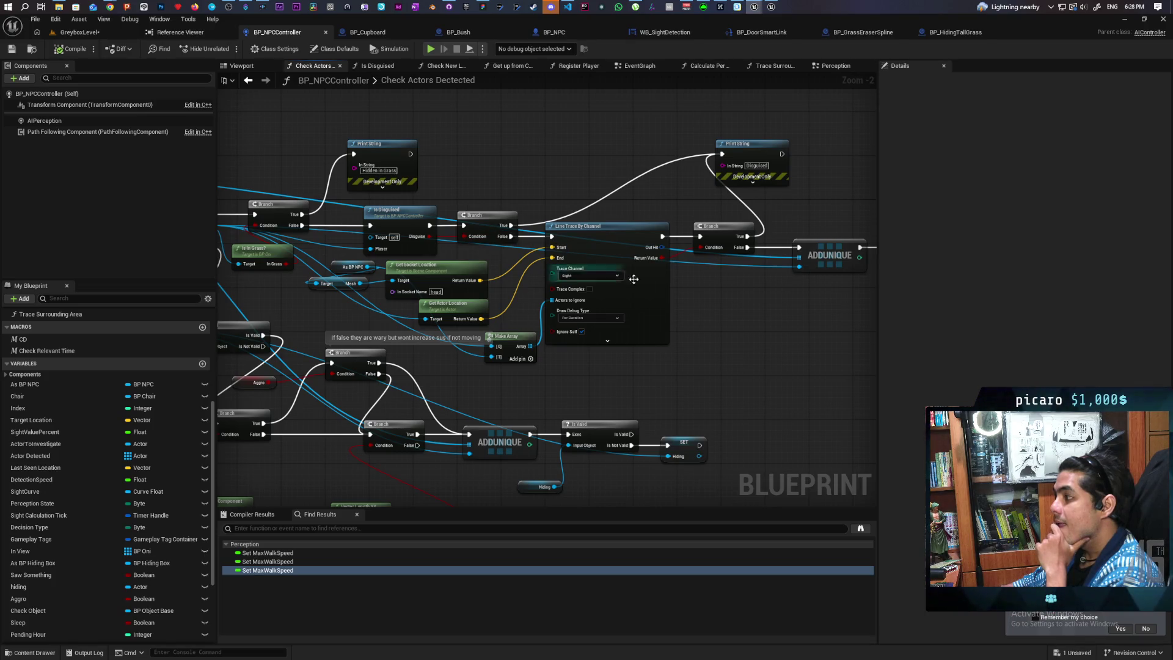
{"action": "left_click_drag", "start_coordinate": [633, 280], "coordinate": [723, 324]}
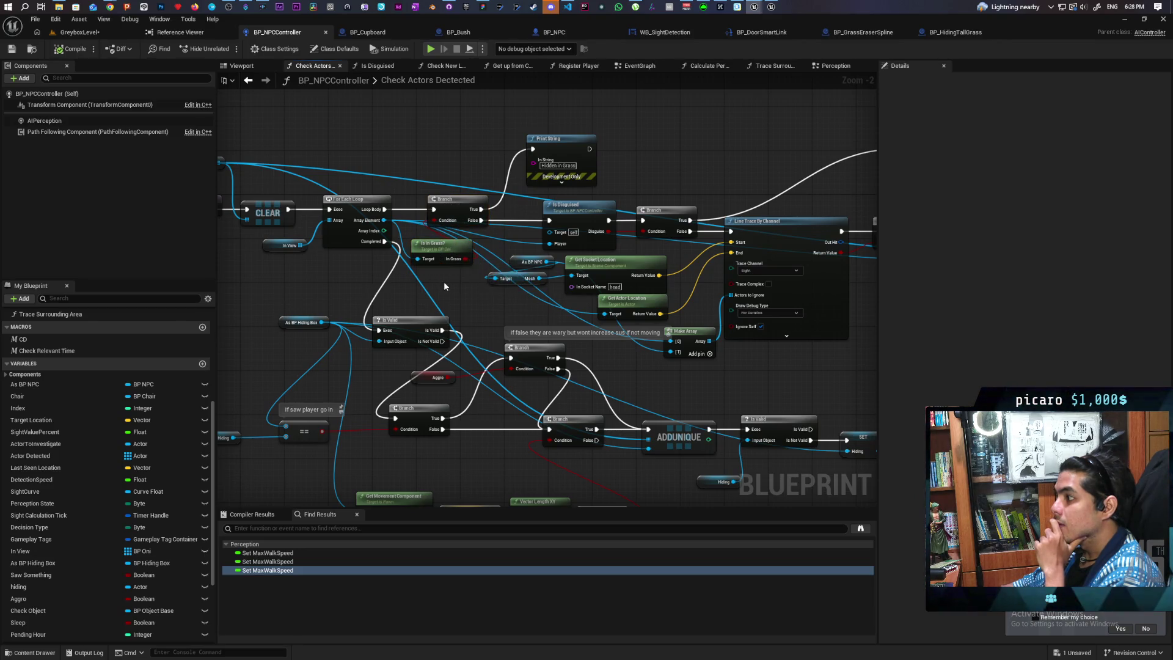
{"action": "left_click_drag", "start_coordinate": [441, 285], "coordinate": [442, 255]}
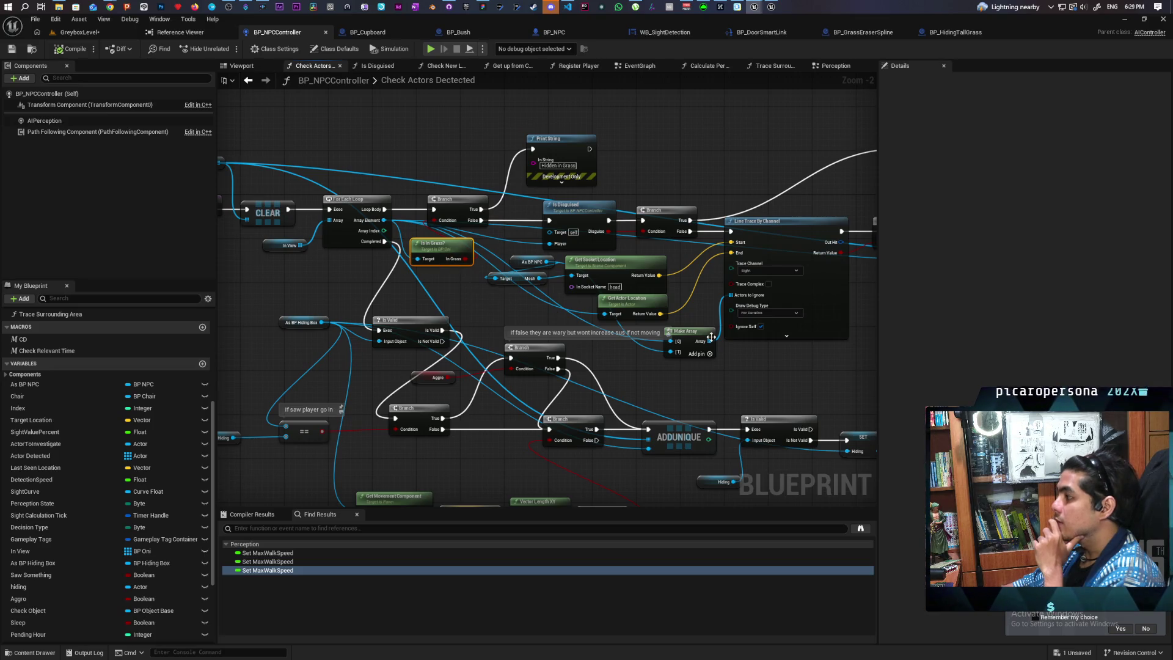
{"action": "mouse_move", "coordinate": [822, 341]}
{"action": "left_mouse_down"}
{"action": "mouse_move", "coordinate": [630, 385]}
{"action": "mouse_move", "coordinate": [710, 365]}
{"action": "mouse_move", "coordinate": [649, 373]}
{"action": "left_mouse_up"}
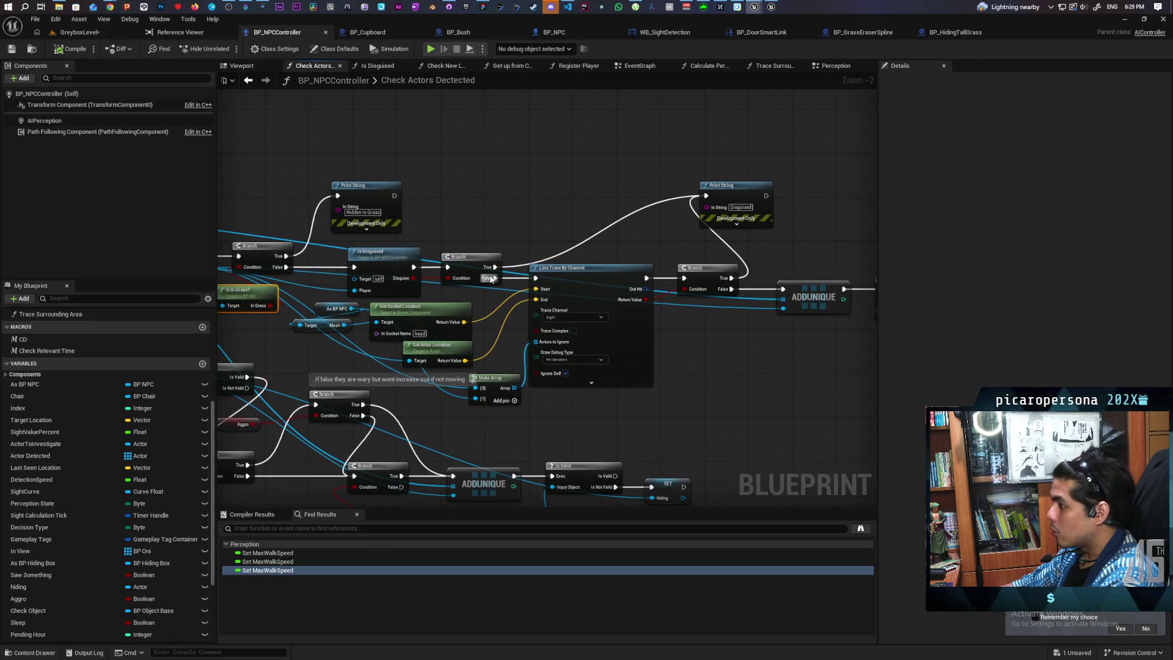
{"action": "left_click_drag", "start_coordinate": [491, 279], "coordinate": [785, 295]}
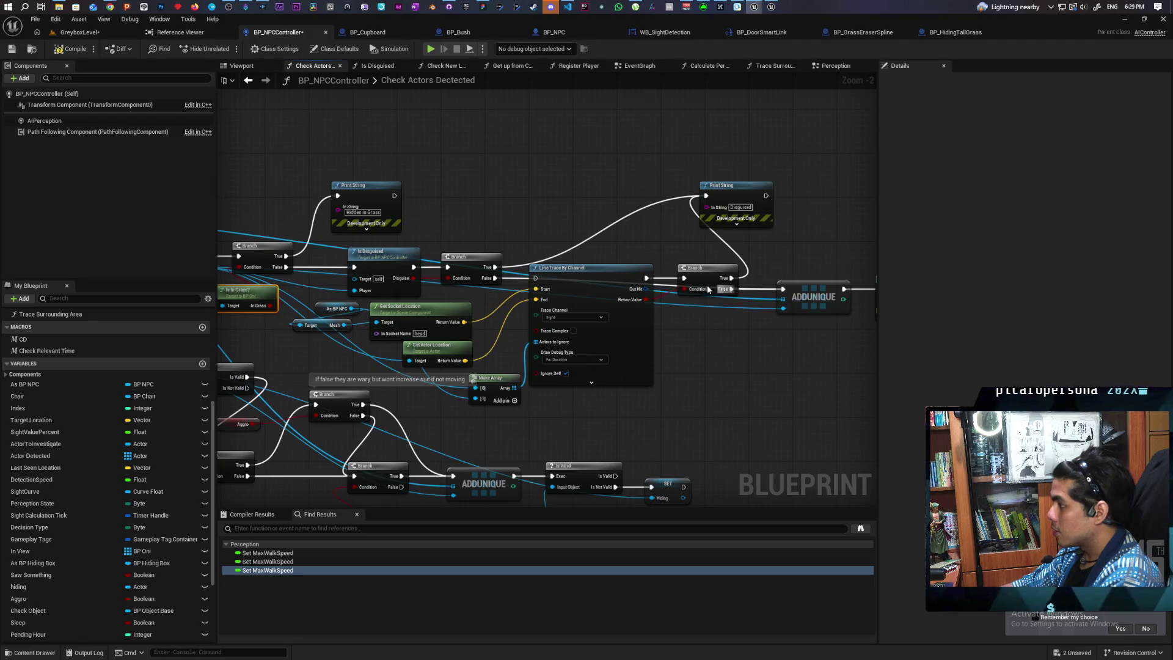
{"action": "left_click_drag", "start_coordinate": [695, 281], "coordinate": [689, 353]}
{"action": "left_click_drag", "start_coordinate": [616, 290], "coordinate": [606, 335]}
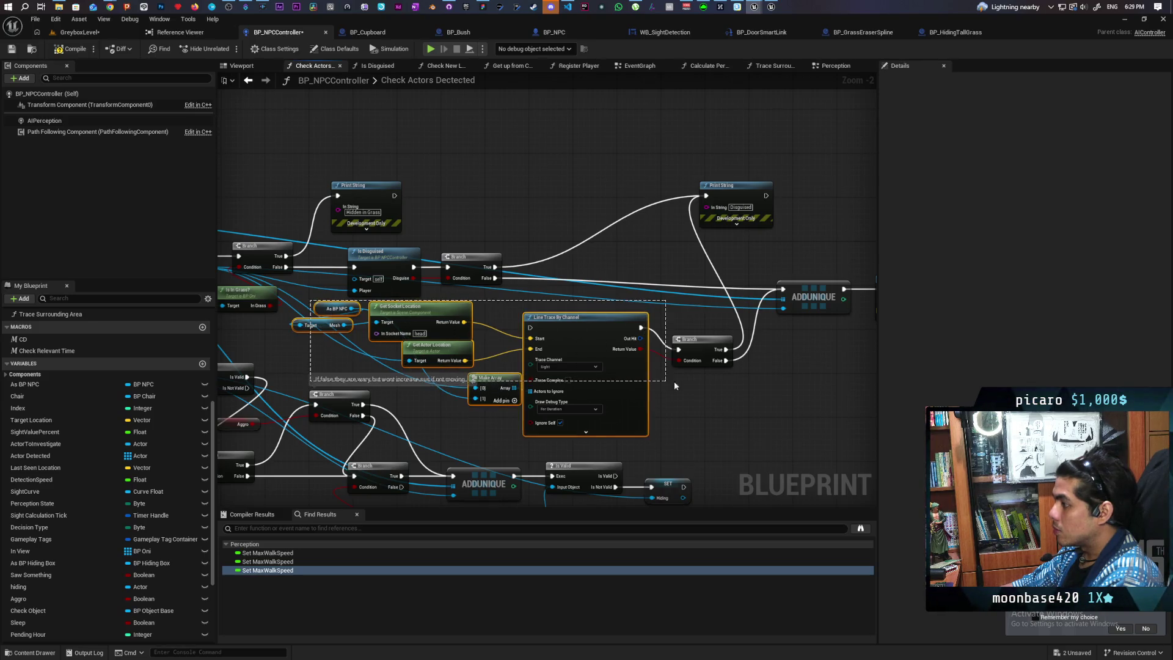
Move the line trace group above the disguise check and disconnect its Branch from the Disguised print.
{"action": "mouse_move", "coordinate": [695, 382]}
{"action": "left_mouse_down"}
{"action": "mouse_move", "coordinate": [576, 207]}
{"action": "mouse_move", "coordinate": [559, 127]}
{"action": "left_mouse_up"}
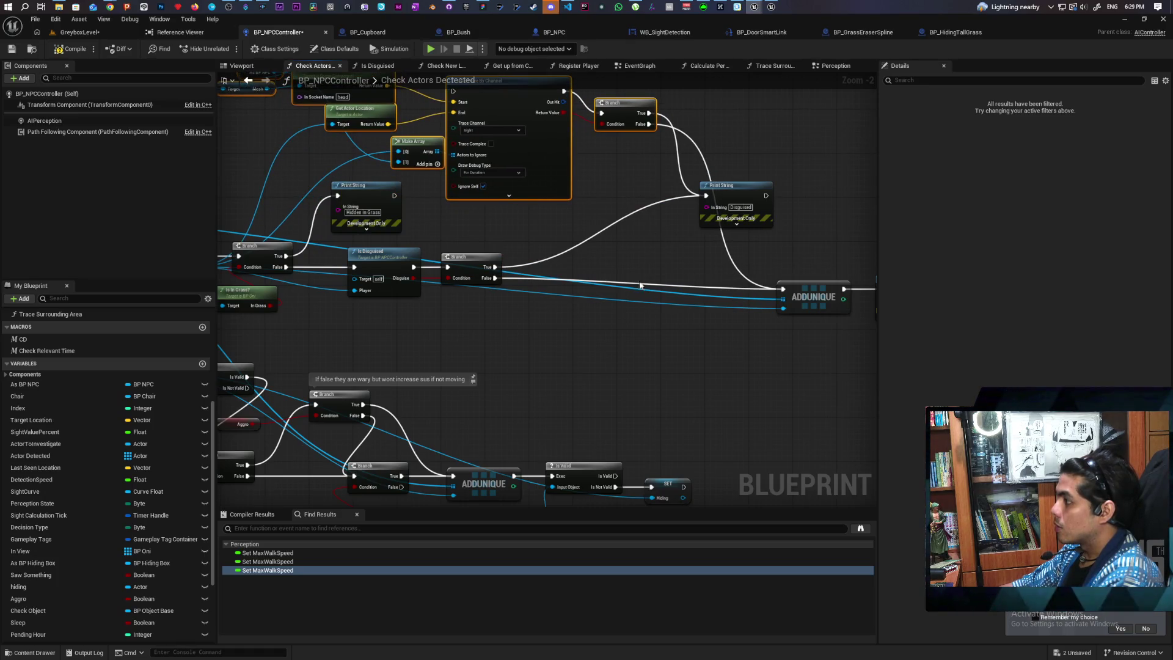
{"action": "left_click", "coordinate": [703, 269]}
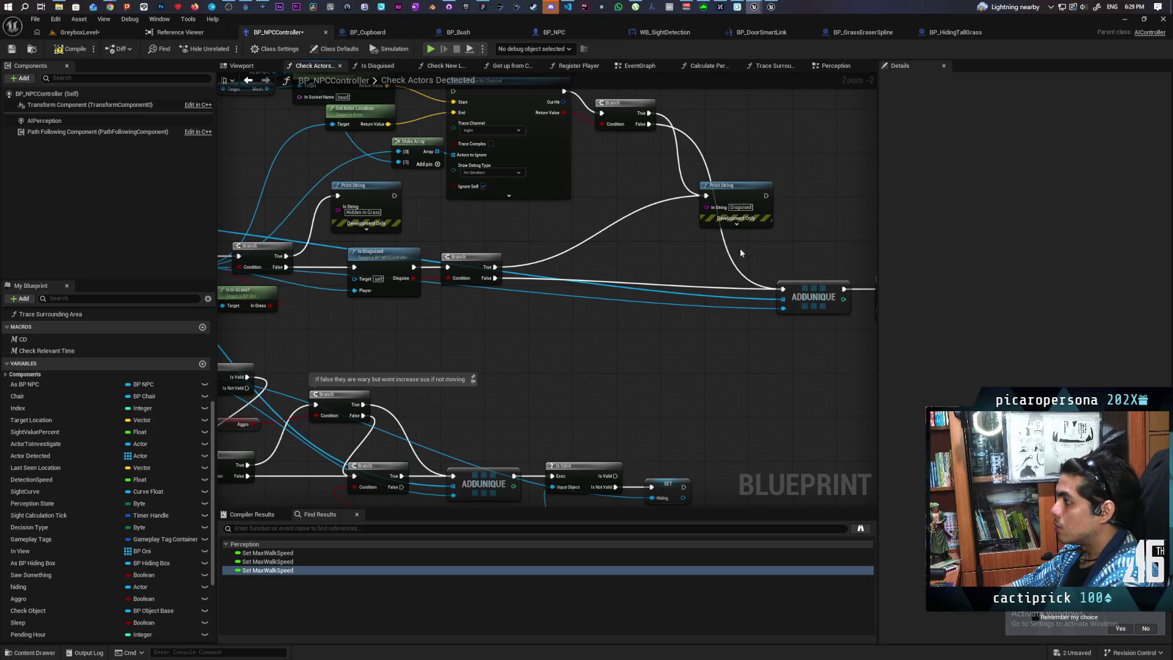
{"action": "left_click_drag", "start_coordinate": [717, 262], "coordinate": [694, 326]}
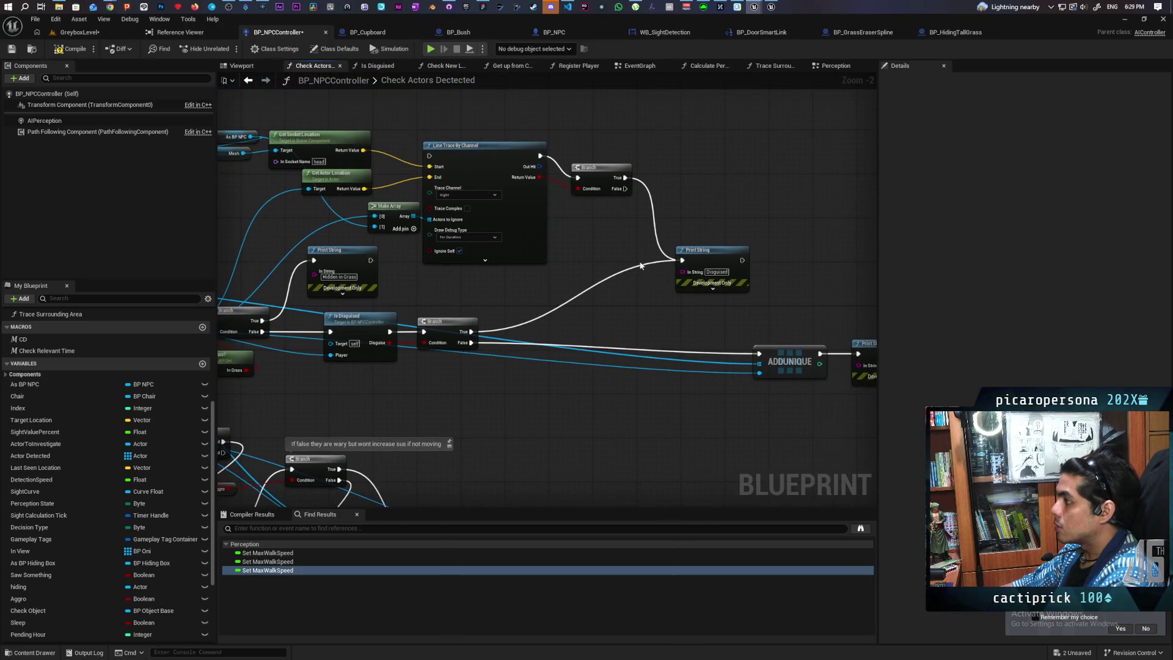
{"action": "left_click", "coordinate": [638, 226], "text": "alt"}
{"action": "left_click_drag", "start_coordinate": [580, 247], "coordinate": [680, 289]}
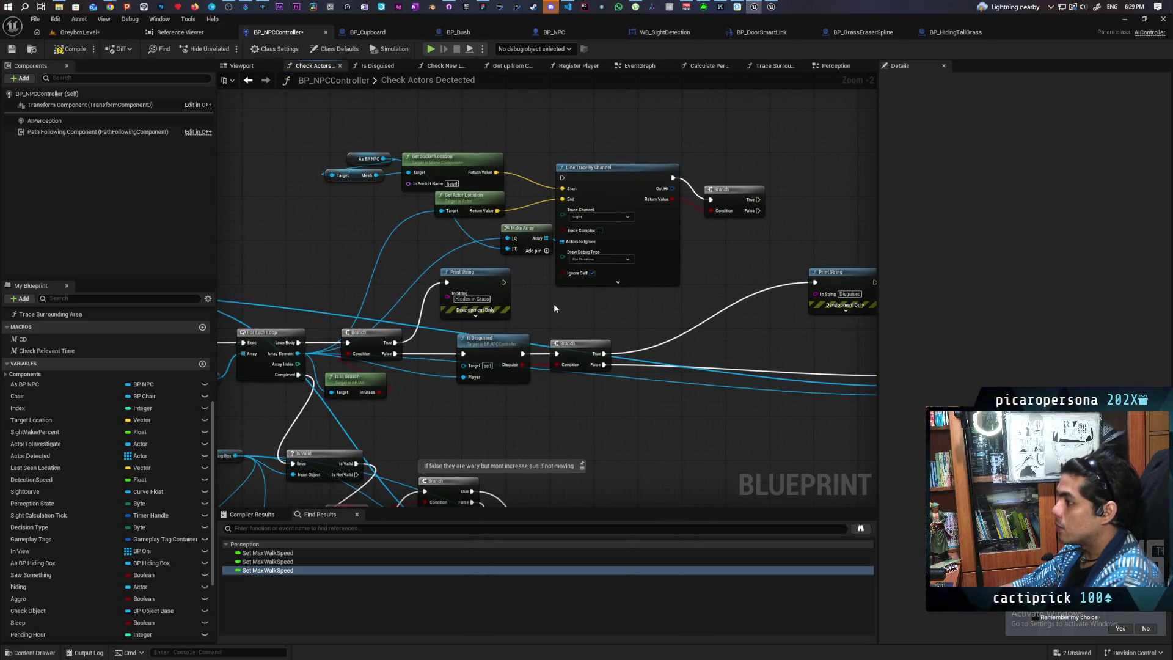
{"action": "mouse_move", "coordinate": [478, 282]}
{"action": "left_mouse_down"}
{"action": "mouse_move", "coordinate": [688, 276]}
{"action": "mouse_move", "coordinate": [445, 269]}
{"action": "mouse_move", "coordinate": [468, 276]}
{"action": "left_mouse_up"}
Wire the in-grass Branch False into Line Trace By Channel, placing its Branch before Is Disguised.
{"action": "mouse_move", "coordinate": [513, 345]}
{"action": "left_mouse_down"}
{"action": "mouse_move", "coordinate": [567, 368]}
{"action": "mouse_move", "coordinate": [725, 374]}
{"action": "left_mouse_up"}
{"action": "left_click", "coordinate": [483, 361]}
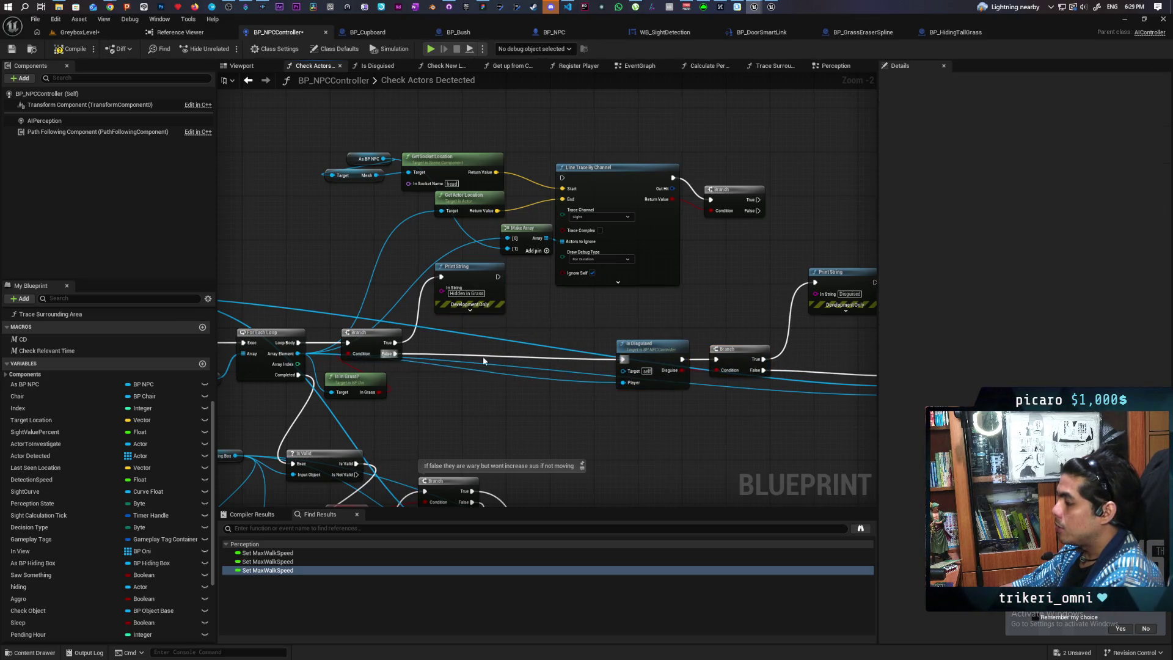
{"action": "mouse_move", "coordinate": [396, 355]}
{"action": "left_mouse_down"}
{"action": "mouse_move", "coordinate": [533, 311]}
{"action": "mouse_move", "coordinate": [562, 178]}
{"action": "mouse_move", "coordinate": [576, 240]}
{"action": "mouse_move", "coordinate": [511, 357]}
{"action": "left_mouse_up"}
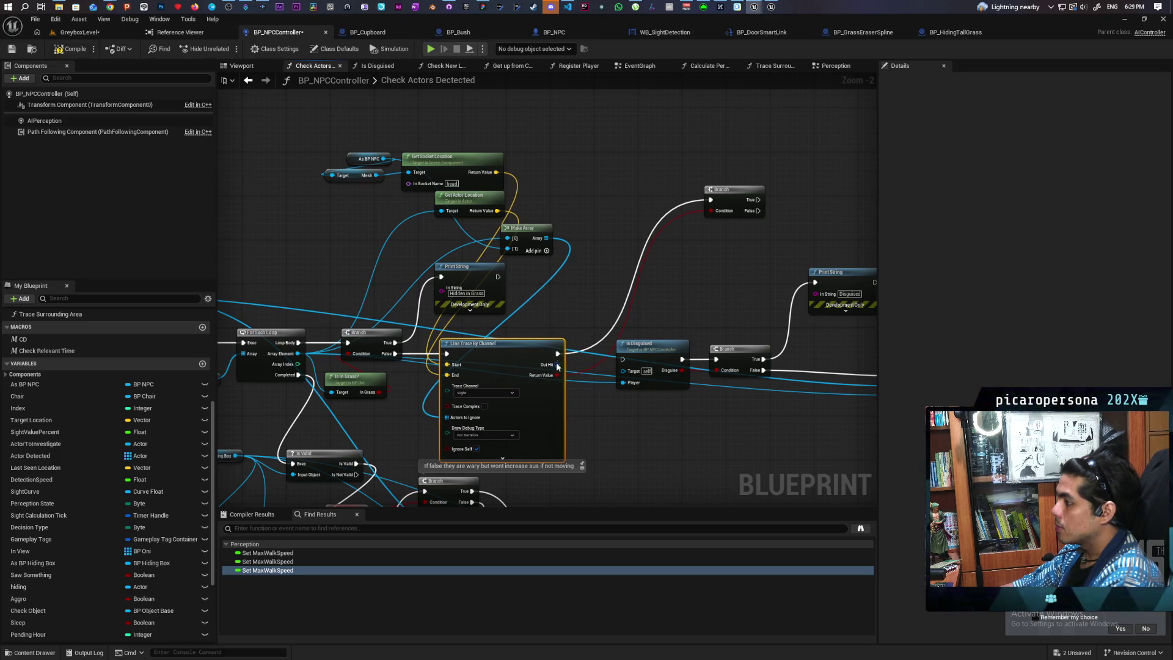
{"action": "mouse_move", "coordinate": [554, 314]}
{"action": "left_mouse_down"}
{"action": "mouse_move", "coordinate": [576, 277]}
{"action": "mouse_move", "coordinate": [558, 273]}
{"action": "mouse_move", "coordinate": [576, 264]}
{"action": "mouse_move", "coordinate": [554, 267]}
{"action": "left_mouse_up"}
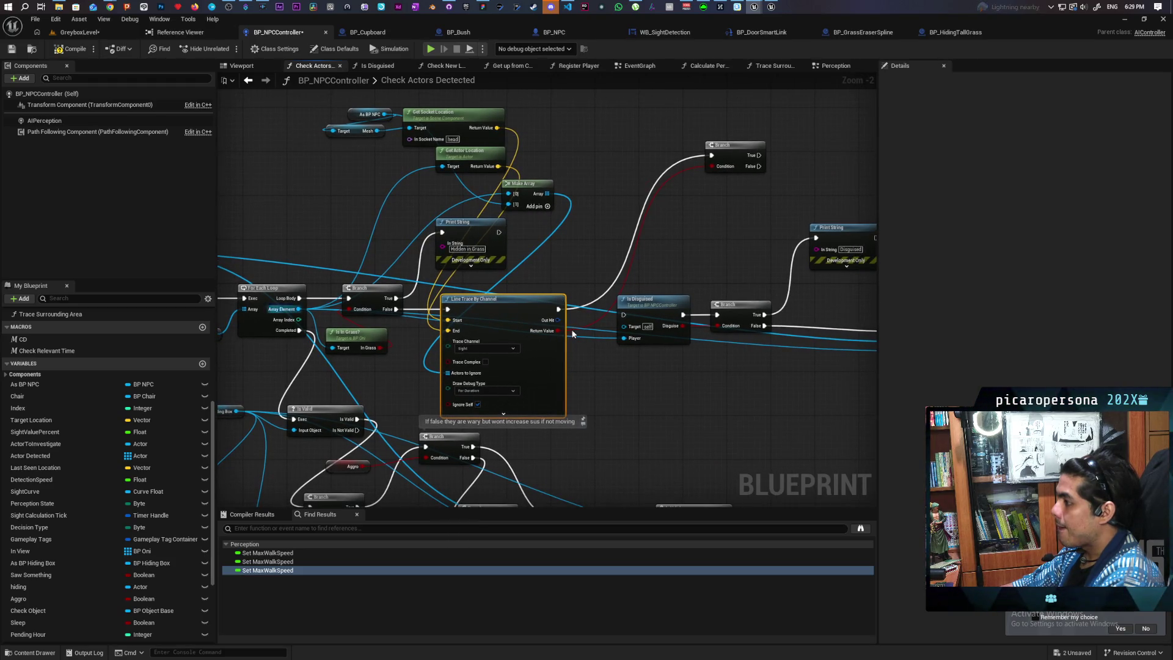
{"action": "left_click_drag", "start_coordinate": [614, 284], "coordinate": [775, 347]}
{"action": "left_click_drag", "start_coordinate": [672, 299], "coordinate": [705, 300]}
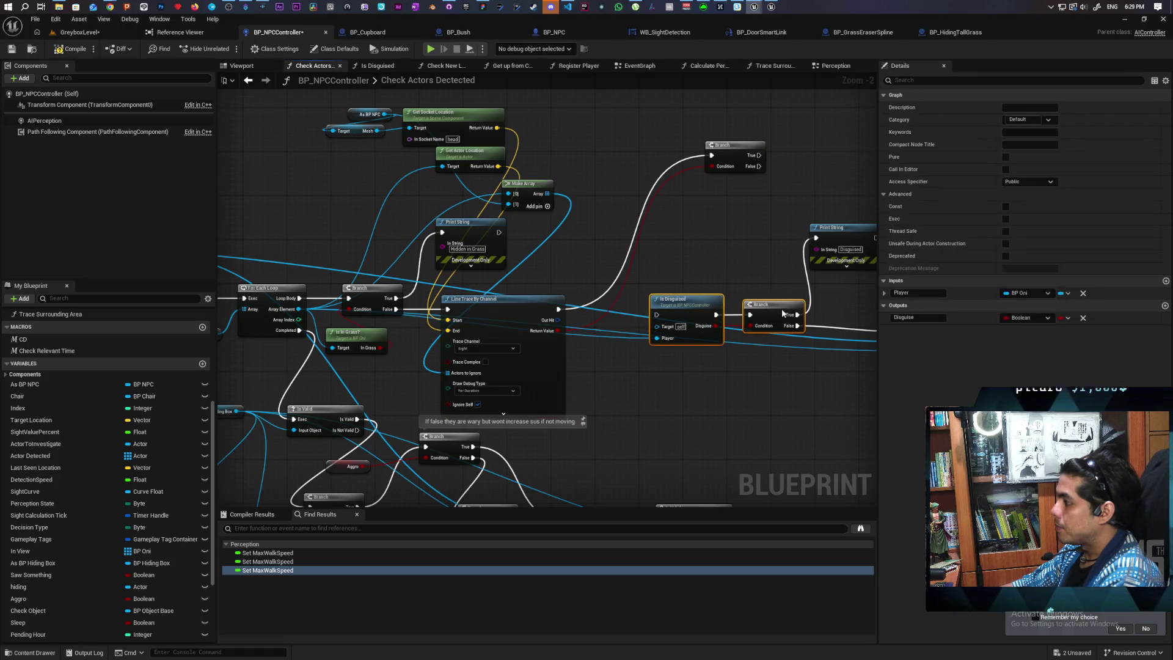
{"action": "left_click", "coordinate": [742, 204]}
{"action": "mouse_move", "coordinate": [723, 163]}
{"action": "left_mouse_down"}
{"action": "mouse_move", "coordinate": [602, 311]}
{"action": "mouse_move", "coordinate": [571, 318]}
{"action": "left_mouse_up"}
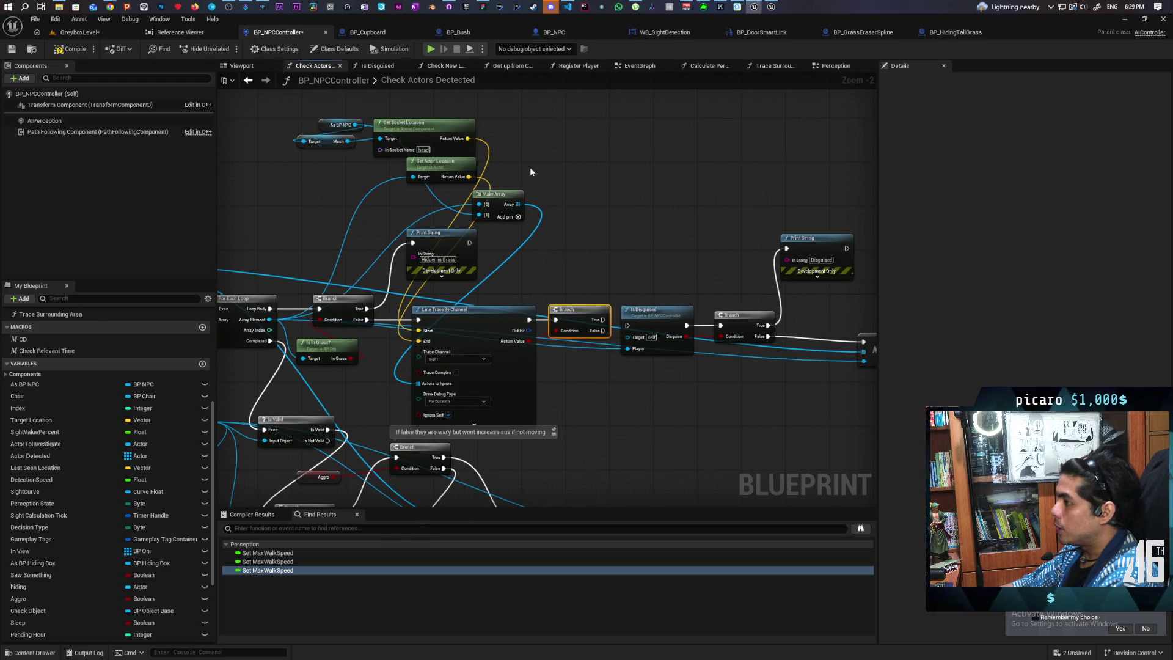
Shift the location and Make Array nodes left and reposition the Hidden in Grass print.
{"action": "left_click_drag", "start_coordinate": [445, 153], "coordinate": [324, 185]}
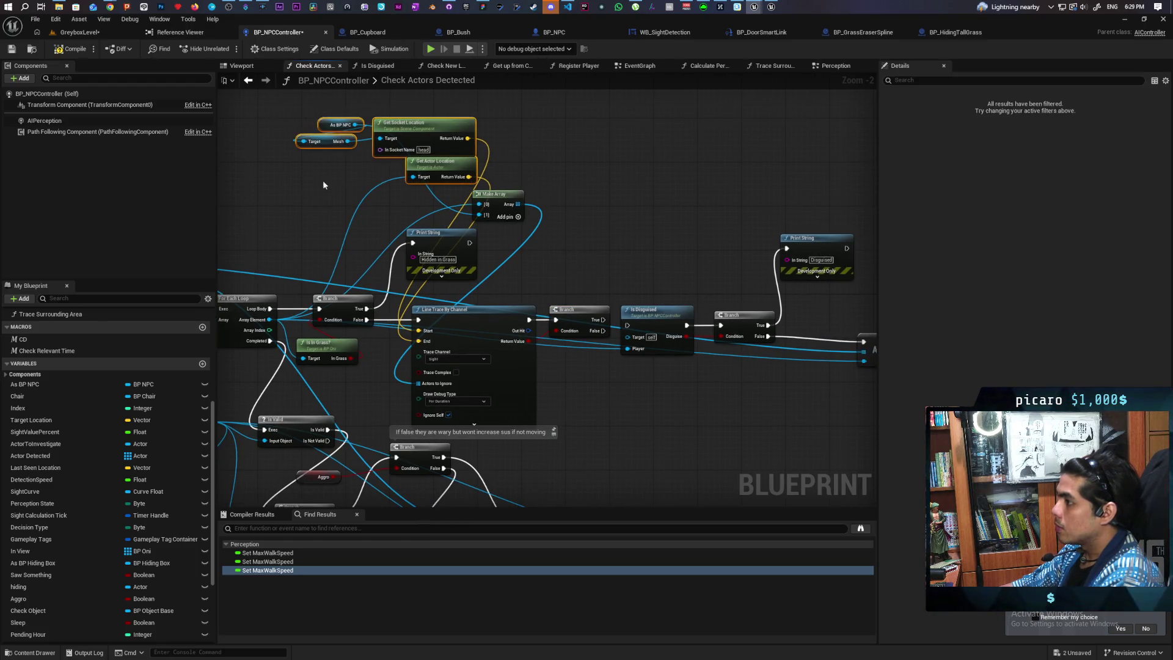
{"action": "left_click_drag", "start_coordinate": [553, 112], "coordinate": [379, 223]}
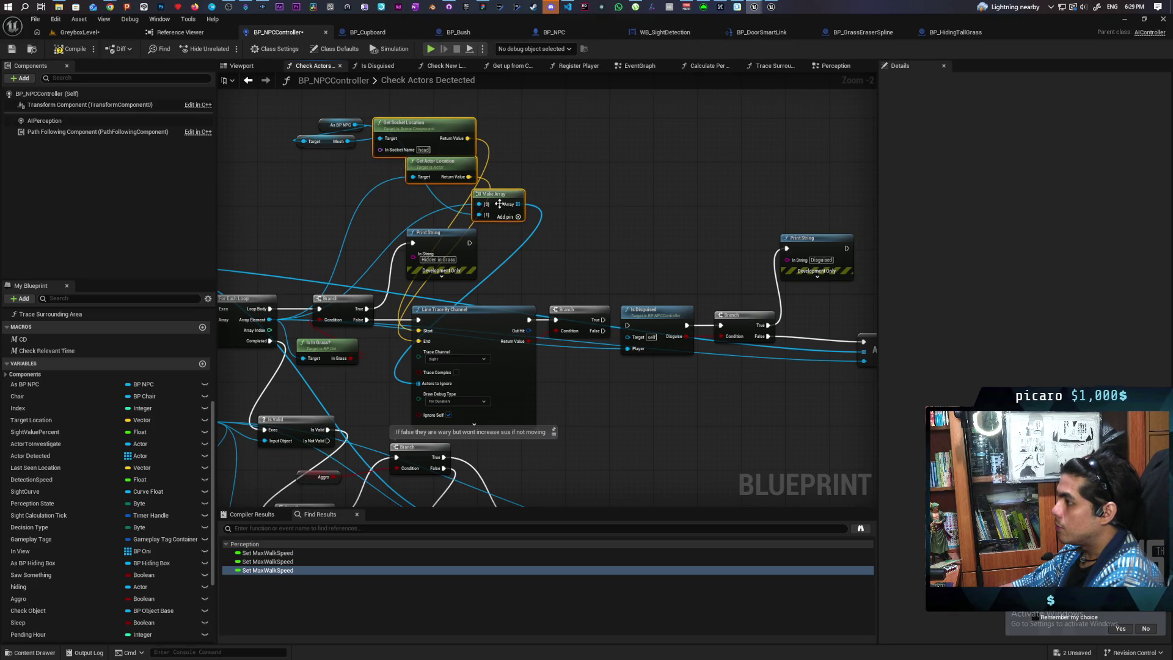
{"action": "mouse_move", "coordinate": [499, 204]}
{"action": "left_mouse_down"}
{"action": "mouse_move", "coordinate": [294, 193]}
{"action": "mouse_move", "coordinate": [318, 198]}
{"action": "left_mouse_up"}
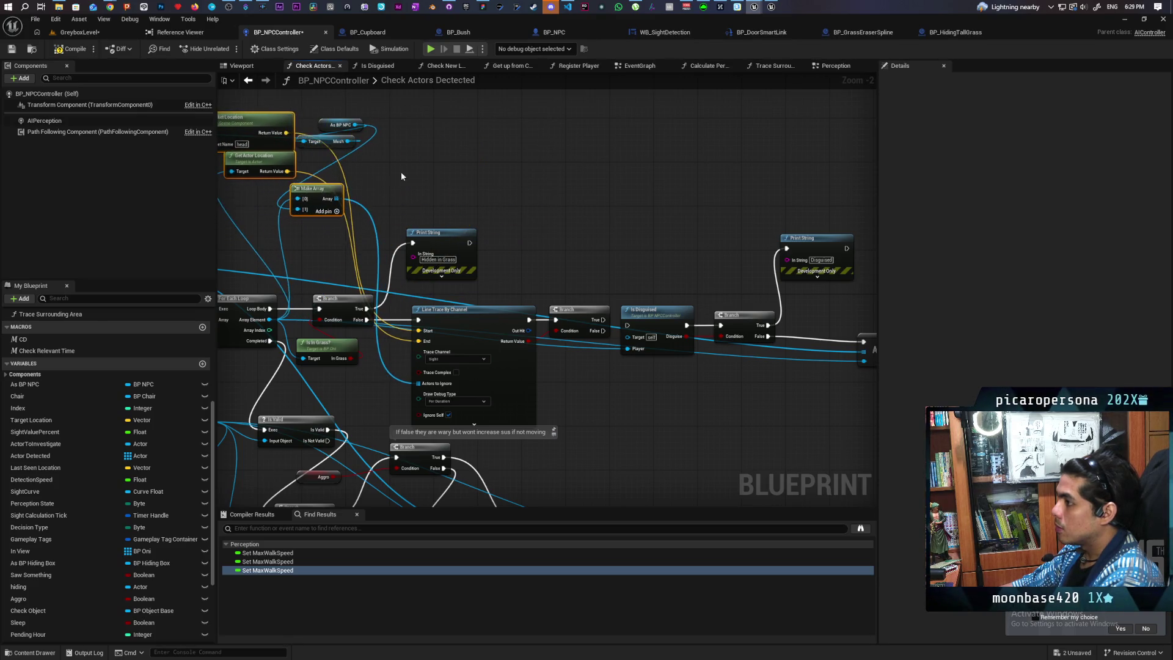
{"action": "left_click_drag", "start_coordinate": [401, 176], "coordinate": [487, 176]}
{"action": "left_click_drag", "start_coordinate": [497, 229], "coordinate": [557, 154]}
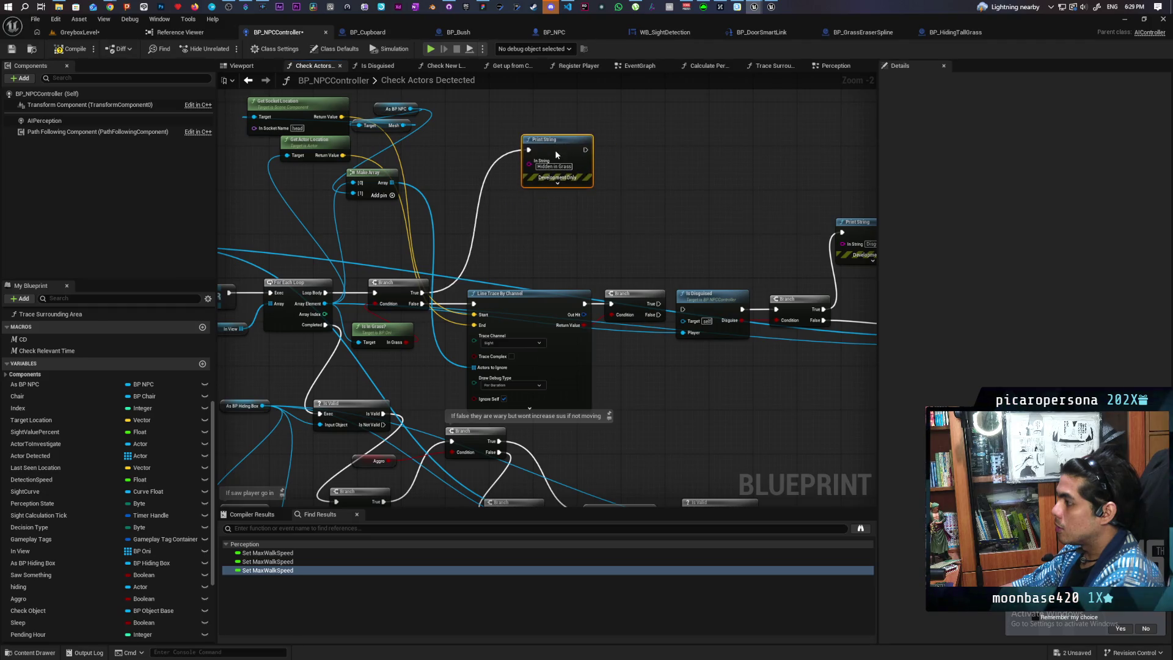
{"action": "mouse_move", "coordinate": [654, 306]}
{"action": "left_mouse_down"}
{"action": "mouse_move", "coordinate": [473, 198]}
{"action": "mouse_move", "coordinate": [511, 158]}
{"action": "mouse_move", "coordinate": [530, 157]}
{"action": "left_mouse_up"}
{"action": "key", "text": "Escape"}
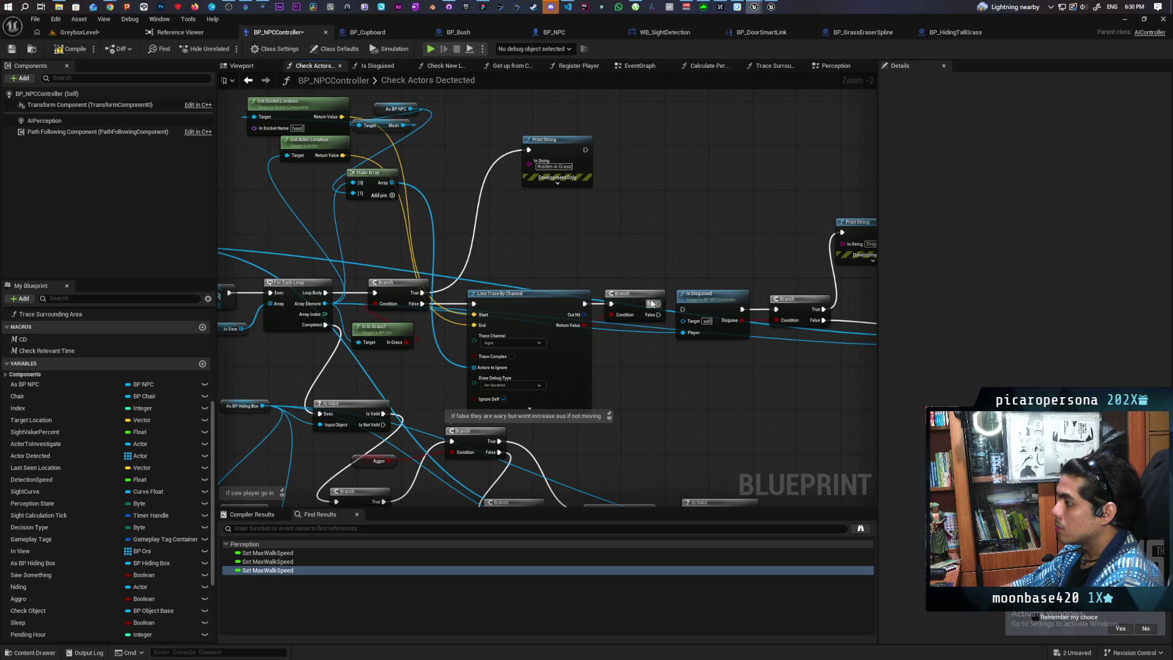
Connect the trace Branch True output to Is Disguised, tidy the chain, and Save All.
{"action": "left_click_drag", "start_coordinate": [652, 303], "coordinate": [530, 150]}
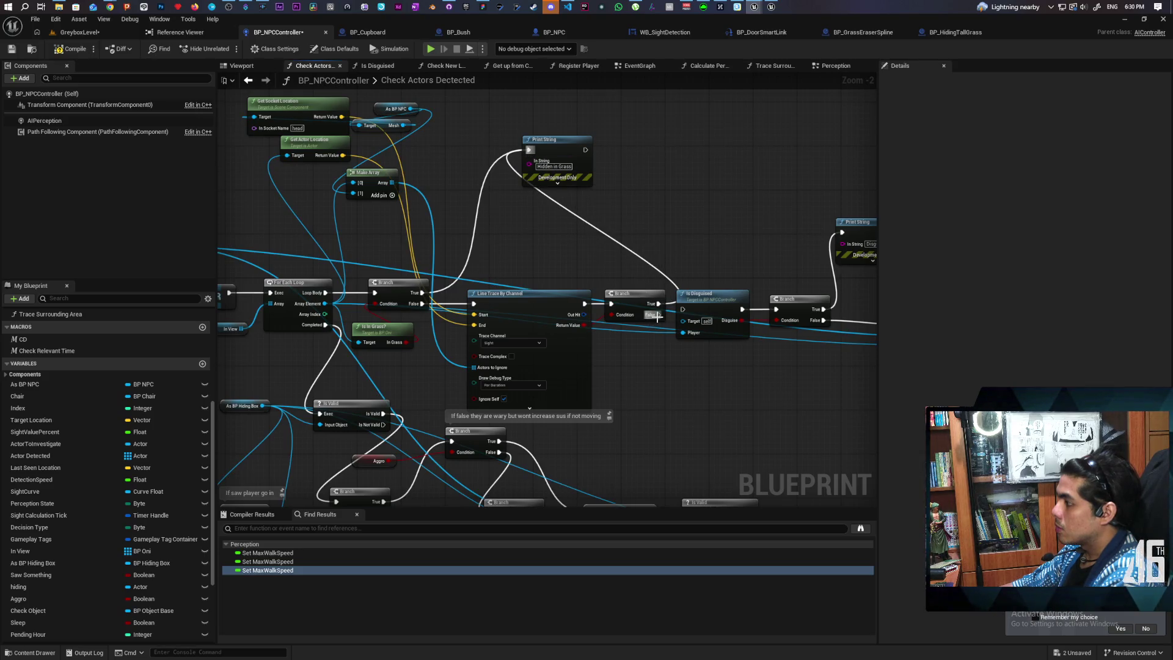
{"action": "left_click", "coordinate": [591, 240]}
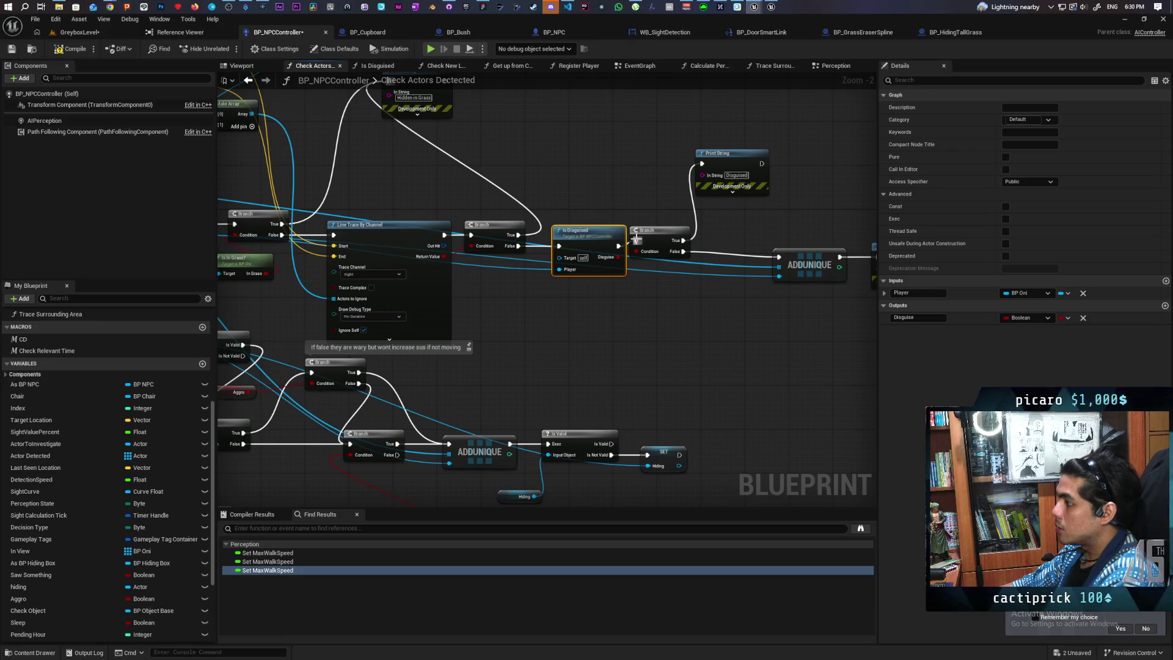
{"action": "mouse_move", "coordinate": [637, 238]}
{"action": "left_mouse_down"}
{"action": "mouse_move", "coordinate": [643, 249]}
{"action": "mouse_move", "coordinate": [592, 233]}
{"action": "left_mouse_up"}
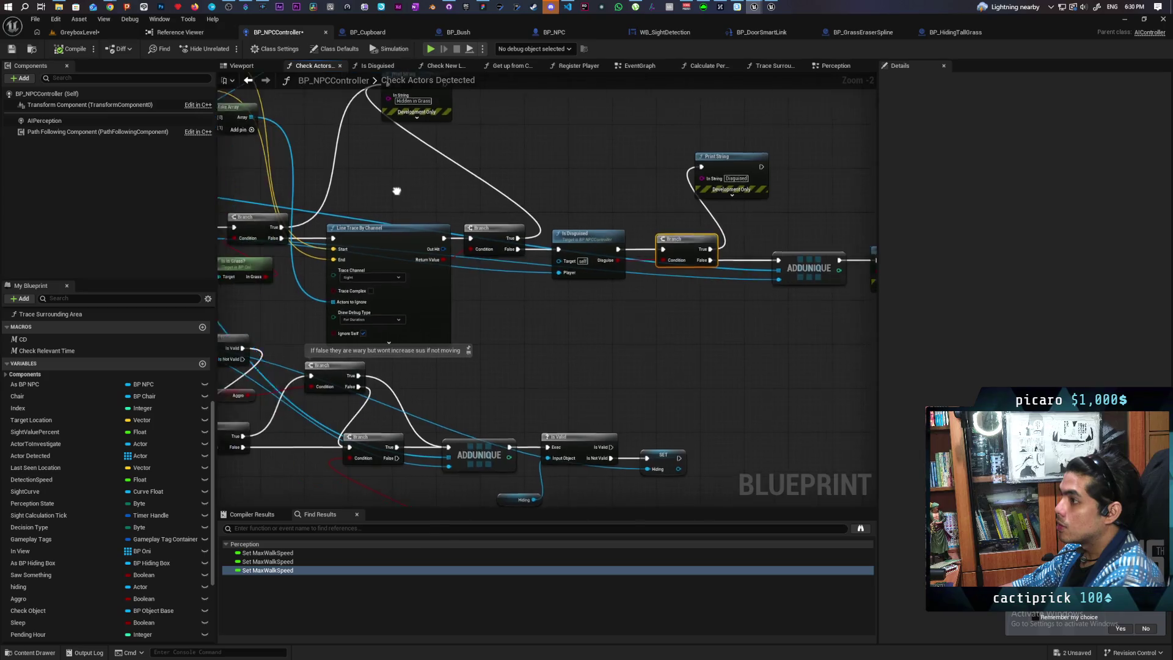
{"action": "left_click_drag", "start_coordinate": [332, 176], "coordinate": [449, 193]}
{"action": "key", "text": "ctrl+s"}
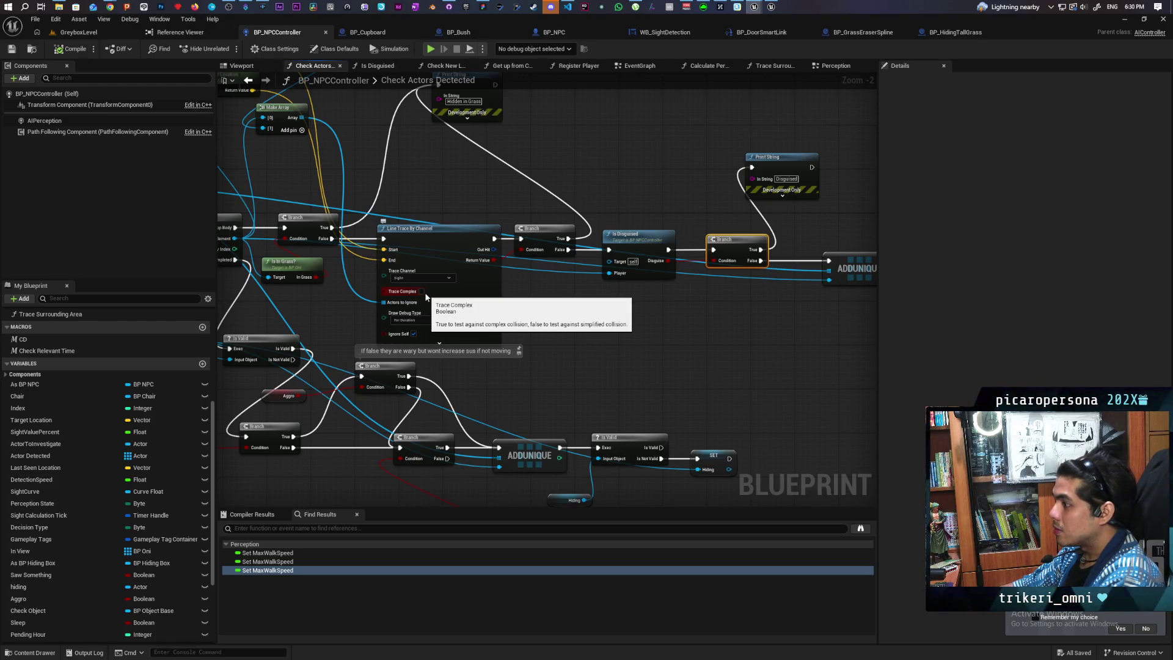
{"action": "left_click", "coordinate": [78, 32]}
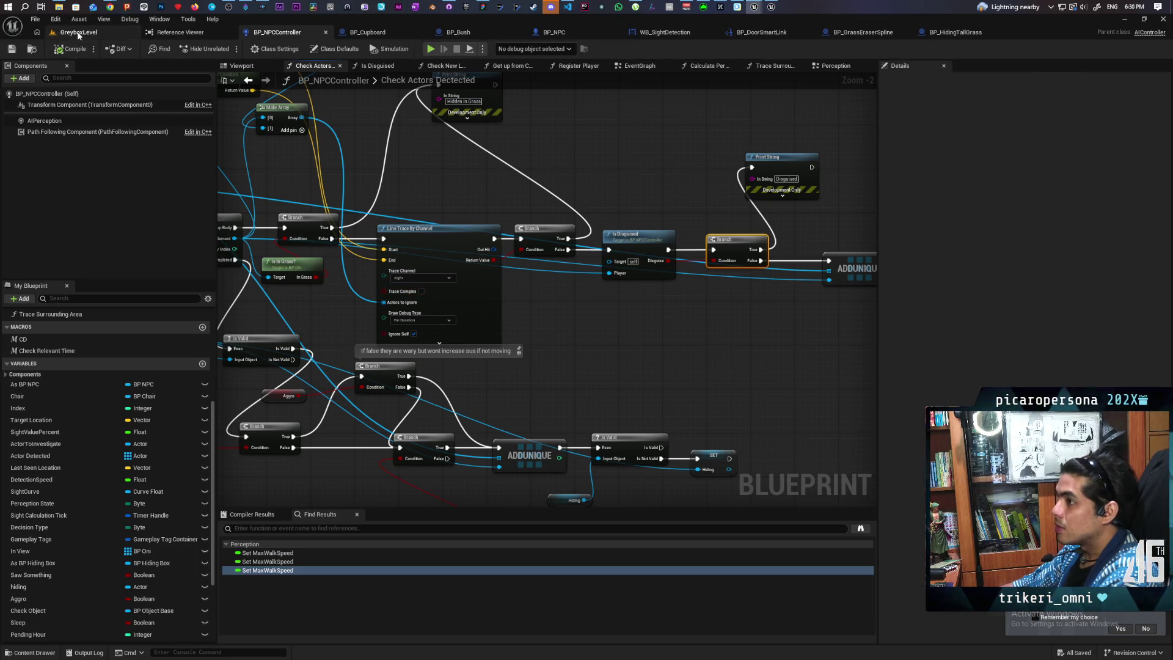
Start the playtest with Alt+P and run 'show Collision' from the console.
{"action": "key", "text": "alt+p"}
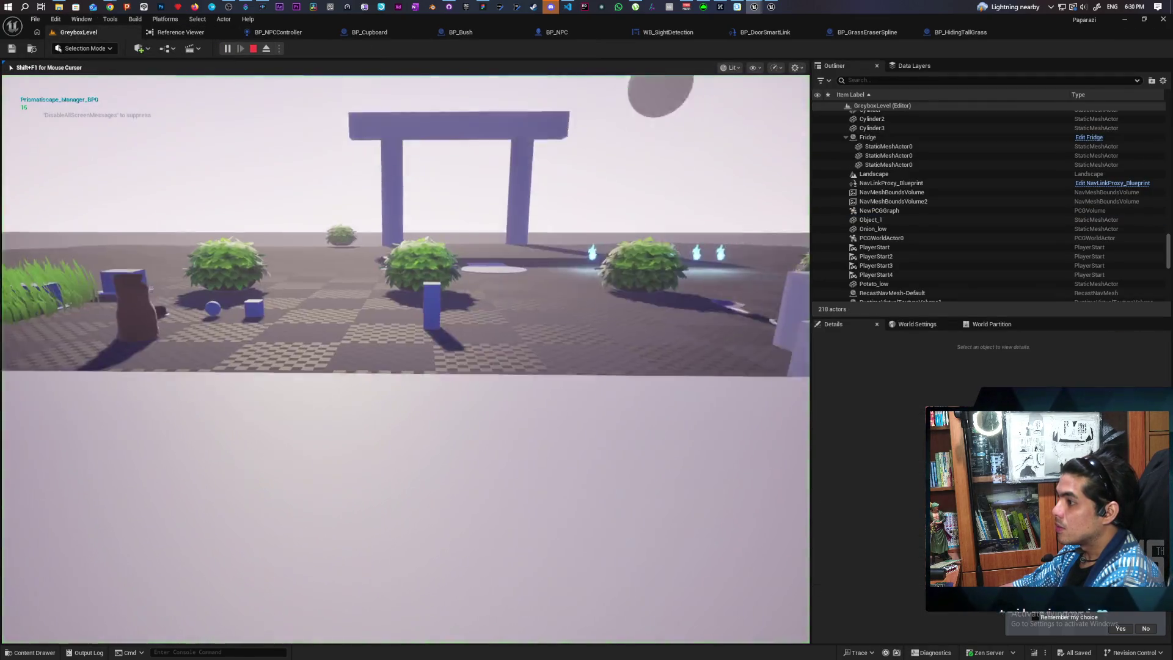
{"action": "key", "text": "w"}
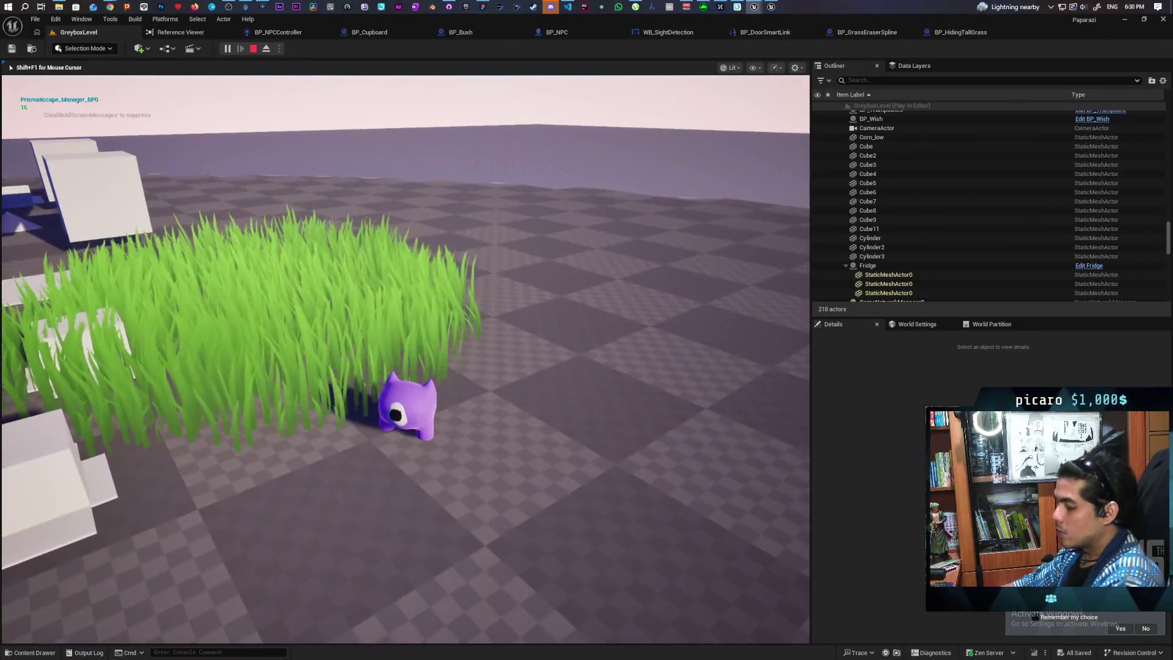
{"action": "key", "text": "grave"}
{"action": "key", "text": "Up"}
{"action": "key", "text": "Return"}
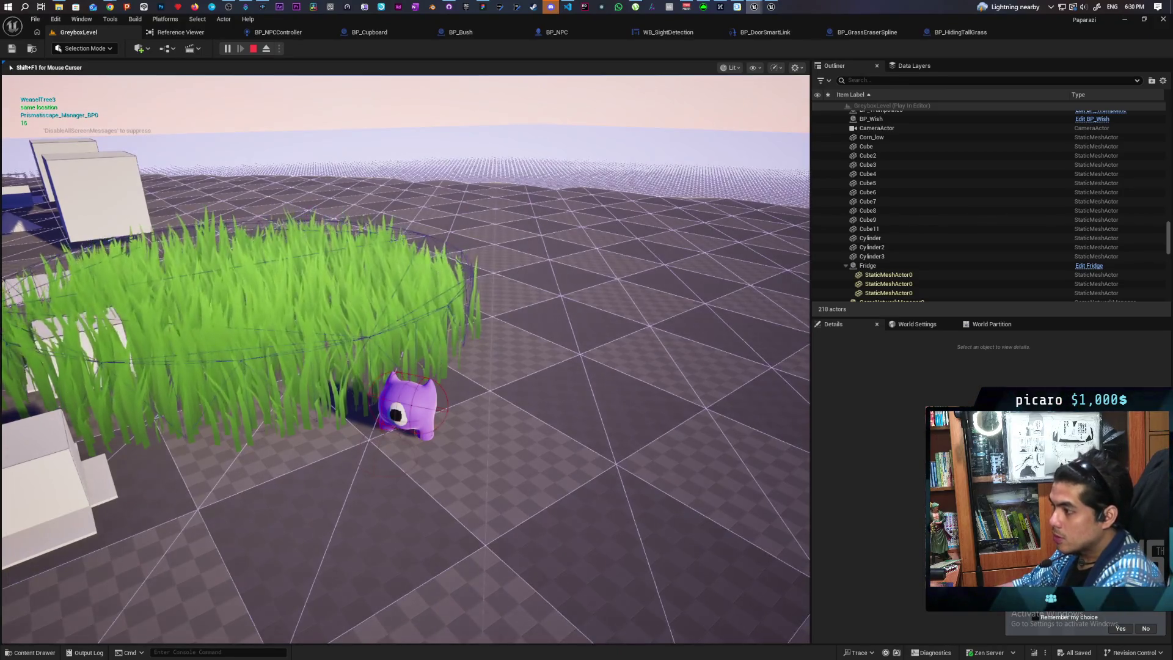
Walk the character into the tall grass and hide there facing the NPC.
{"action": "key", "text": "w"}
{"action": "key", "text": "w"}
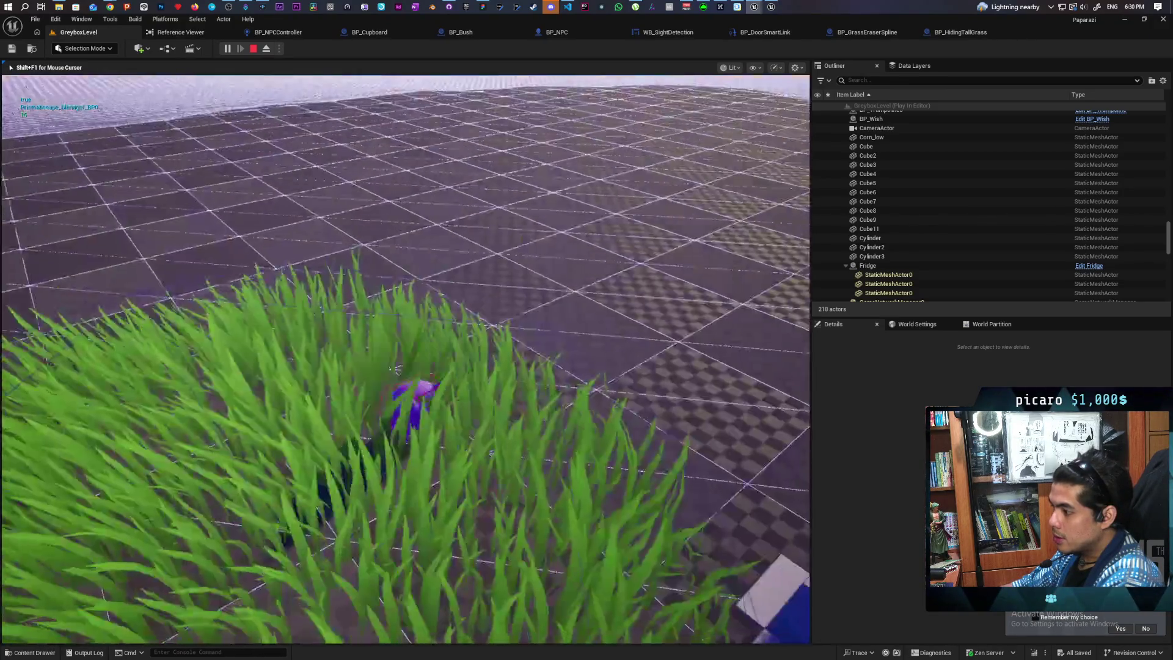
{"action": "key", "text": "w"}
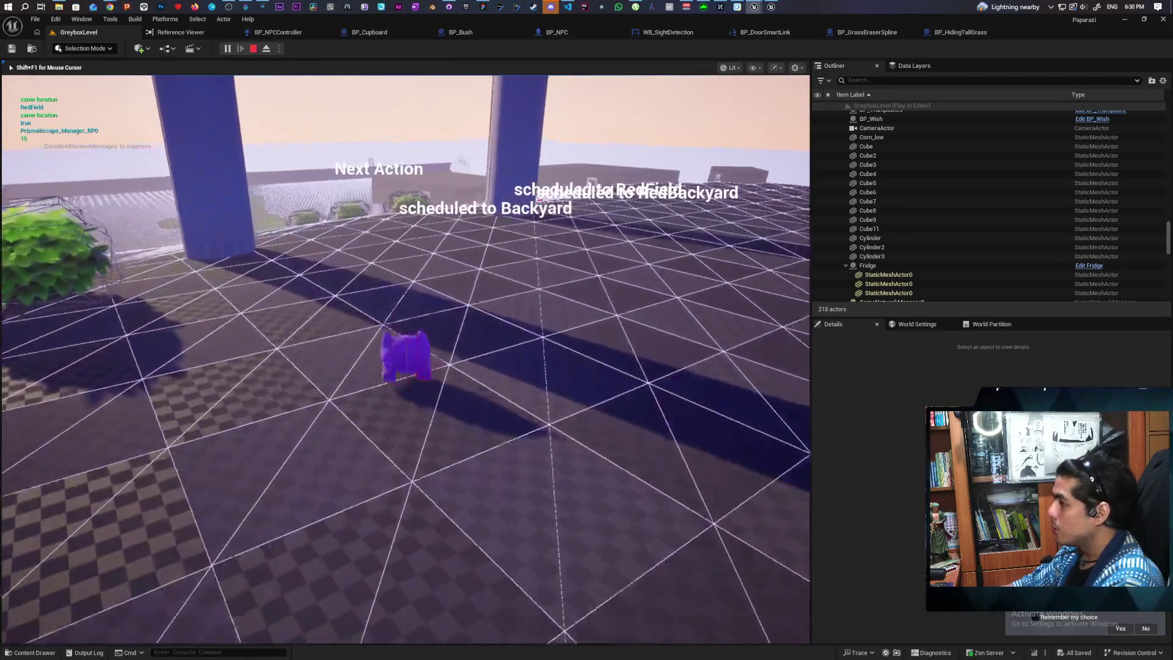
{"action": "key", "text": "w"}
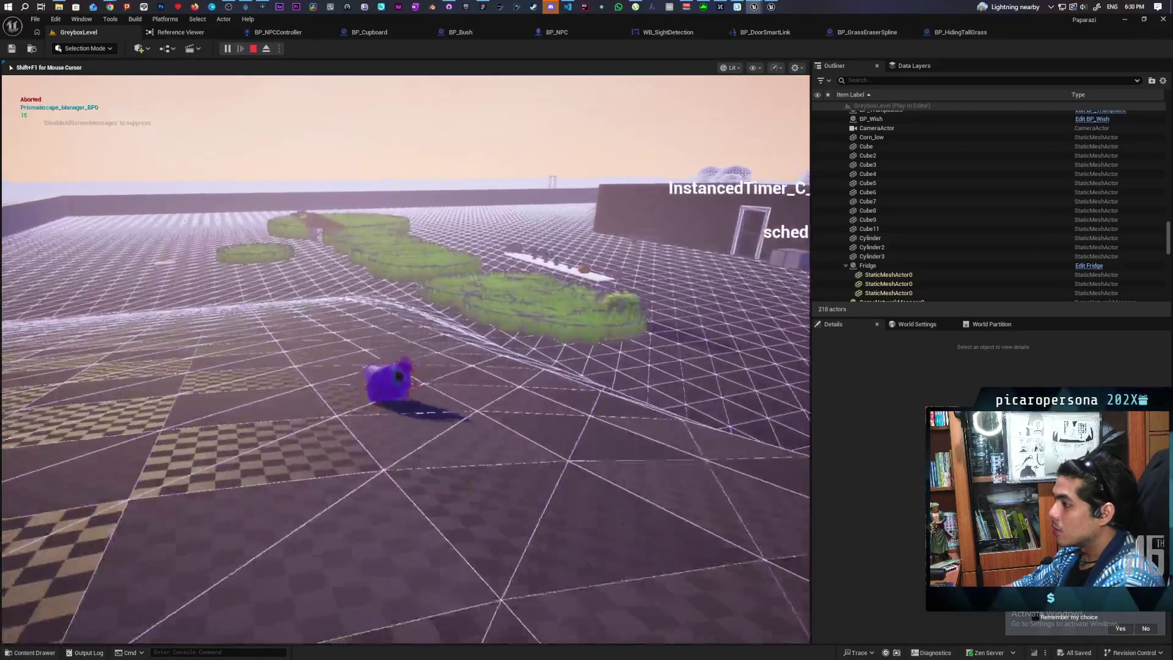
{"action": "key", "text": "w"}
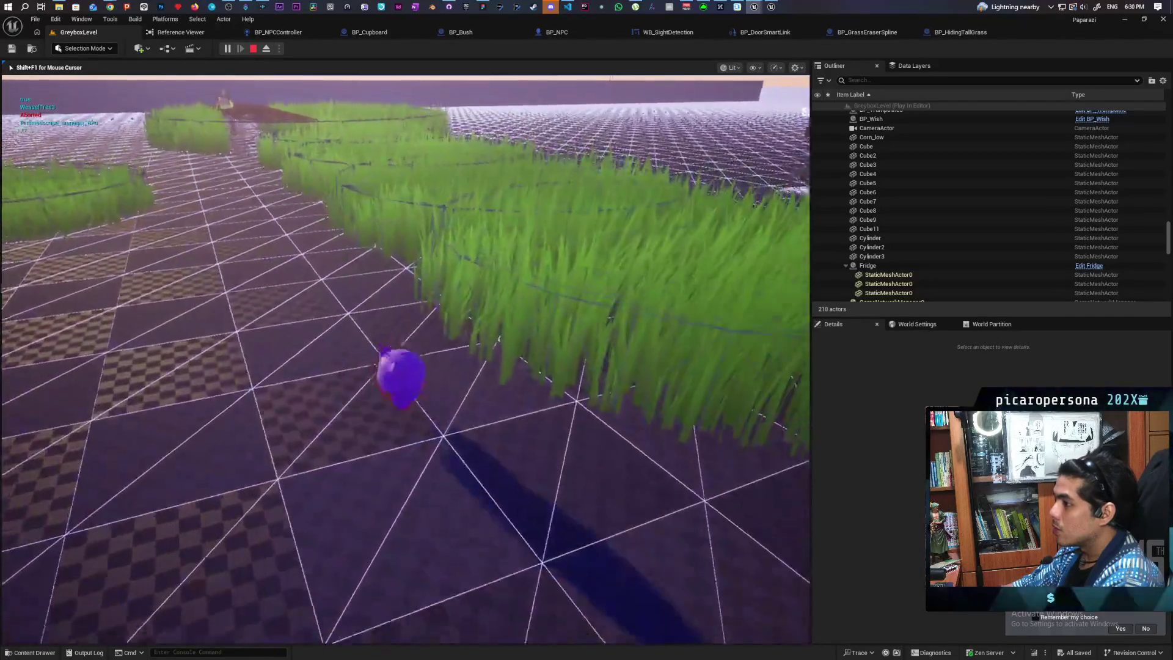
{"action": "key", "text": "w"}
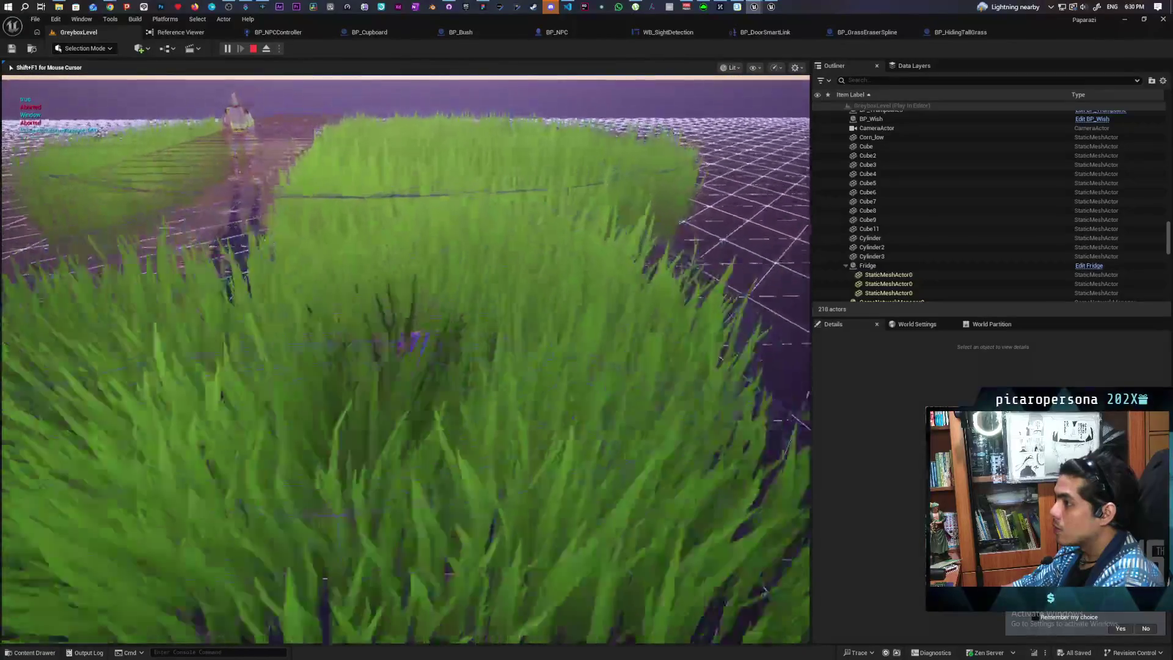
{"action": "key", "text": "w"}
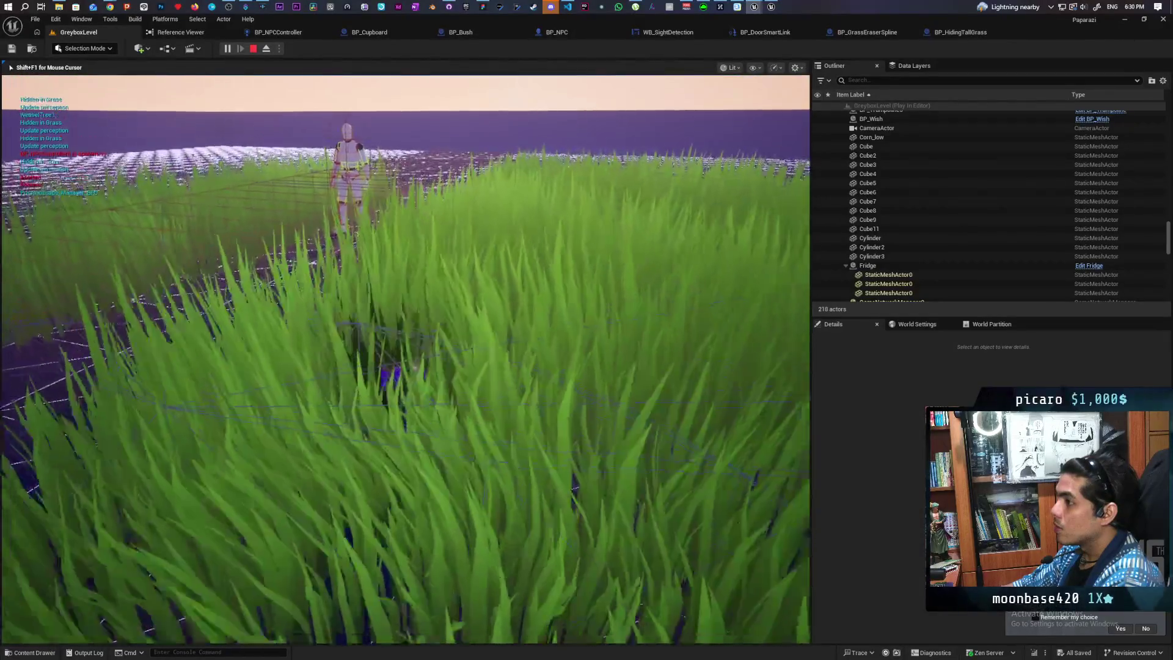
{"action": "key", "text": "w"}
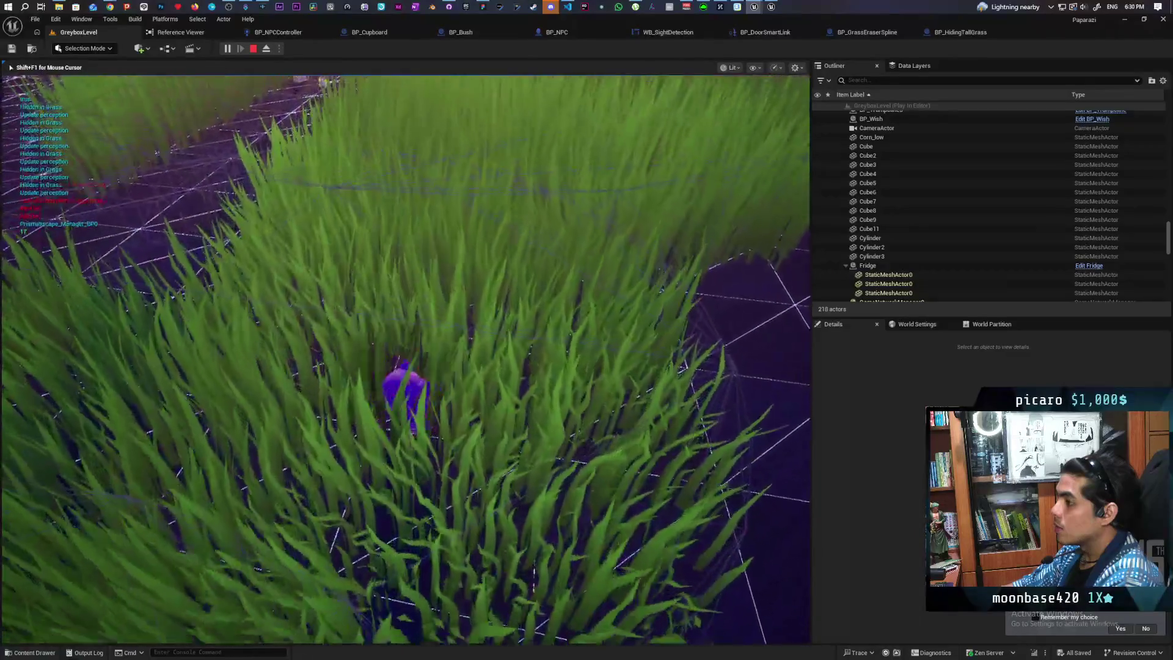
{"action": "key", "text": "w"}
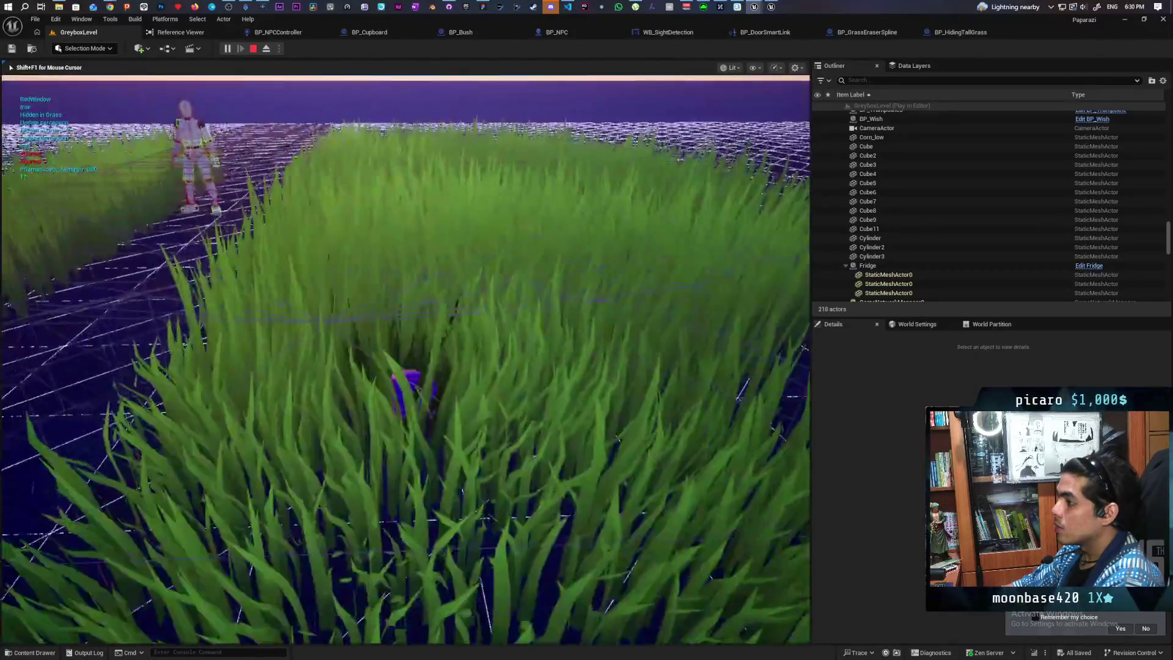
{"action": "key", "text": "w"}
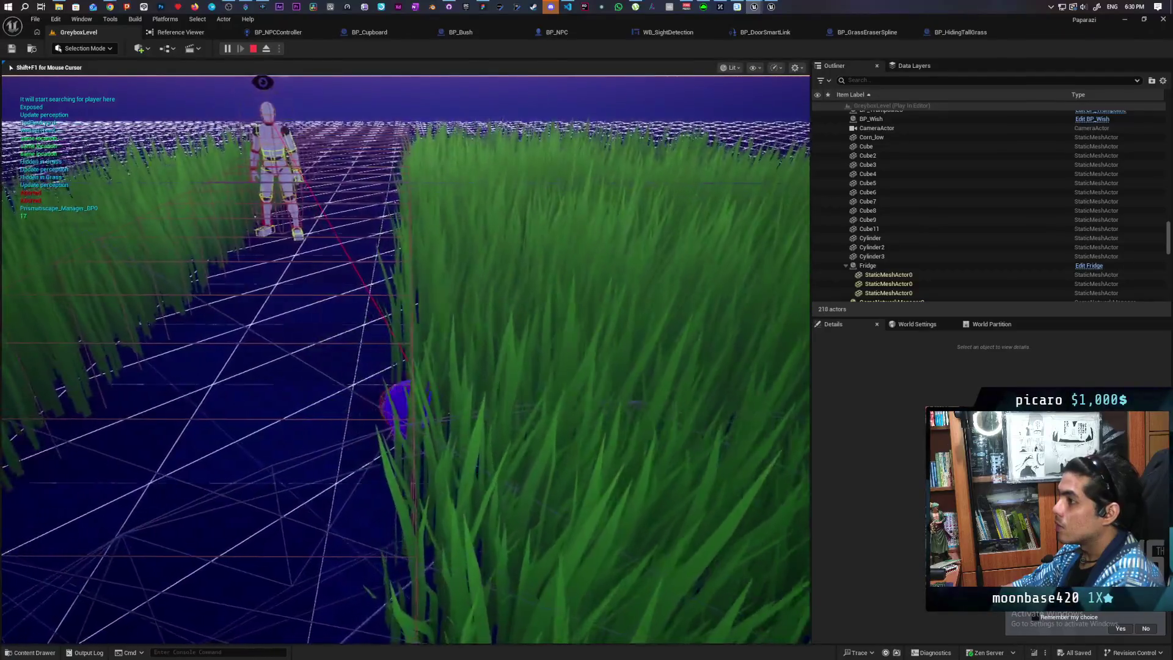
Step out onto the path, re-enter along the grass edge to hide while the NPC searches, then stop.
{"action": "key", "text": "w"}
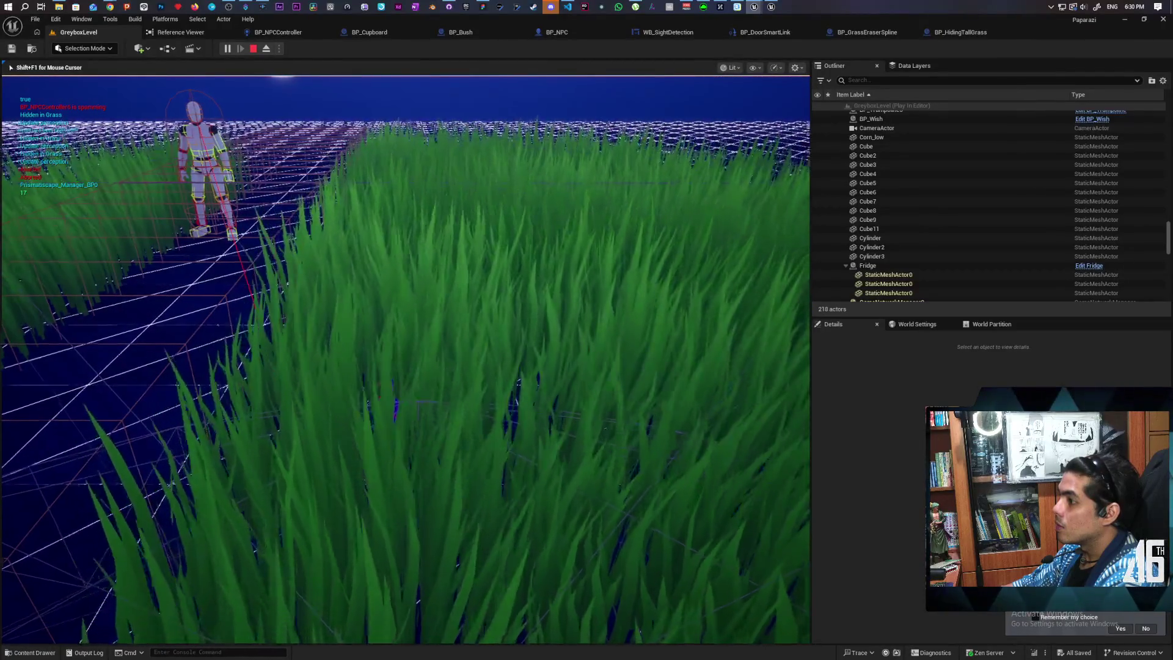
{"action": "key", "text": "w"}
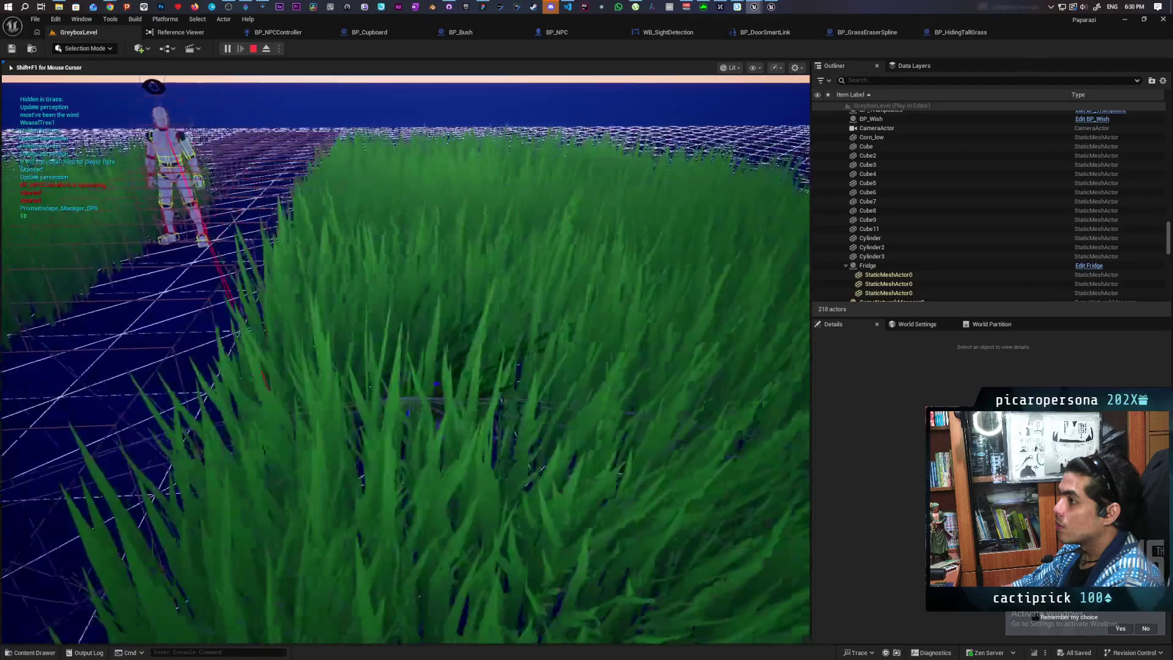
{"action": "key", "text": "w"}
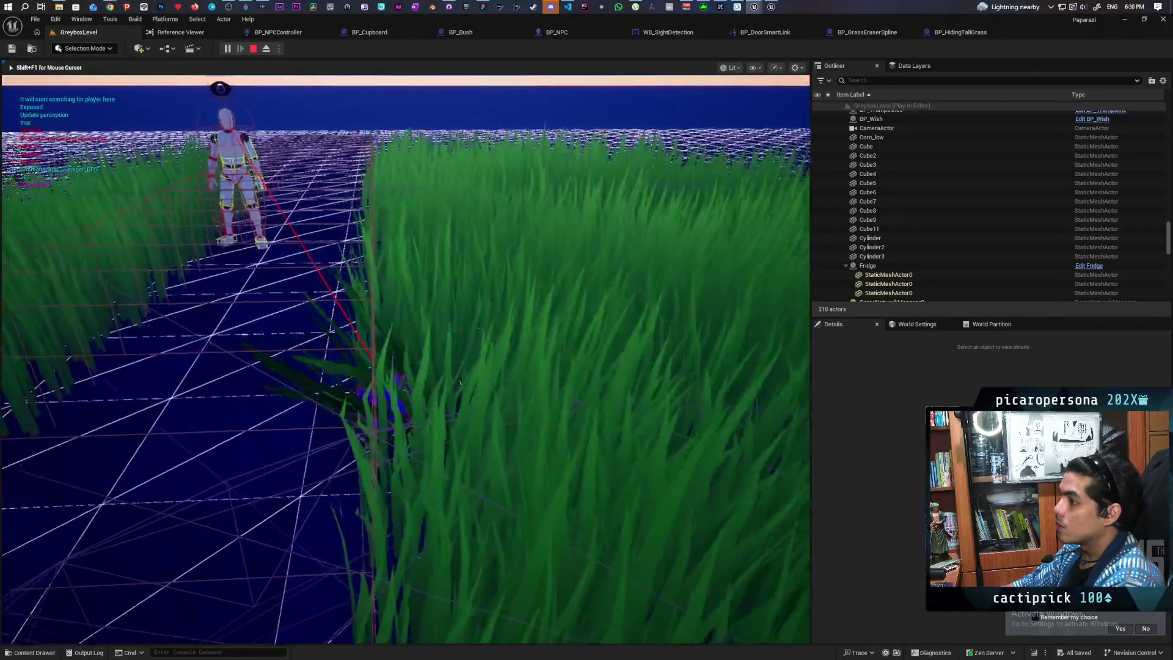
{"action": "key", "text": "w"}
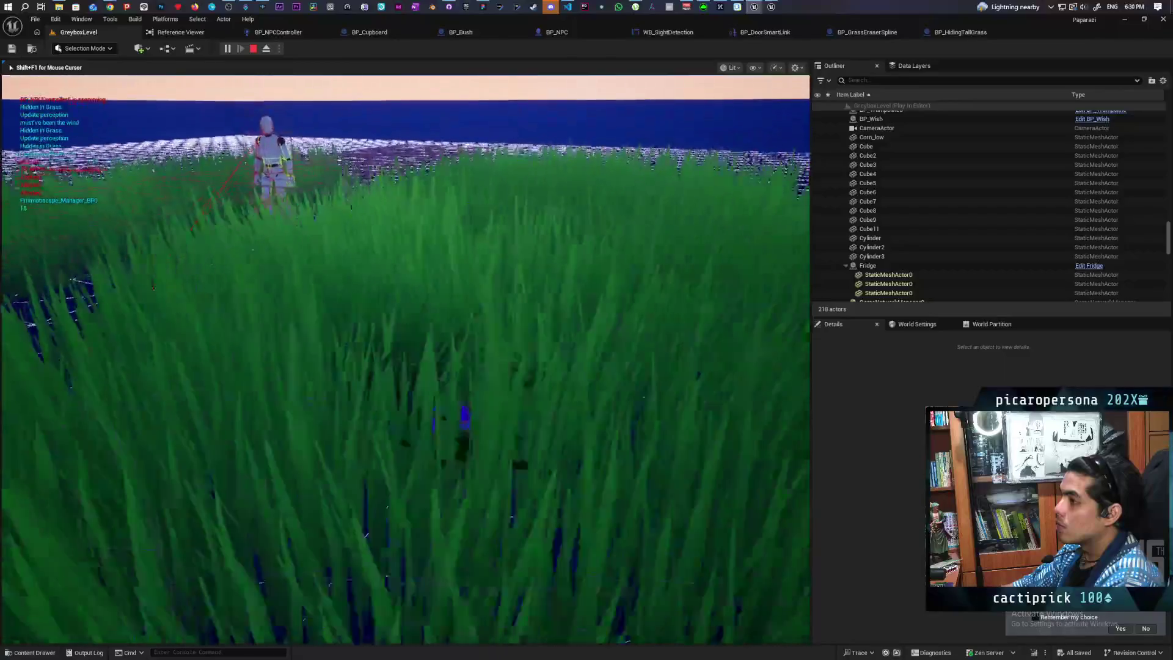
{"action": "key", "text": "w"}
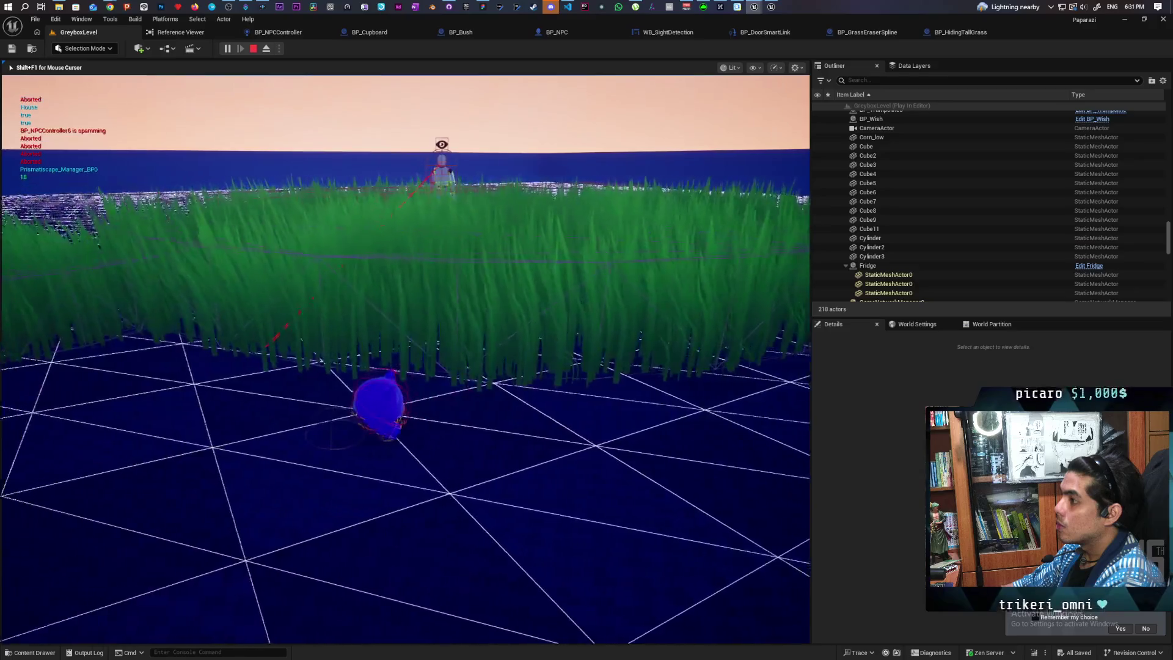
{"action": "key", "text": "w"}
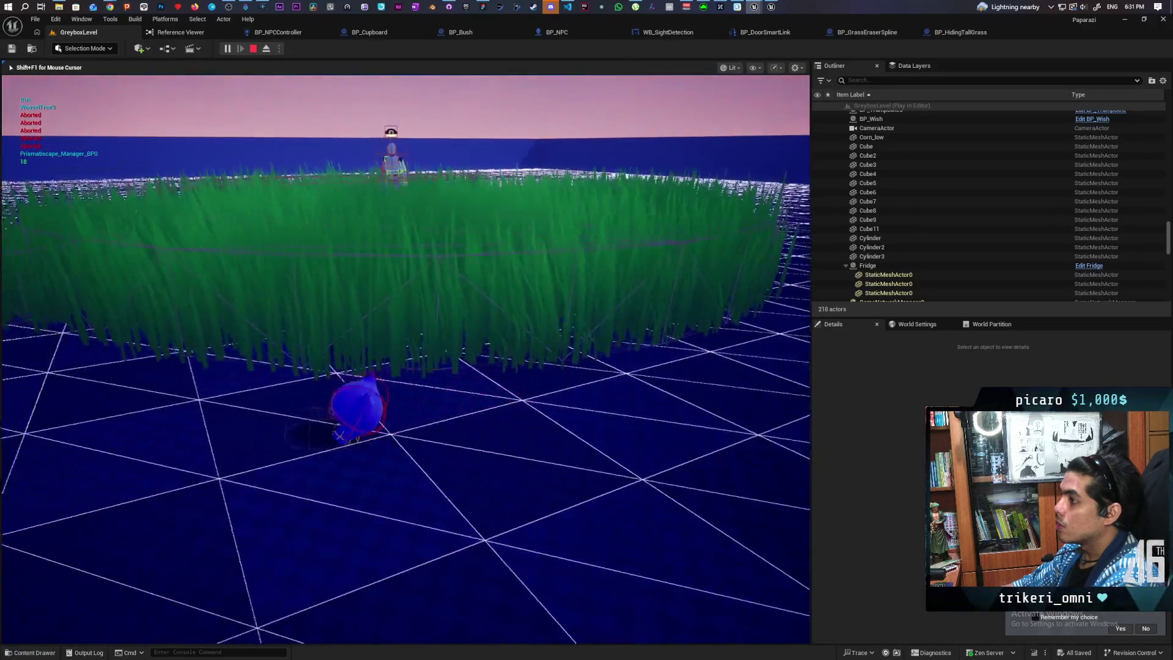
{"action": "key", "text": "w"}
{"action": "key", "text": "w"}
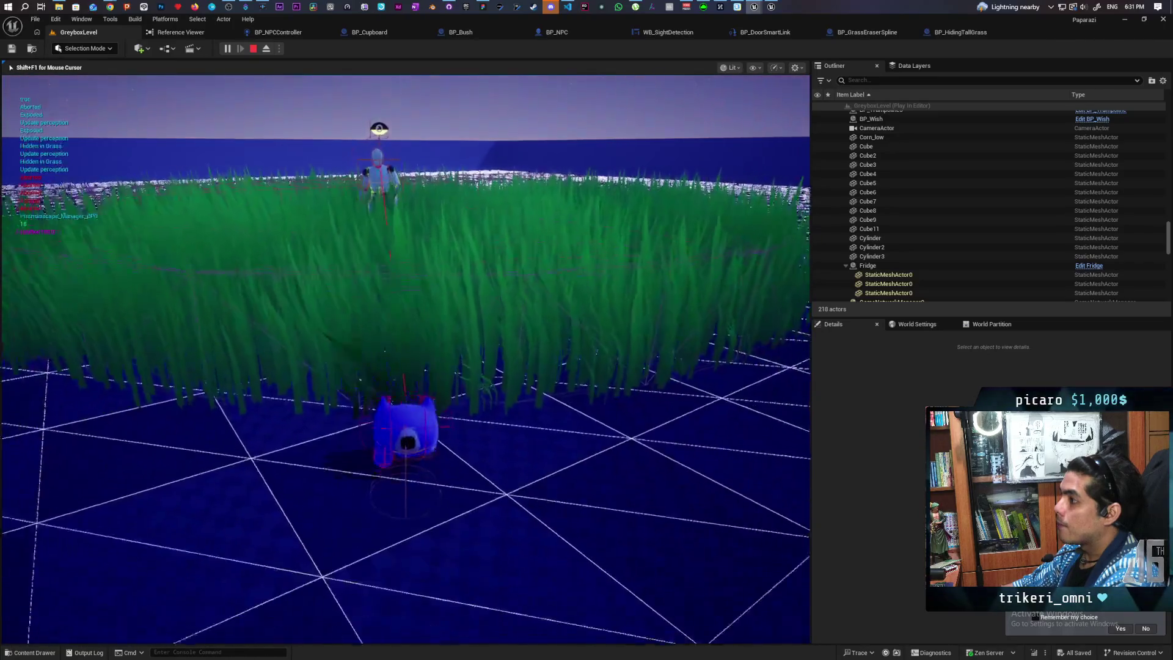
{"action": "key", "text": "w"}
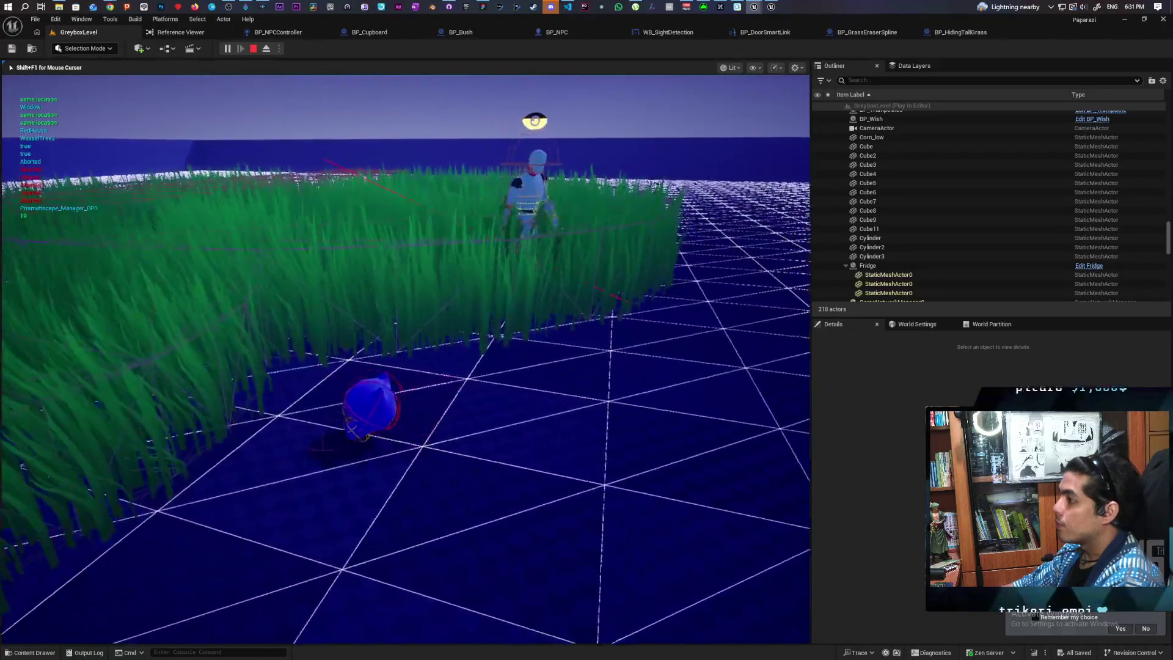
{"action": "key", "text": "w"}
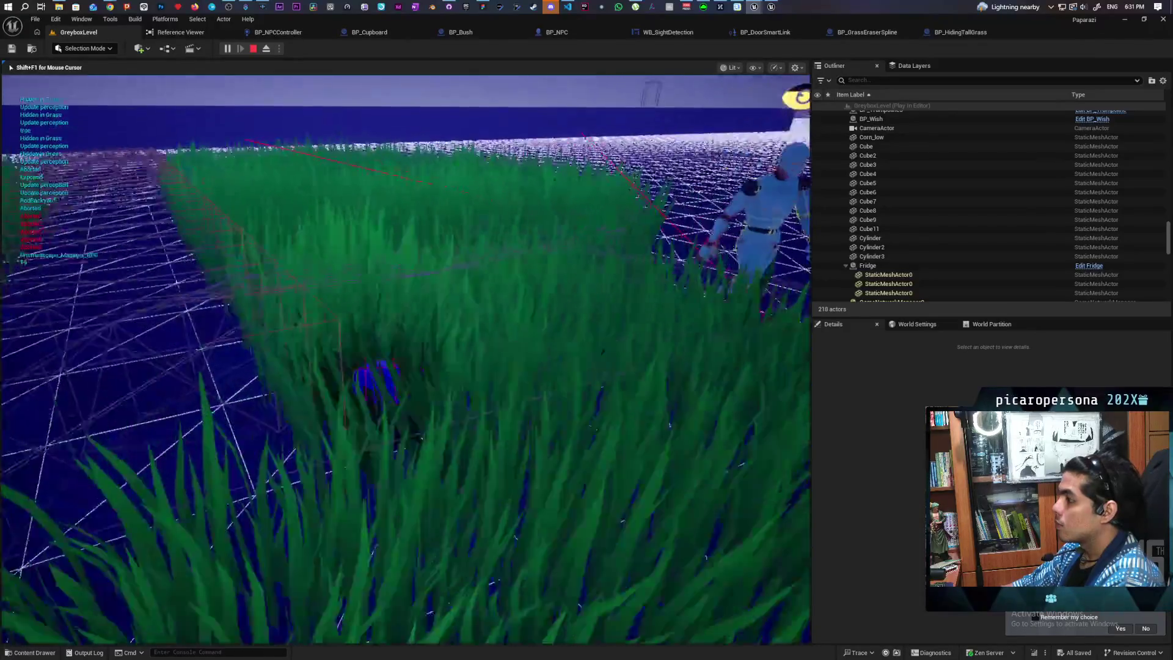
{"action": "key", "text": "Escape"}
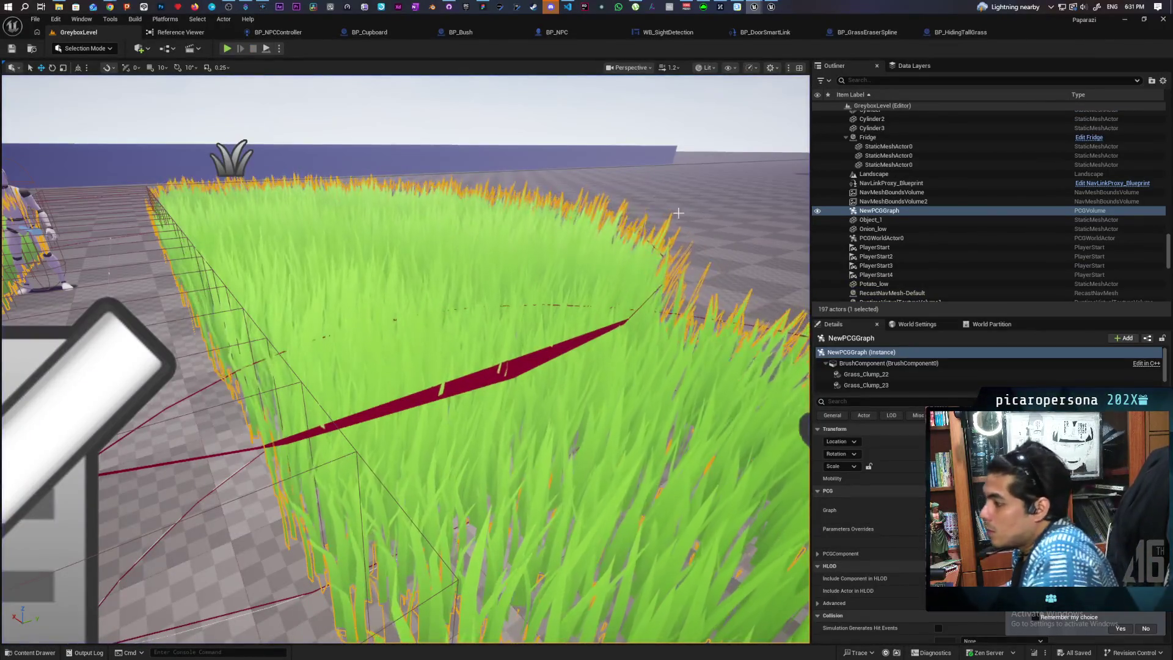
Orbit around the grass patch, open the BP_HidingTallGrass blueprint, then switch to the FigJam board.
{"action": "mouse_move", "coordinate": [678, 213]}
{"action": "left_mouse_down"}
{"action": "mouse_move", "coordinate": [672, 232]}
{"action": "mouse_move", "coordinate": [648, 202]}
{"action": "left_mouse_up"}
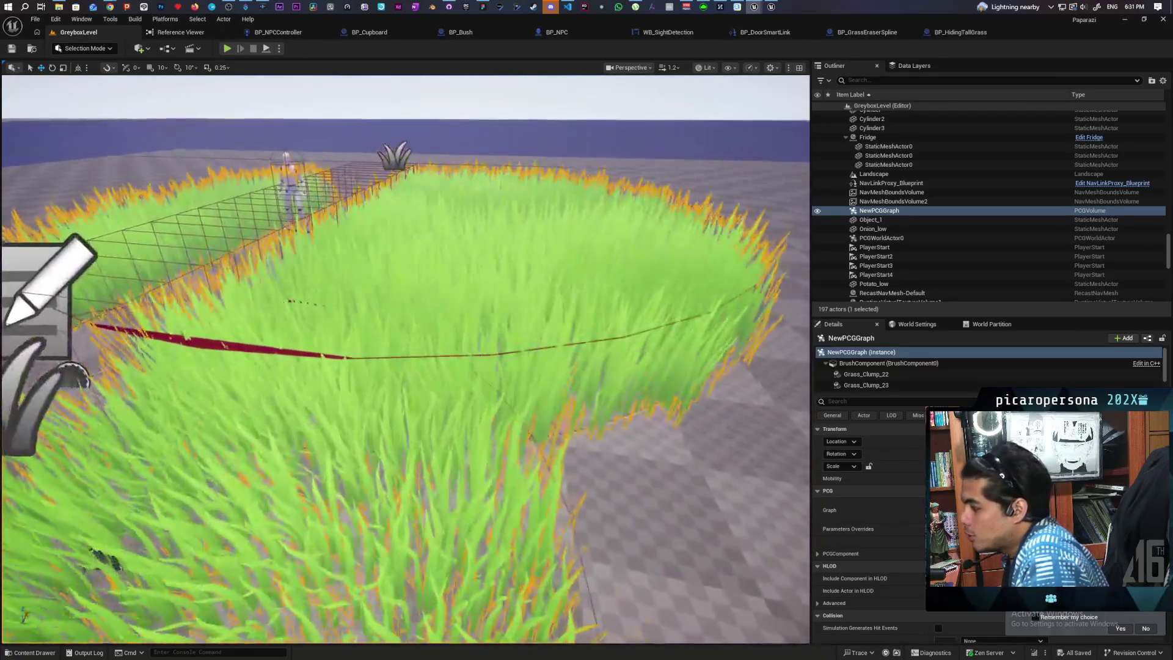
{"action": "left_click_drag", "start_coordinate": [516, 243], "coordinate": [517, 266]}
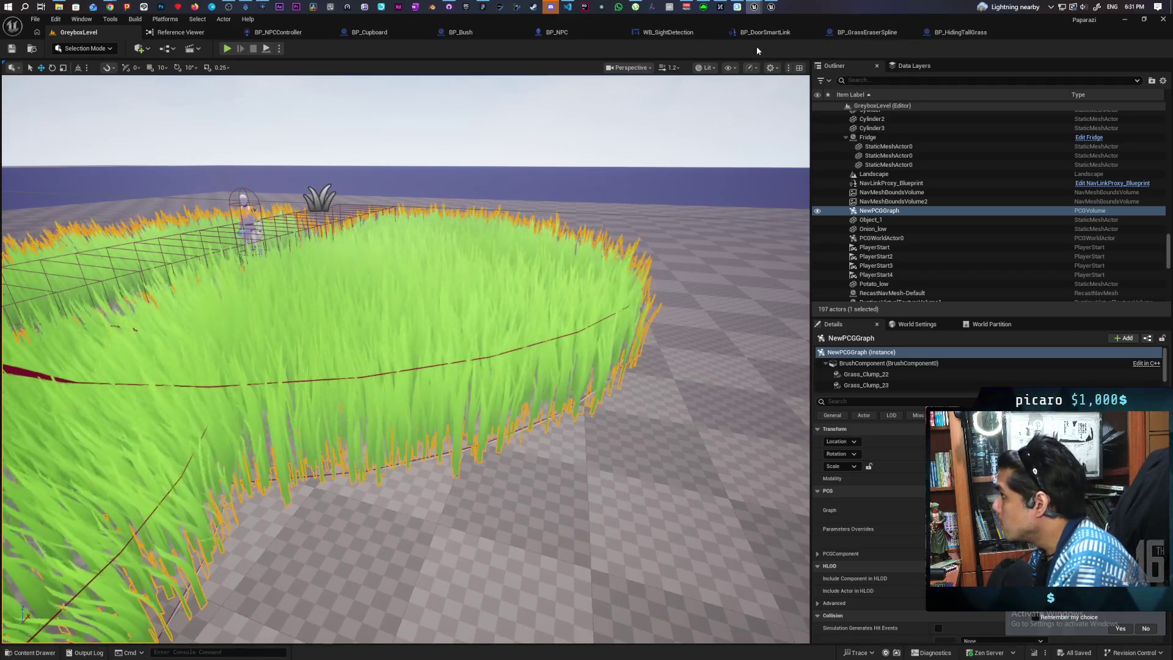
{"action": "left_click", "coordinate": [951, 37]}
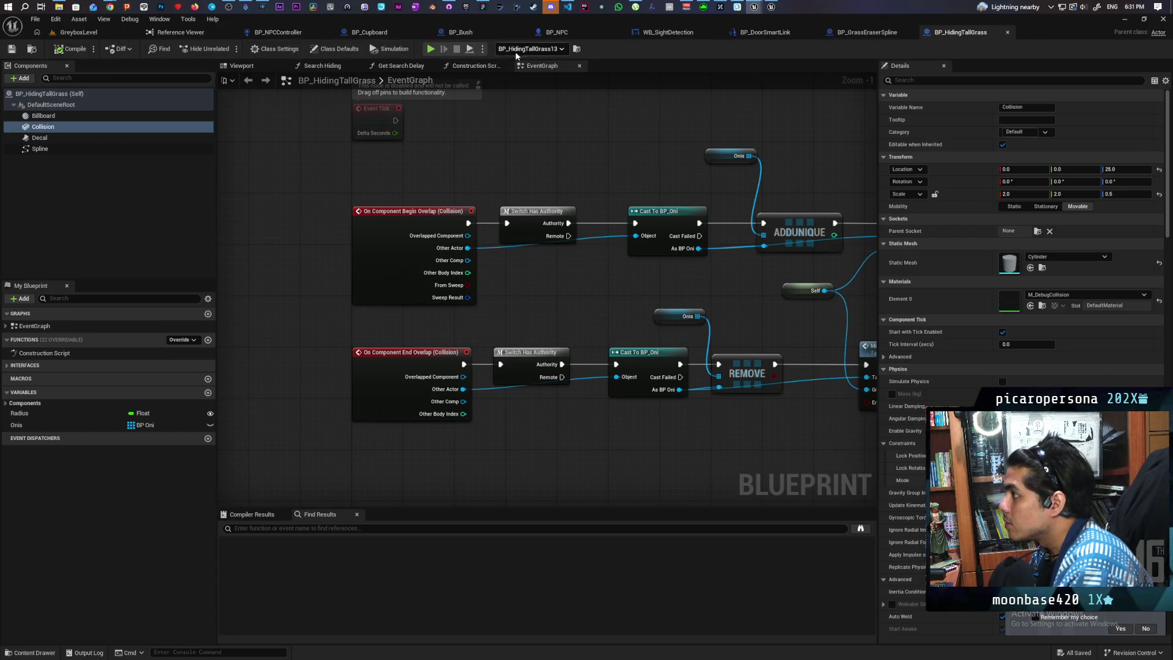
{"action": "left_click", "coordinate": [483, 7]}
{"action": "scroll", "coordinate": [388, 256], "scroll_direction": "down", "scroll_amount": 5}
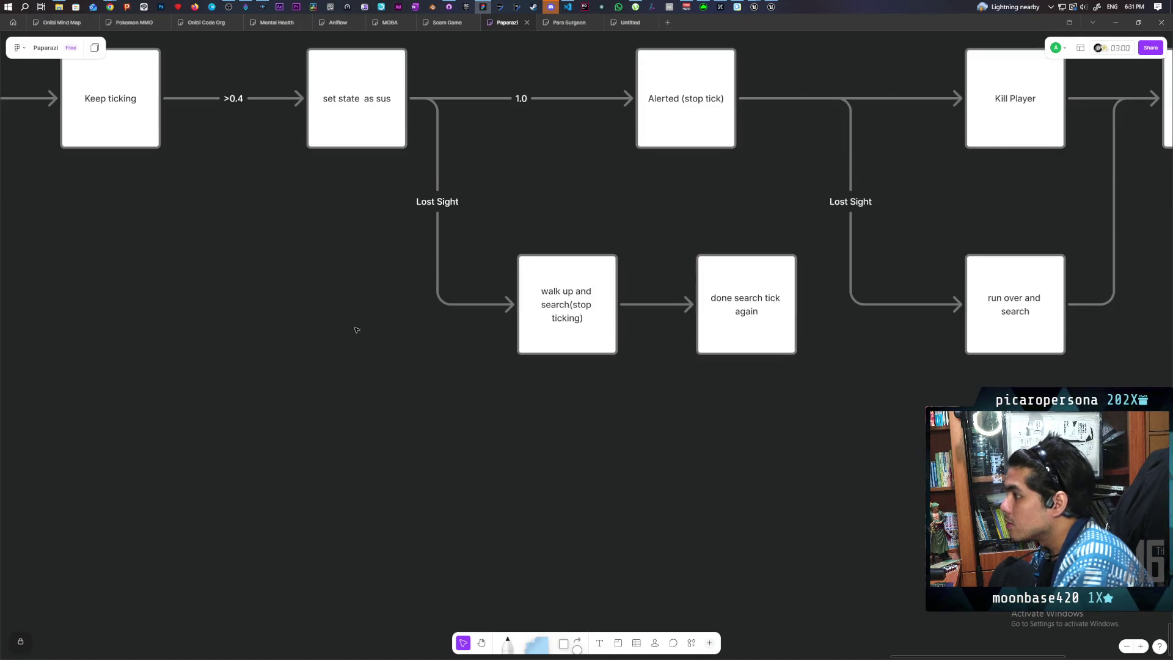
Append the bullet 'grass not hiding player if hiding outside volume' to the cyan note, then return to Unreal.
{"action": "left_click_drag", "start_coordinate": [296, 369], "coordinate": [426, 326]}
{"action": "scroll", "coordinate": [426, 327], "scroll_direction": "left", "scroll_amount": 5}
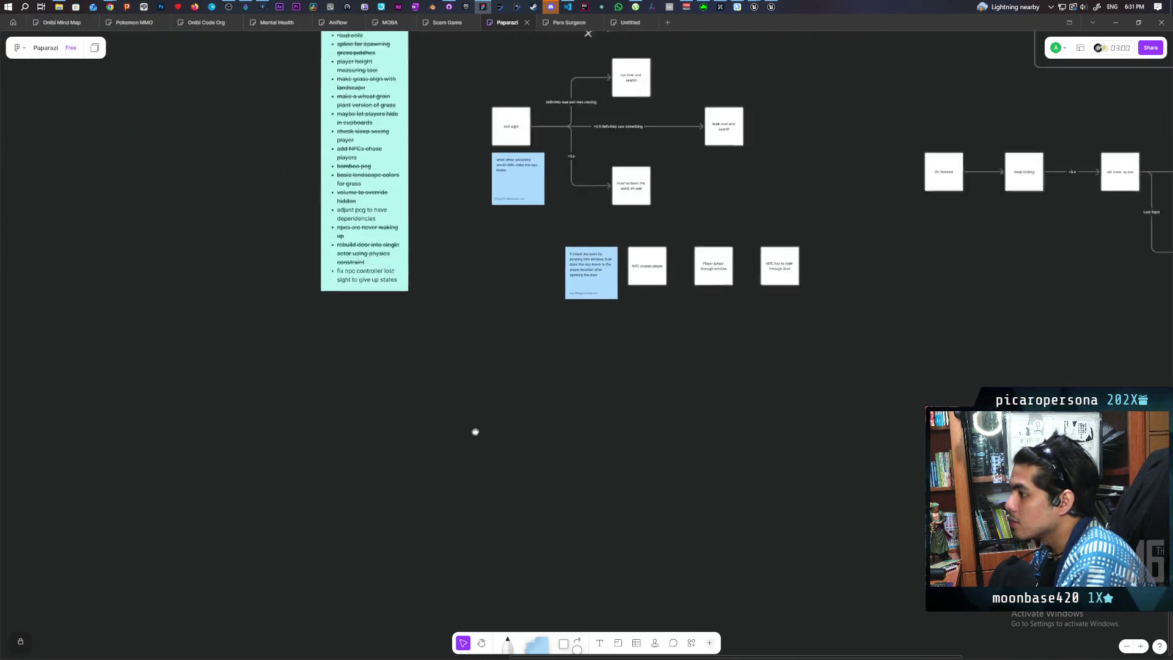
{"action": "scroll", "coordinate": [442, 310], "scroll_direction": "up", "scroll_amount": 5}
{"action": "left_click", "coordinate": [441, 310]}
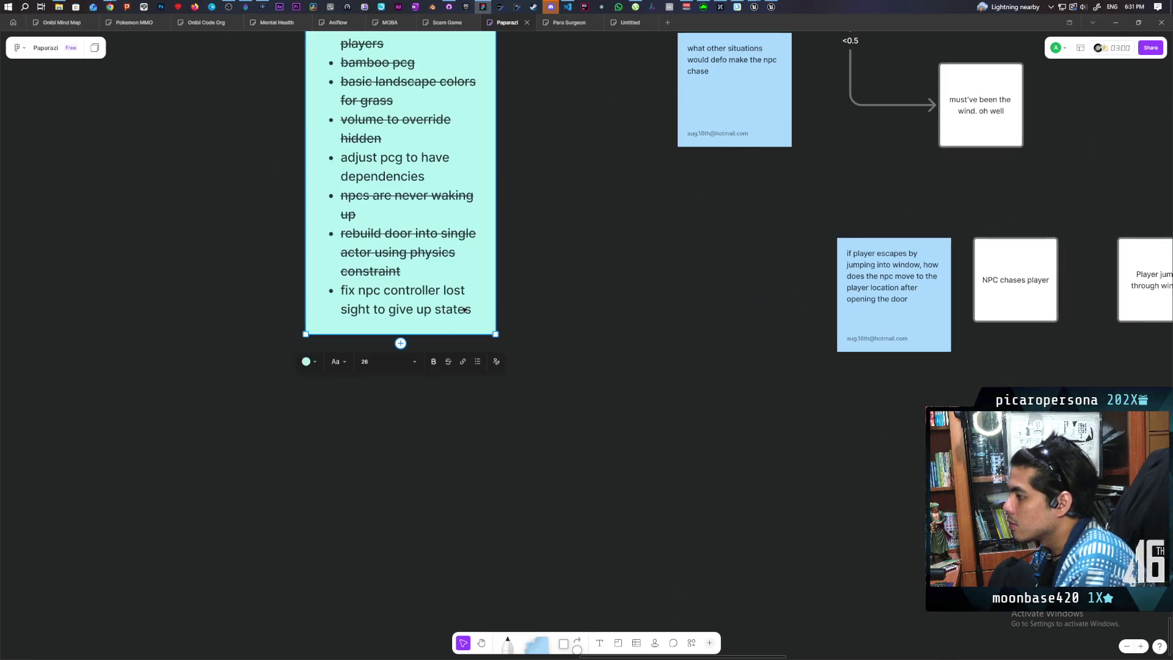
{"action": "left_click", "coordinate": [474, 310]}
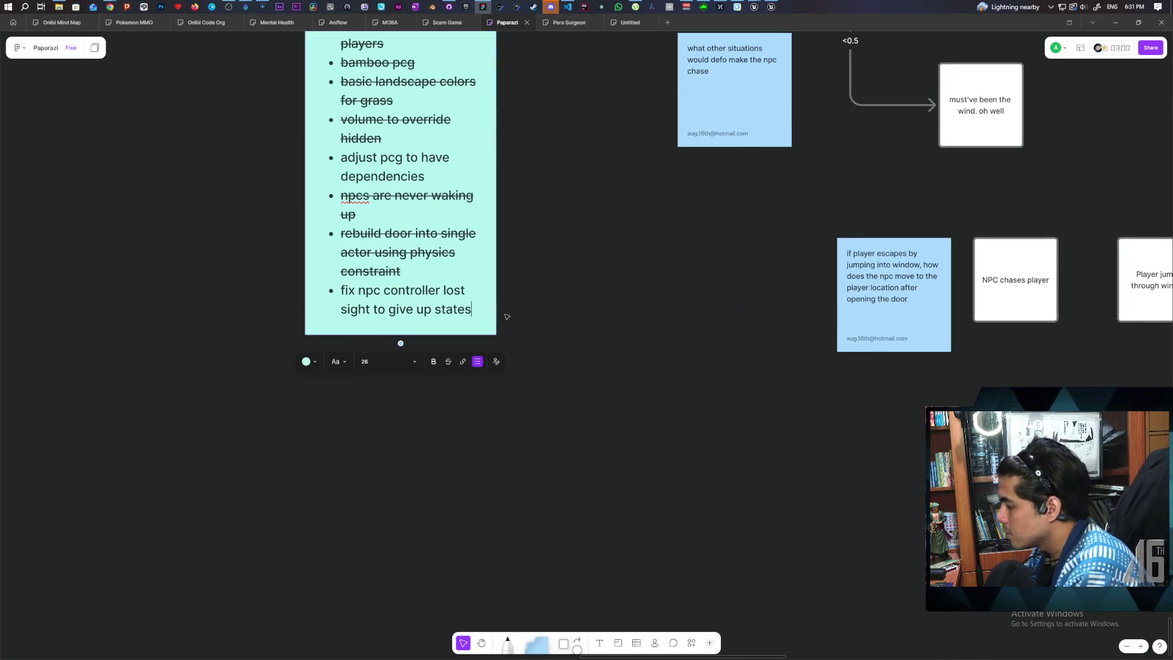
{"action": "key", "text": "Return"}
{"action": "type", "text": "grass not hiding player"}
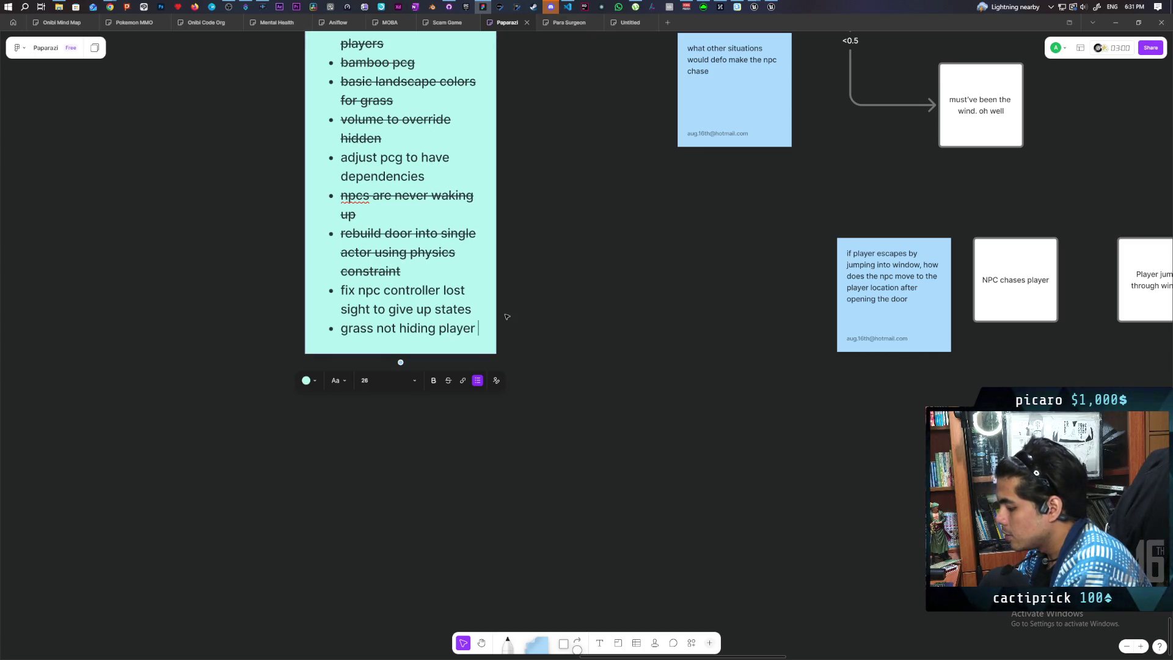
{"action": "type", "text": "if hiding outside vol"}
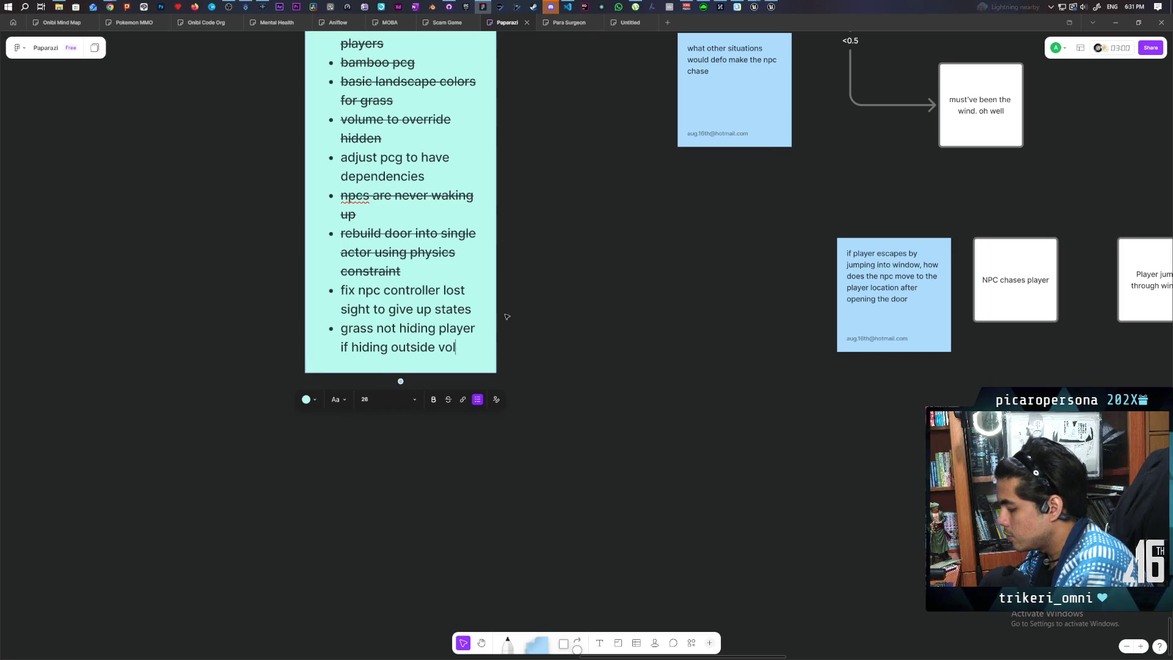
{"action": "type", "text": "ume"}
{"action": "left_click", "coordinate": [606, 301]}
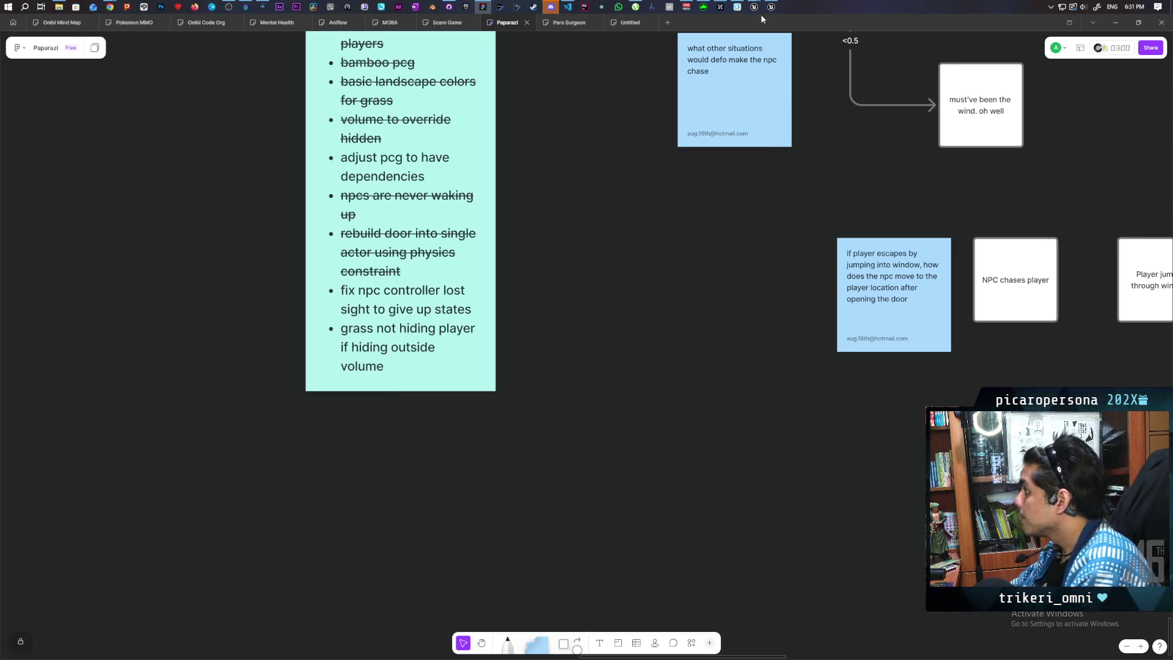
{"action": "mouse_move", "coordinate": [754, 7]}
{"action": "left_click", "coordinate": [733, 63]}
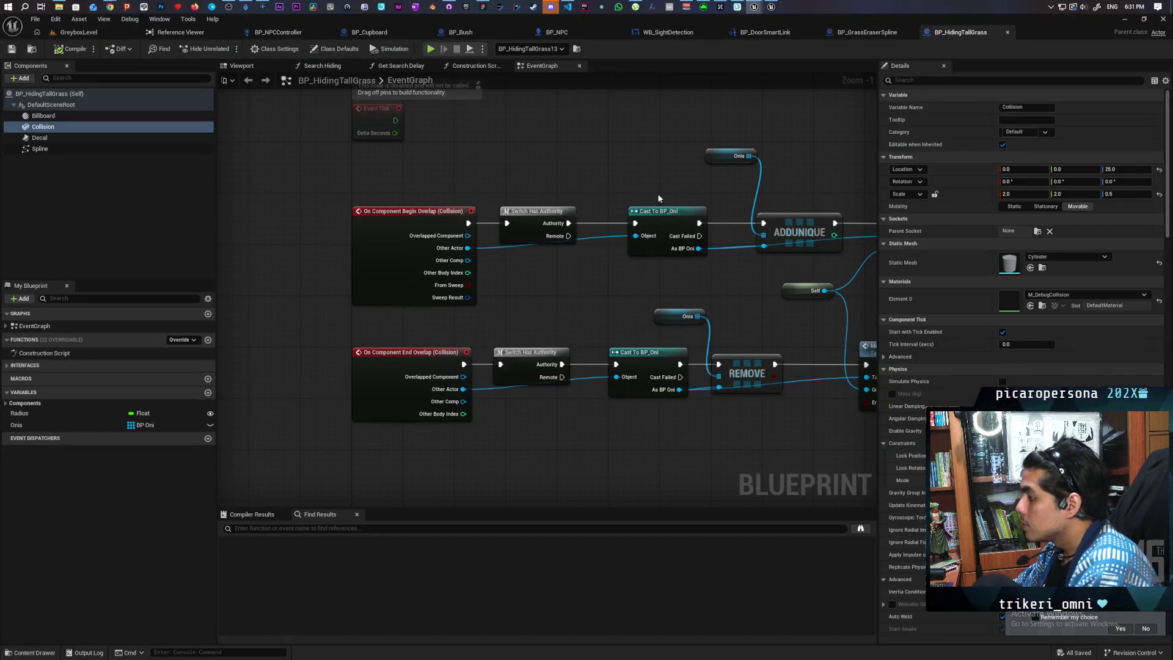
Zoom out the blueprint event graph and bring the PCG_TallGrass editor window forward.
{"action": "scroll", "coordinate": [658, 198], "scroll_direction": "down", "scroll_amount": 3}
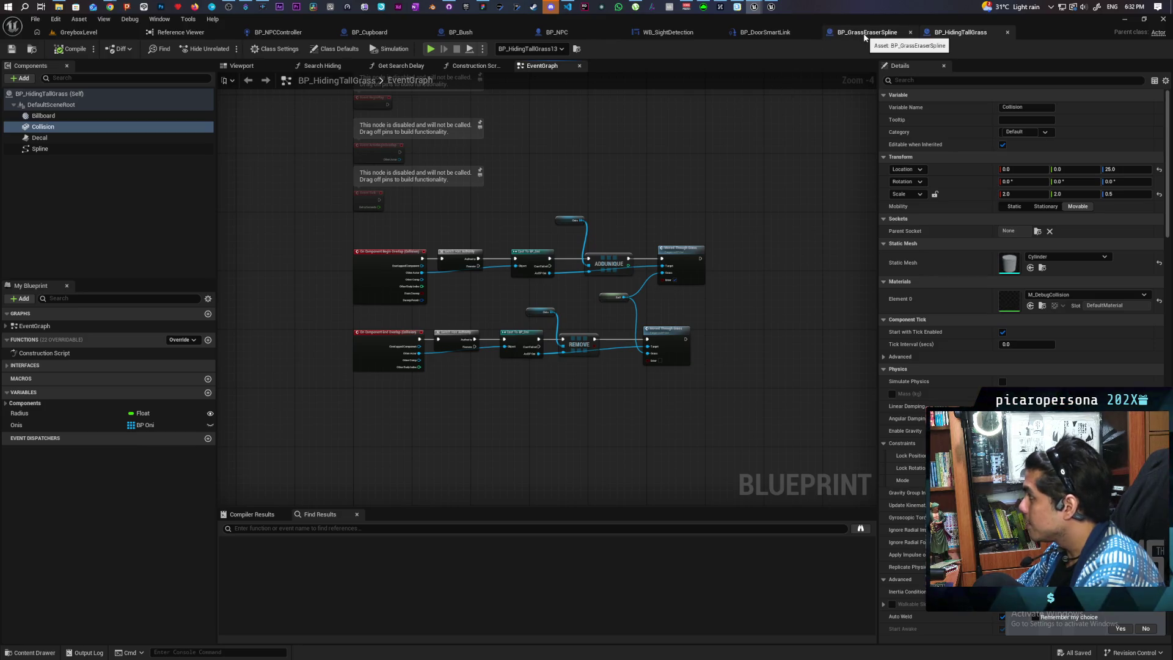
{"action": "mouse_move", "coordinate": [754, 6]}
{"action": "left_click", "coordinate": [803, 44]}
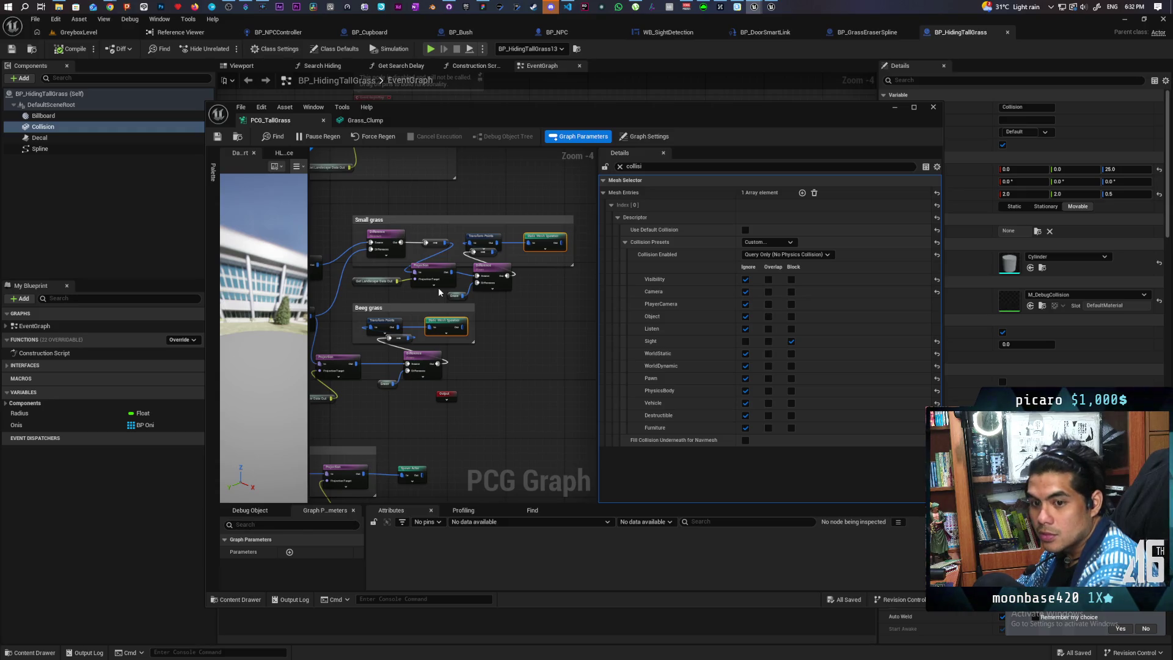
Frame and select the grass mesh spawner nodes, then show the GreyboxLevel tab behind the graph.
{"action": "scroll", "coordinate": [452, 281], "scroll_direction": "up", "scroll_amount": 2}
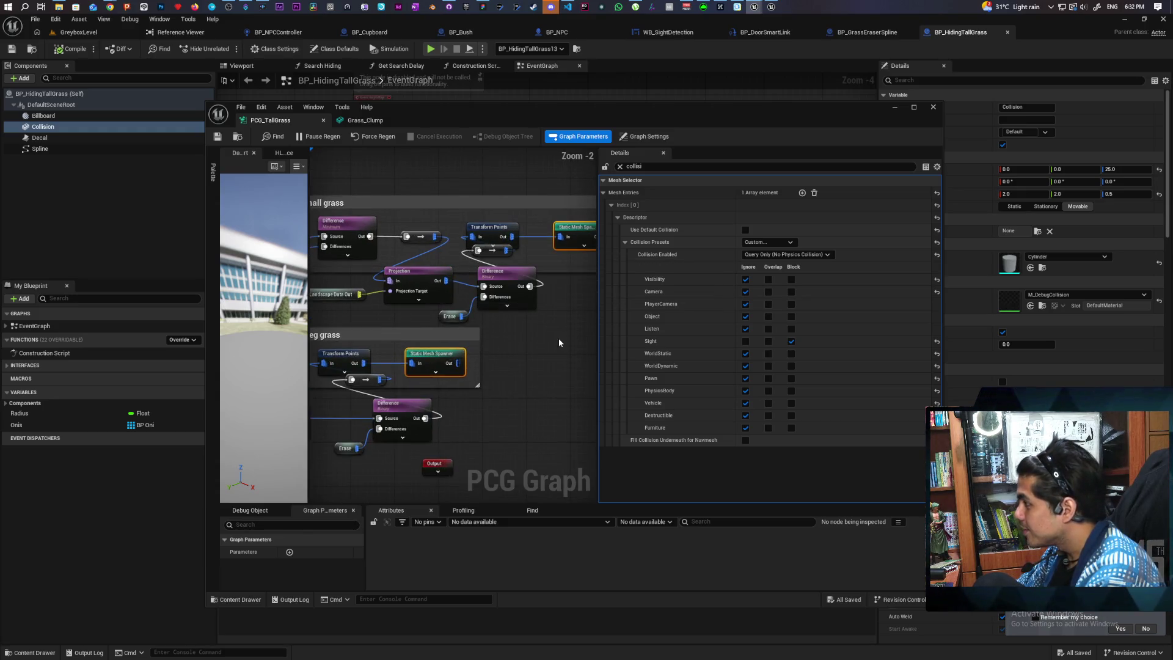
{"action": "left_click_drag", "start_coordinate": [555, 349], "coordinate": [530, 370]}
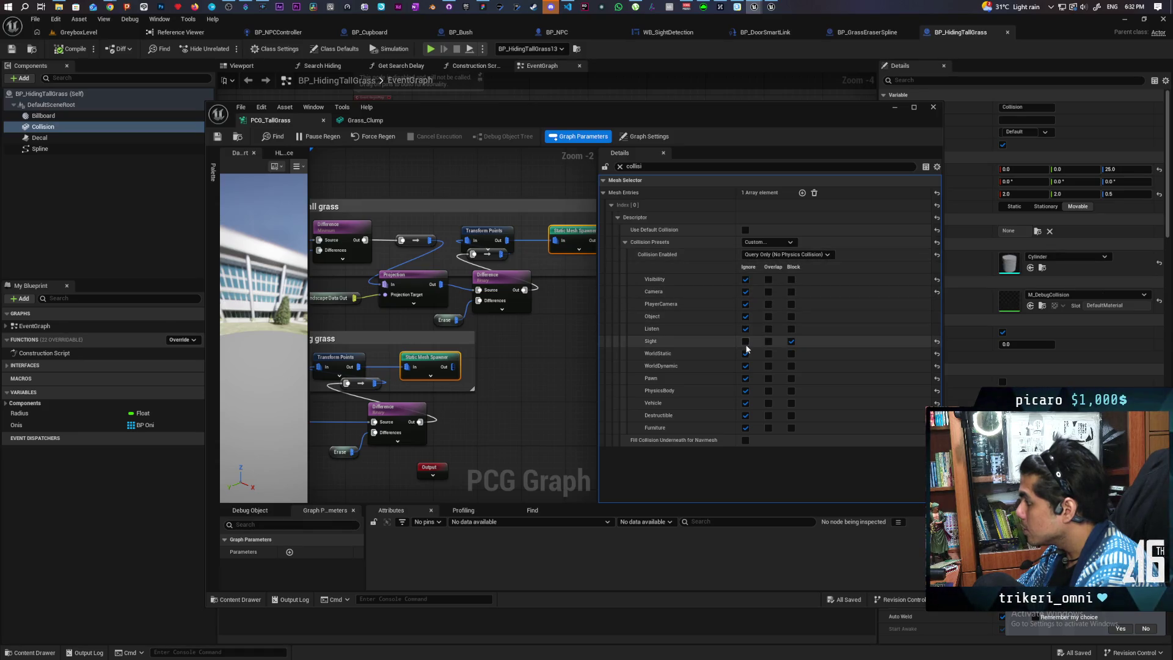
{"action": "left_click", "coordinate": [424, 365]}
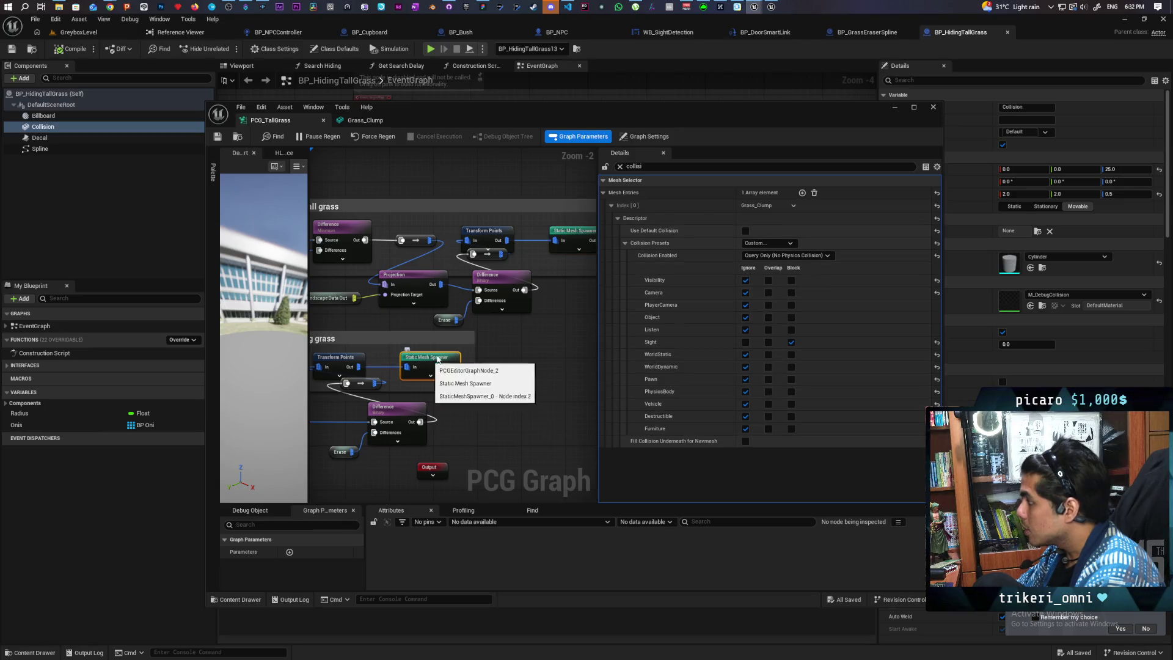
{"action": "left_click", "coordinate": [576, 238]}
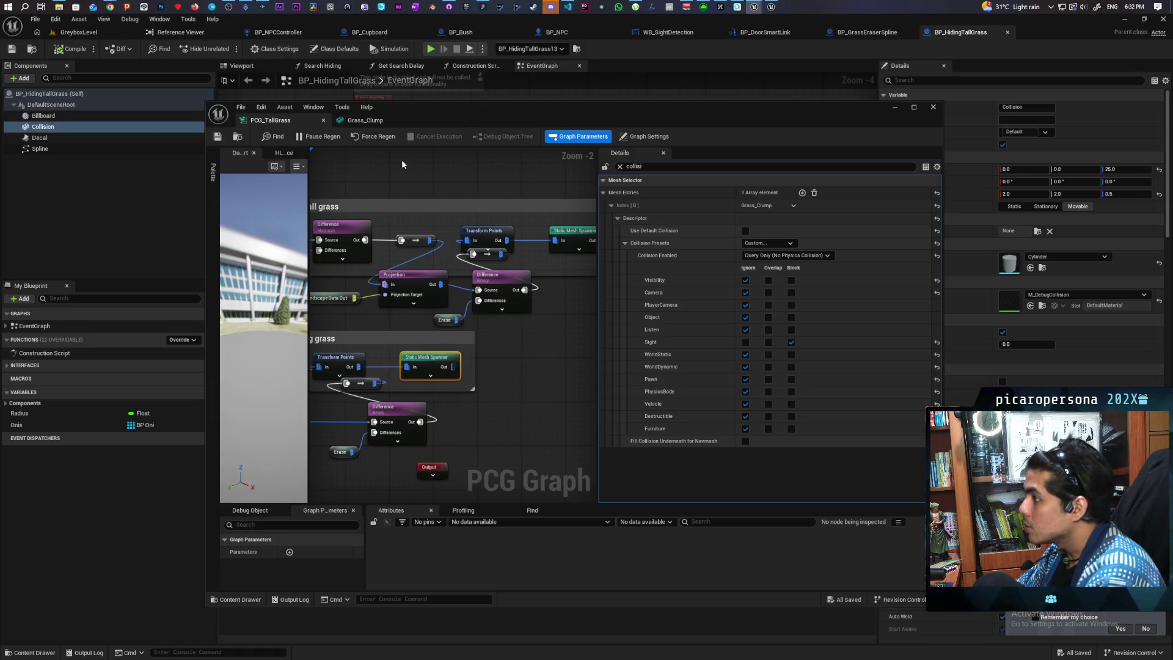
{"action": "left_click", "coordinate": [352, 137]}
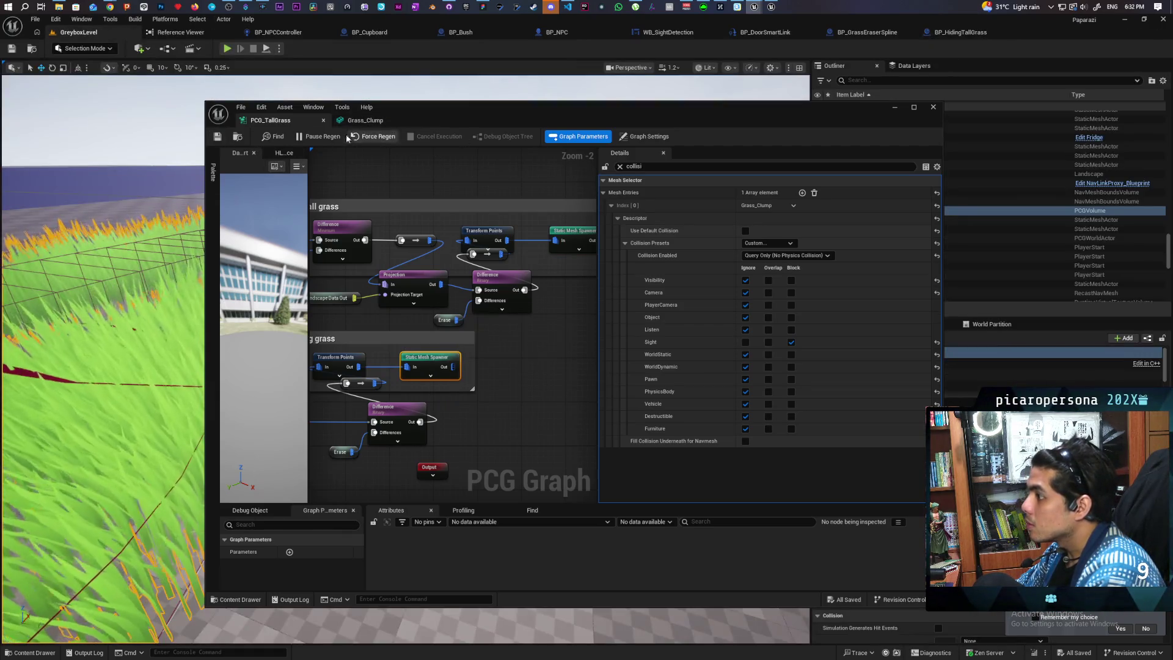
Turn on Collision display from the level viewport's Show menu.
{"action": "left_click", "coordinate": [729, 68]}
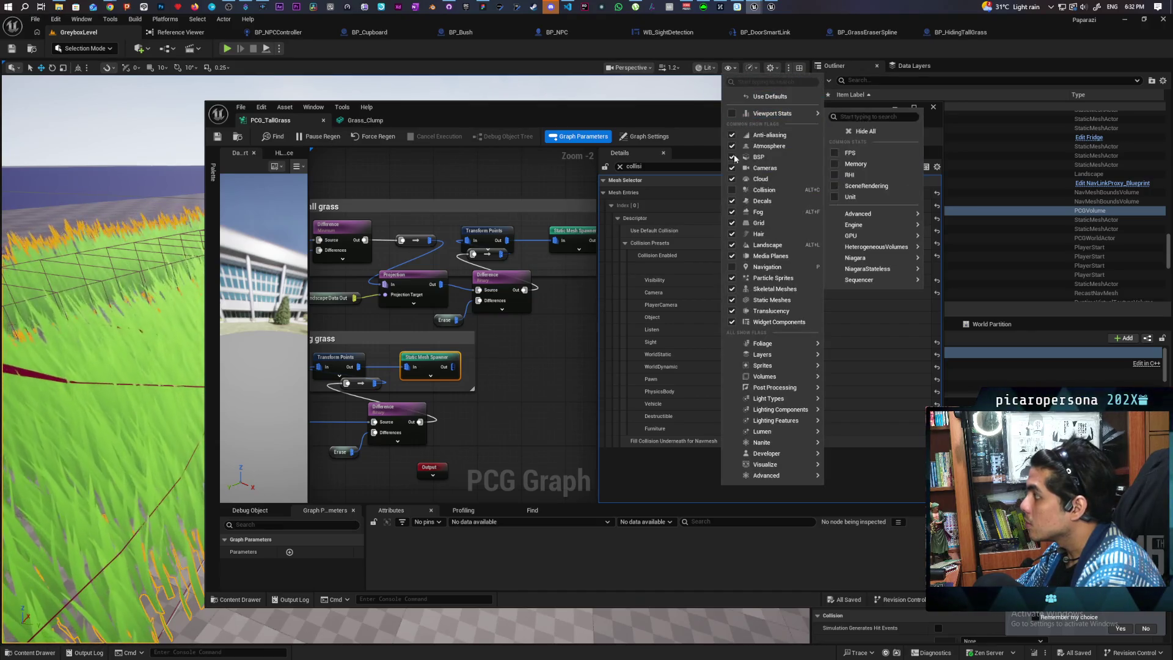
{"action": "left_click", "coordinate": [738, 190]}
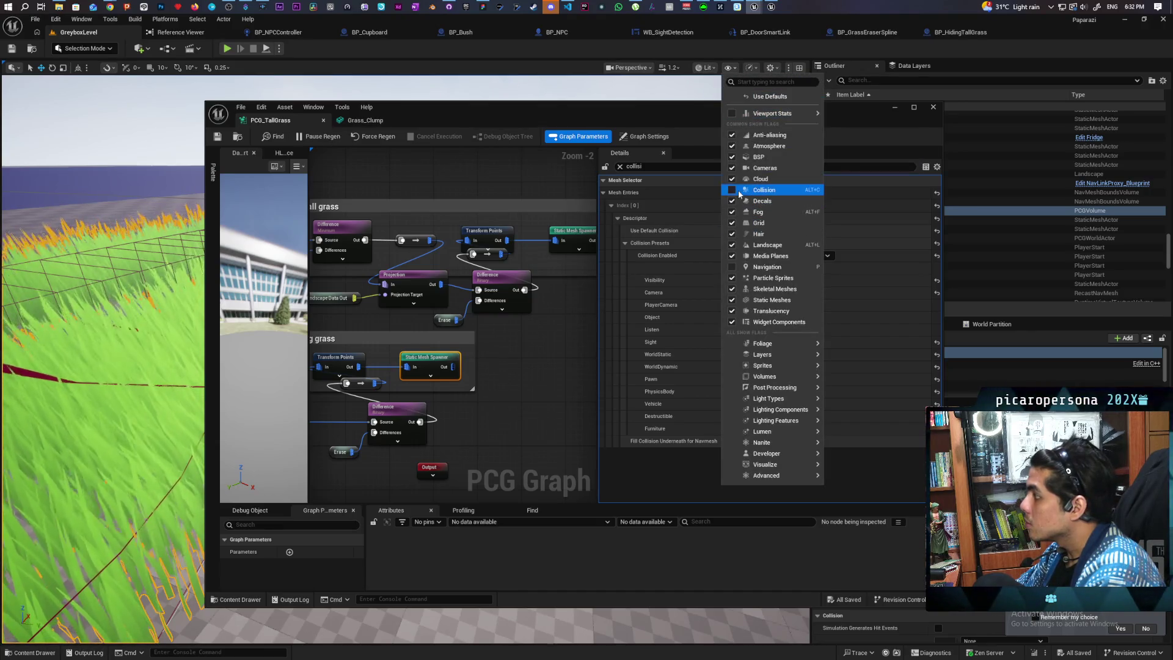
{"action": "left_click", "coordinate": [396, 286]}
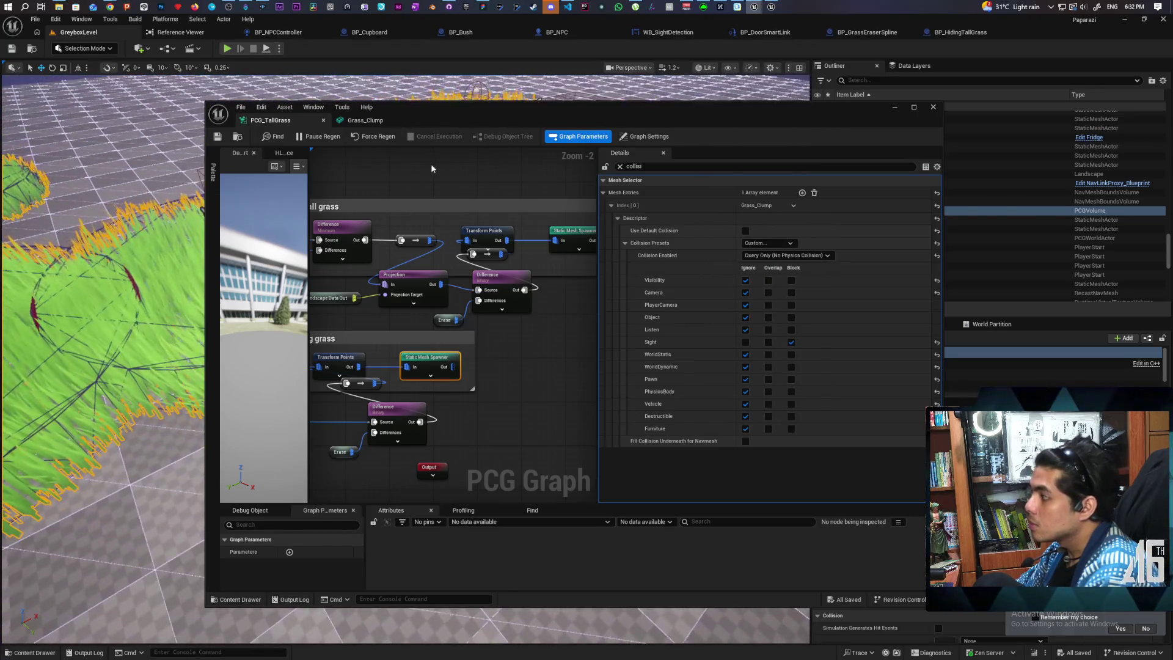
Force Regen the tall grass from the PCG graph three times.
{"action": "left_click", "coordinate": [374, 137]}
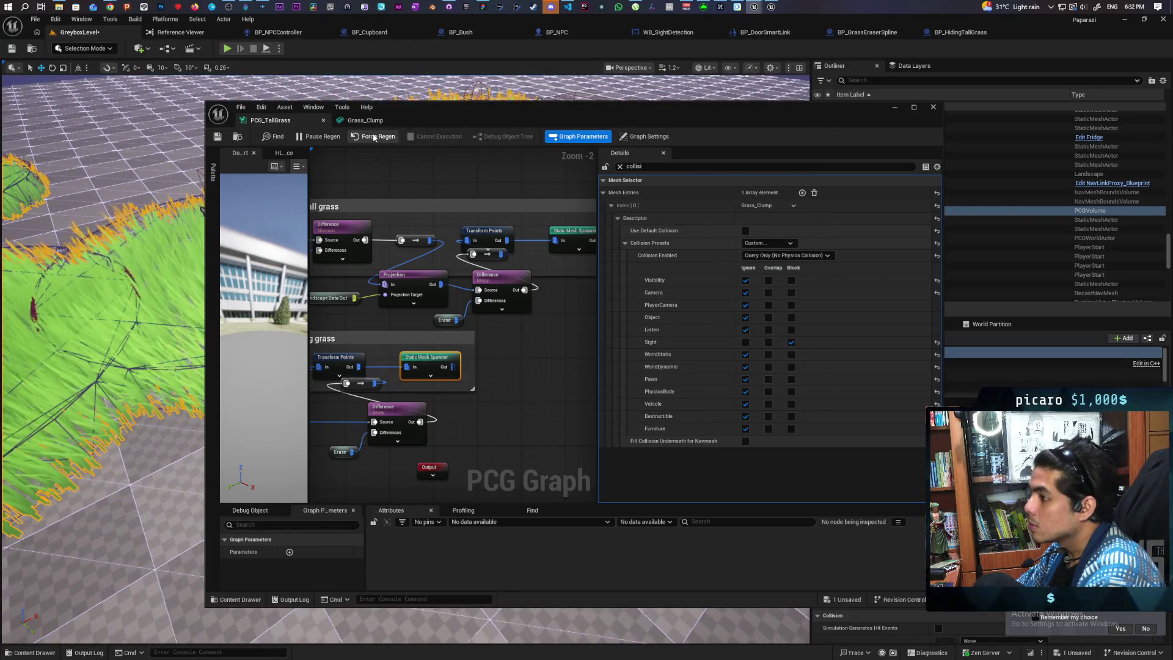
{"action": "left_click", "coordinate": [379, 138]}
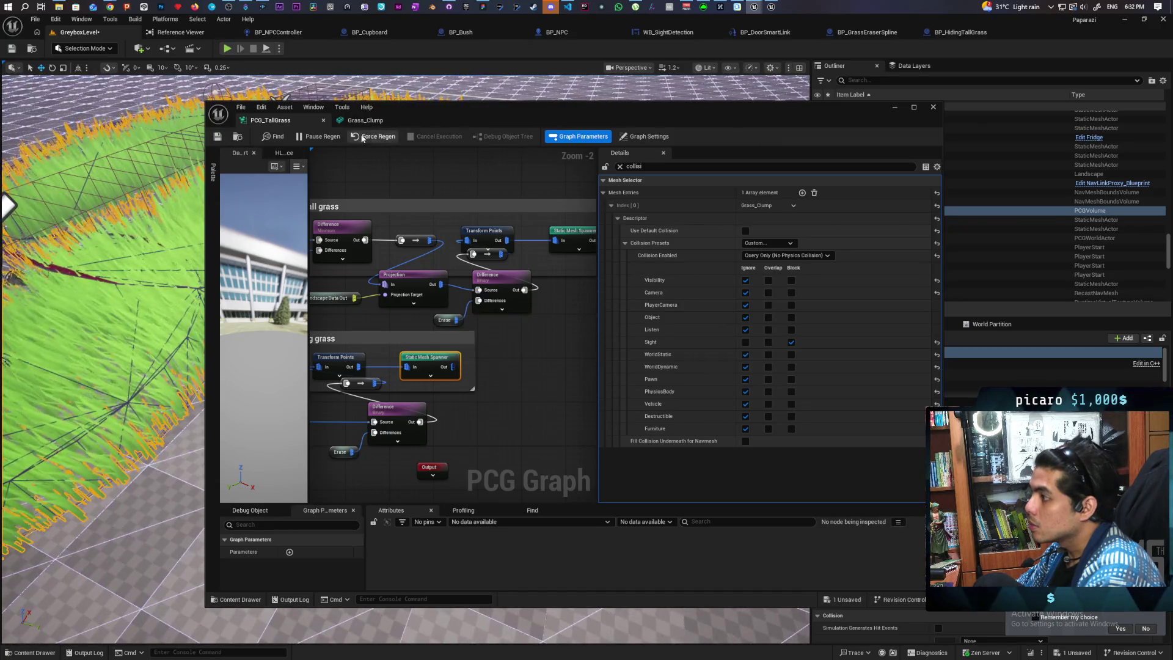
{"action": "left_click", "coordinate": [382, 138]}
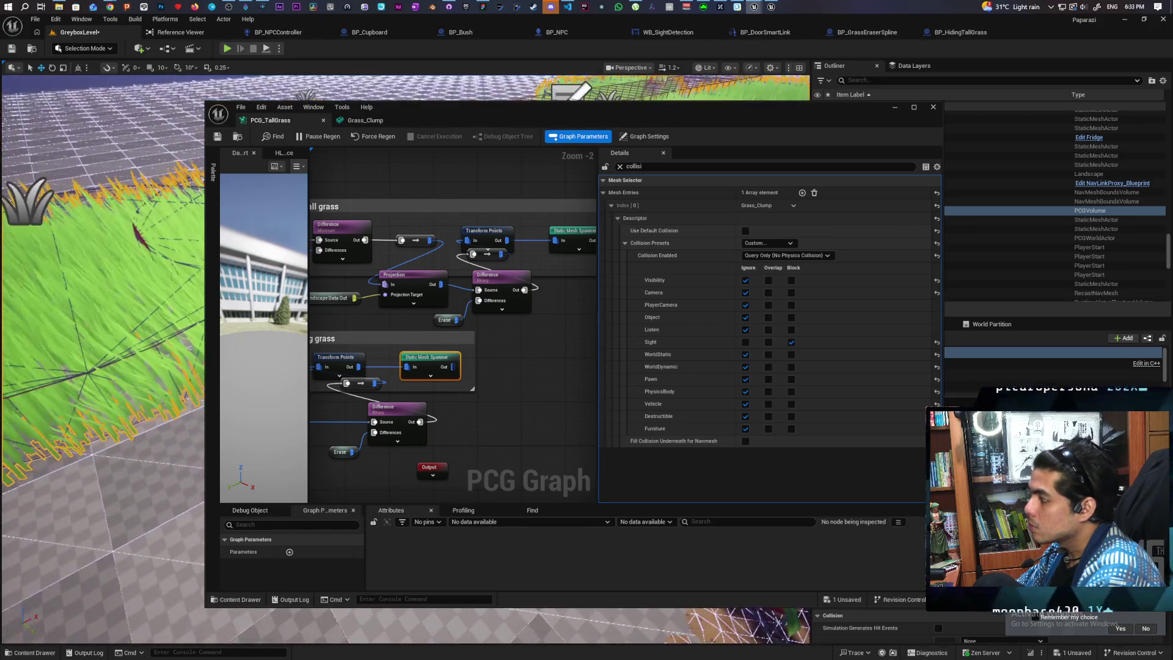
{"action": "left_click", "coordinate": [770, 244]}
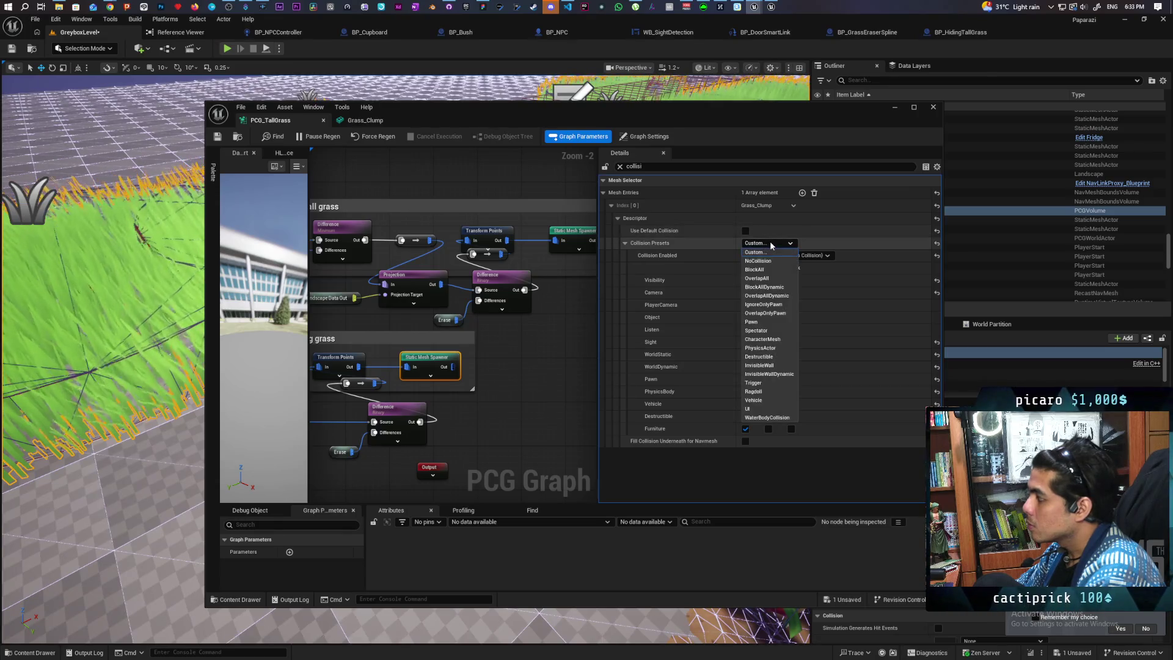
Set the spawner's Grass_Clump collision preset to BlockAll, clear the filter, and open the Grass_Clump mesh.
{"action": "left_click", "coordinate": [782, 264]}
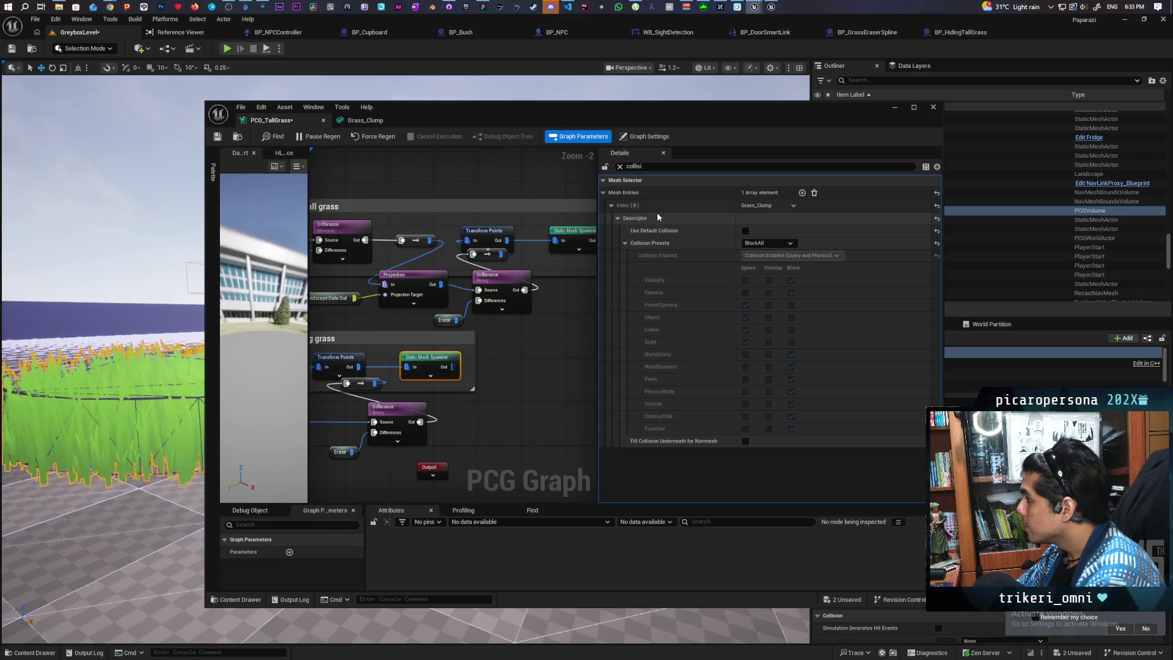
{"action": "left_click", "coordinate": [620, 167]}
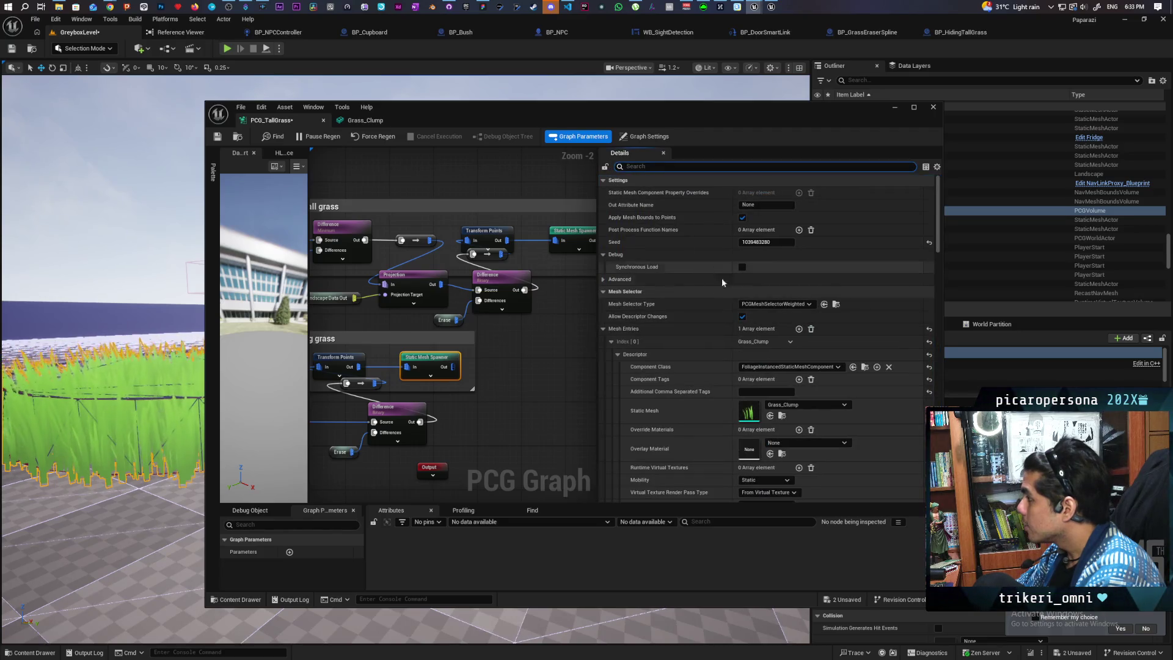
{"action": "scroll", "coordinate": [687, 309], "scroll_direction": "down", "scroll_amount": 3}
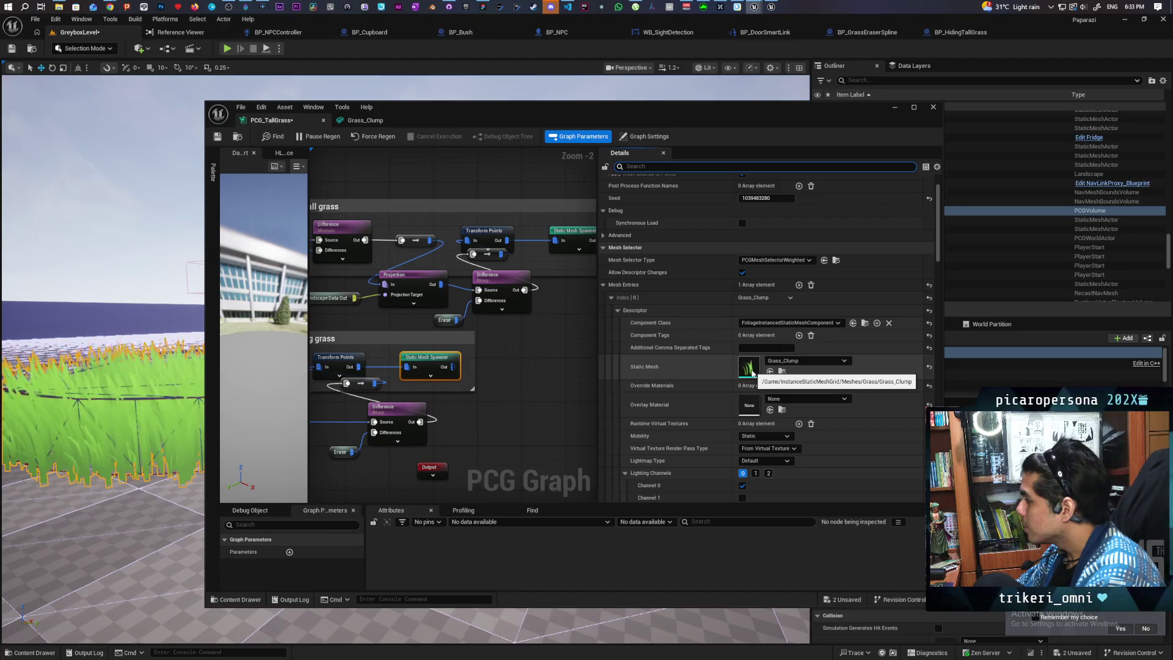
{"action": "double_click", "coordinate": [750, 369]}
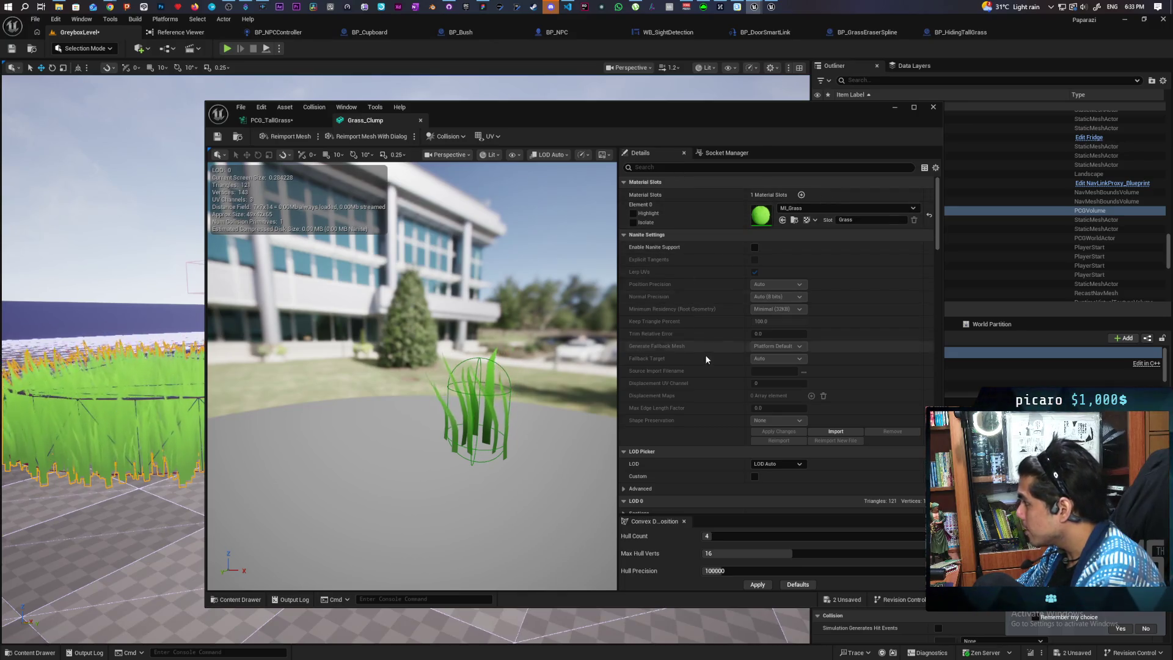
Filter Grass_Clump details by 'colli', set capsule collision to Query Only and the preset to Custom.
{"action": "scroll", "coordinate": [710, 343], "scroll_direction": "down", "scroll_amount": 2}
{"action": "left_click", "coordinate": [678, 168]}
{"action": "type", "text": "colli"}
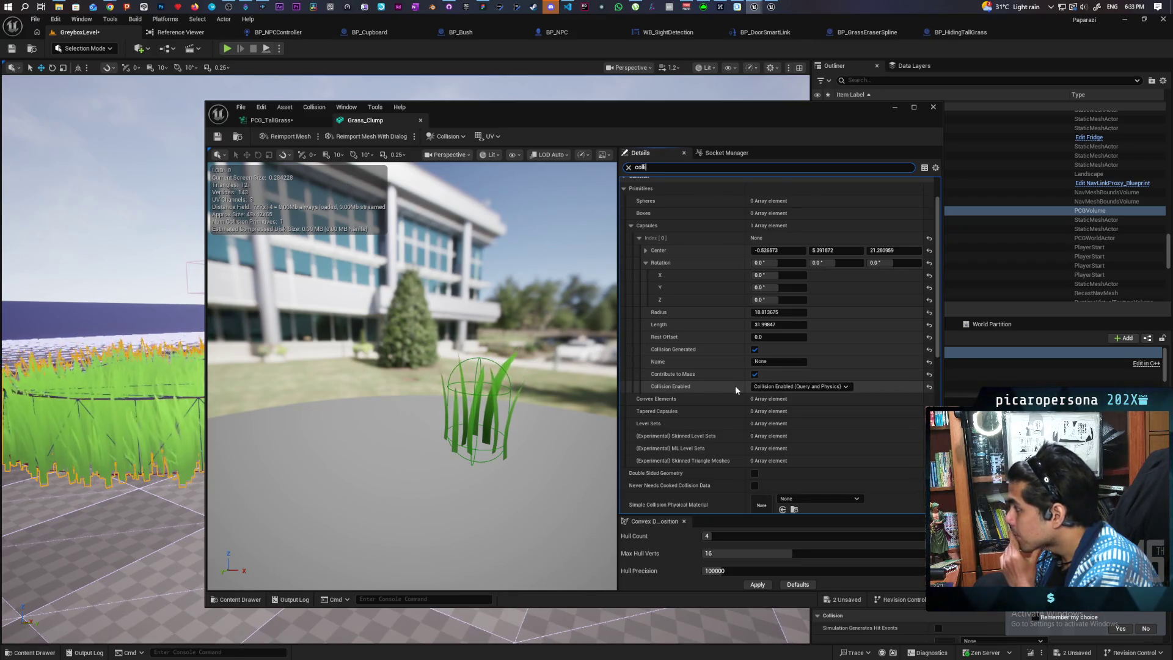
{"action": "left_click", "coordinate": [770, 387]}
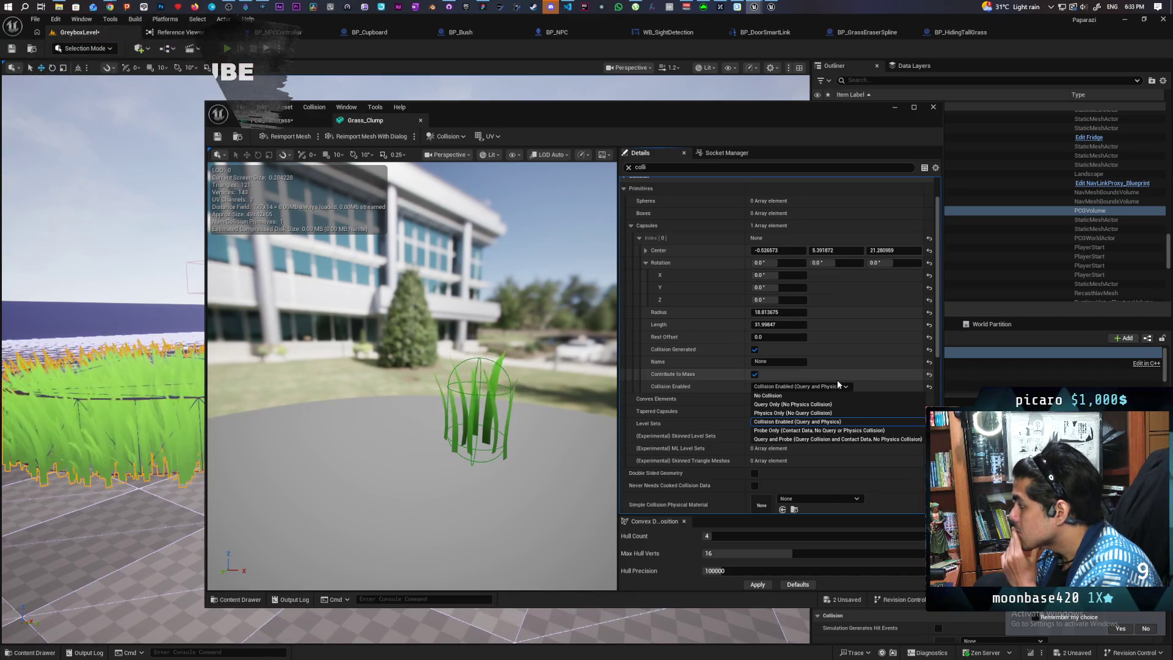
{"action": "left_click", "coordinate": [793, 405]}
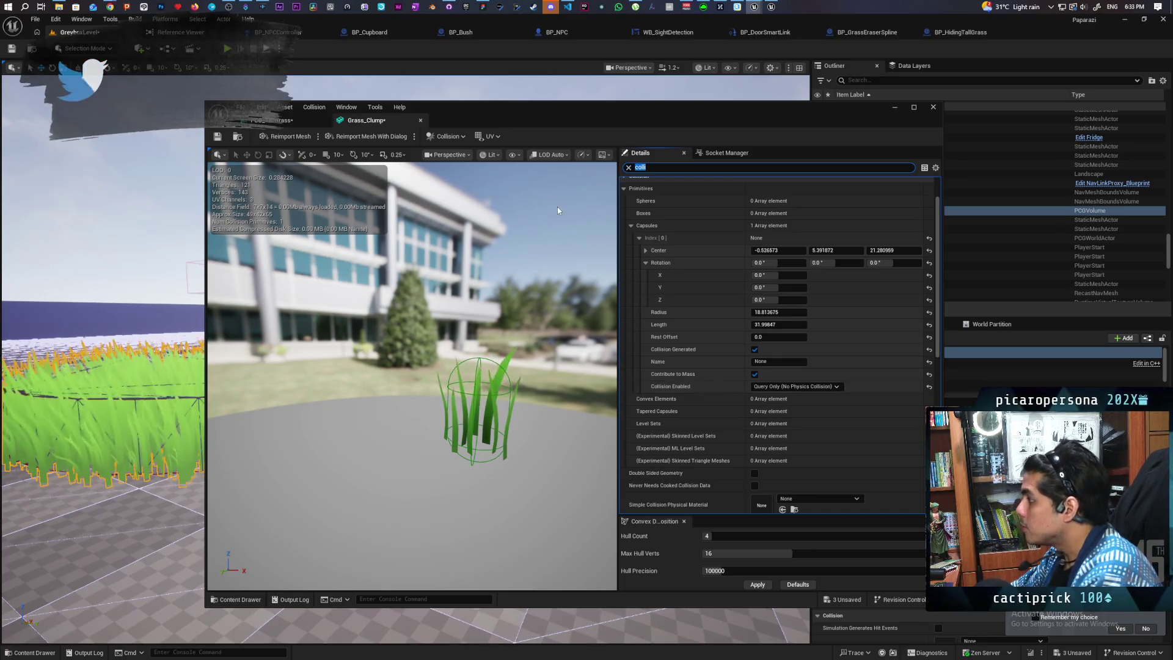
{"action": "scroll", "coordinate": [716, 353], "scroll_direction": "down", "scroll_amount": 3}
{"action": "scroll", "coordinate": [716, 350], "scroll_direction": "down", "scroll_amount": 3}
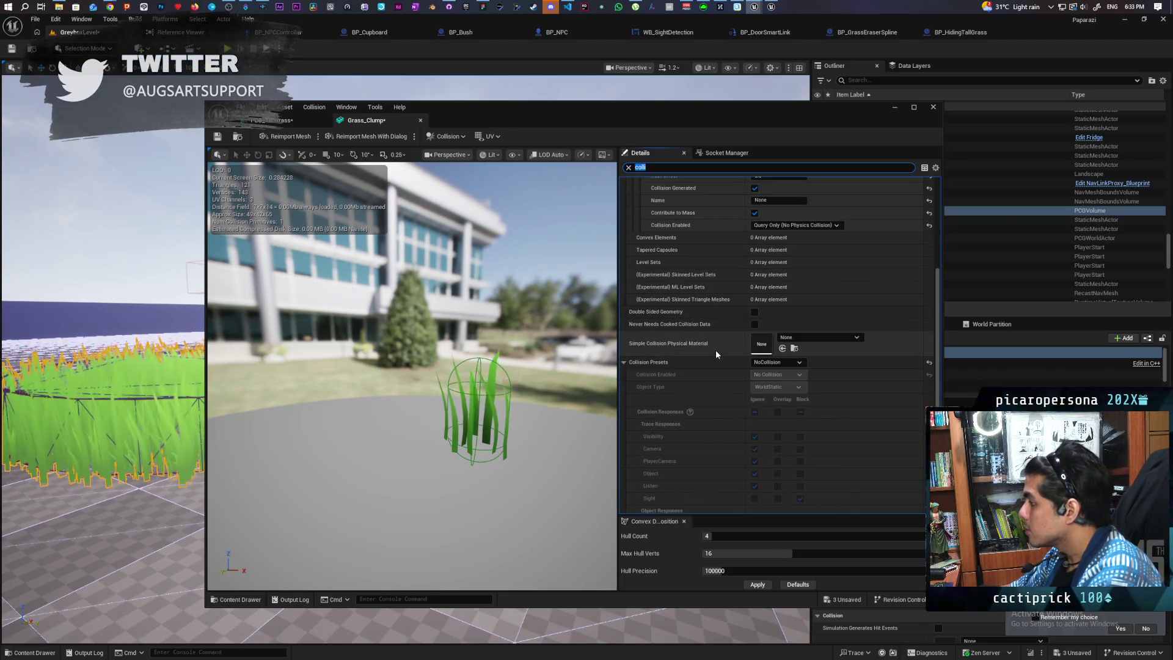
{"action": "left_click", "coordinate": [787, 363]}
{"action": "left_click", "coordinate": [791, 372]}
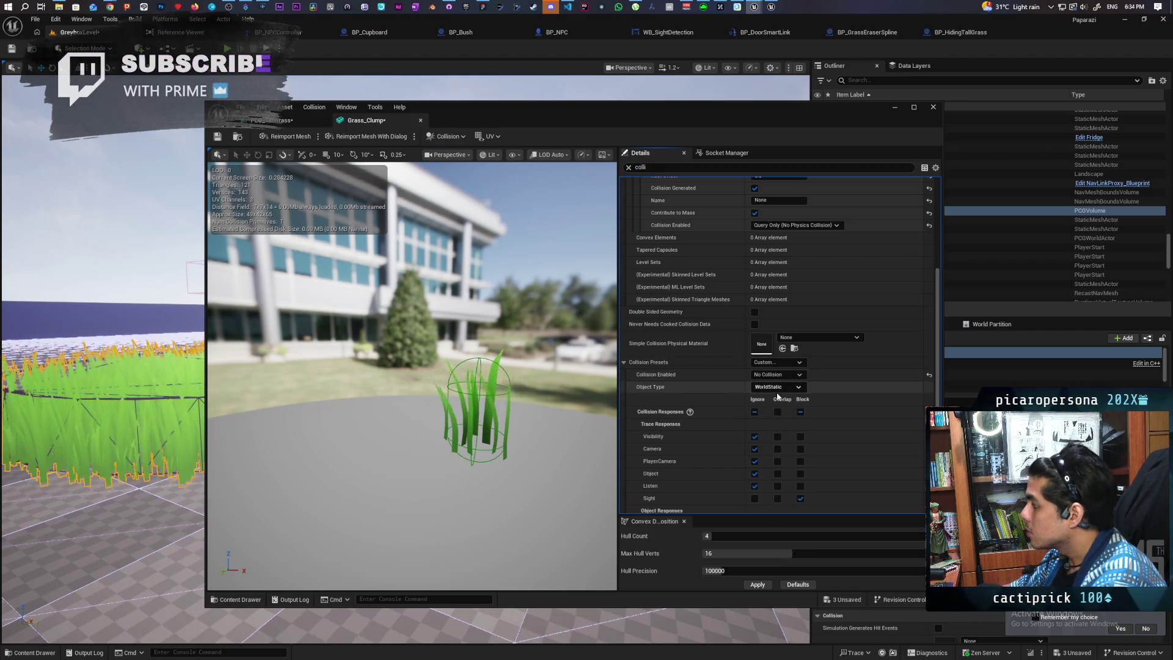
{"action": "scroll", "coordinate": [777, 413], "scroll_direction": "down", "scroll_amount": 2}
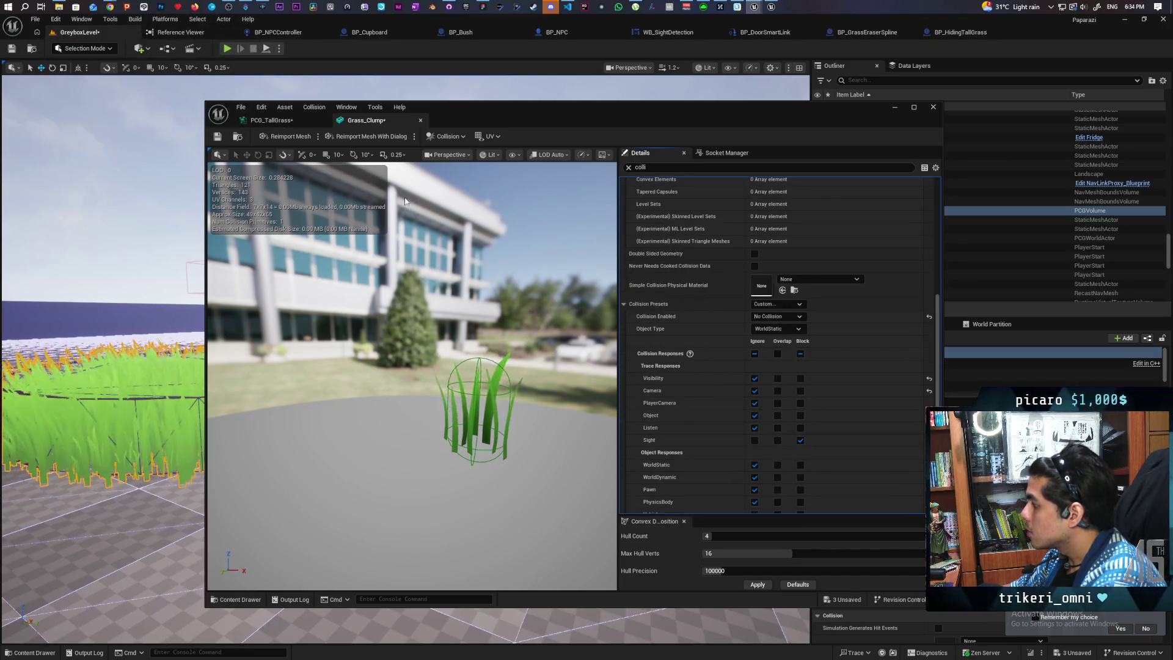
Save the Grass_Clump mesh and all assets, then Force Regen the PCG_TallGrass grass.
{"action": "left_click", "coordinate": [217, 136]}
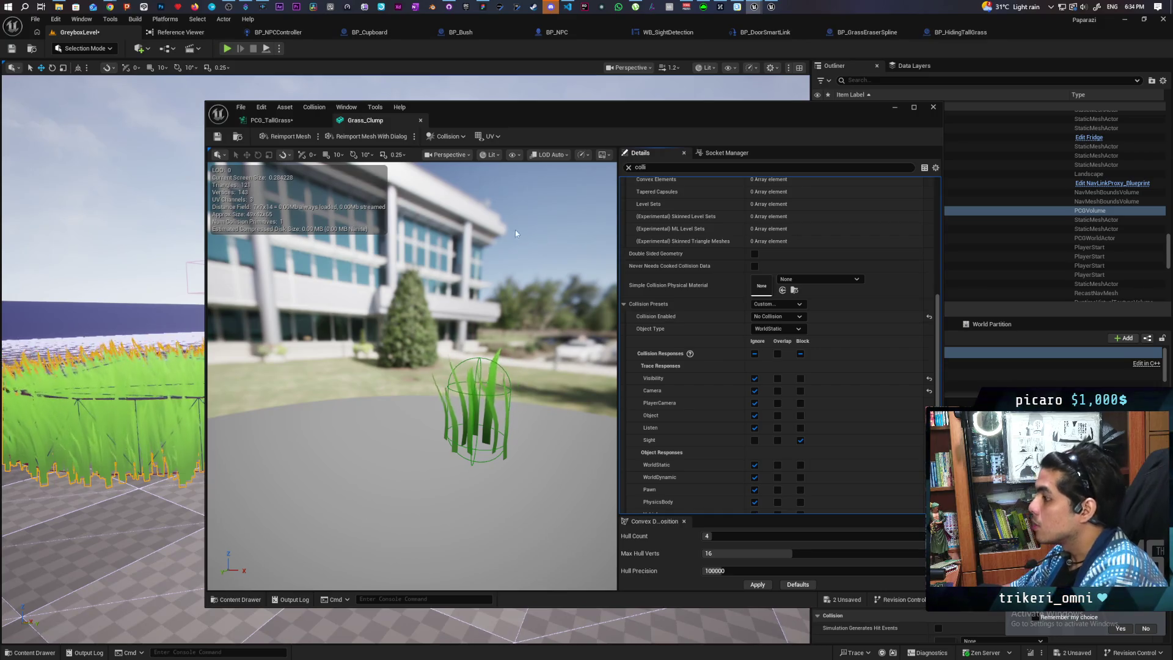
{"action": "key", "text": "ctrl+shift+s"}
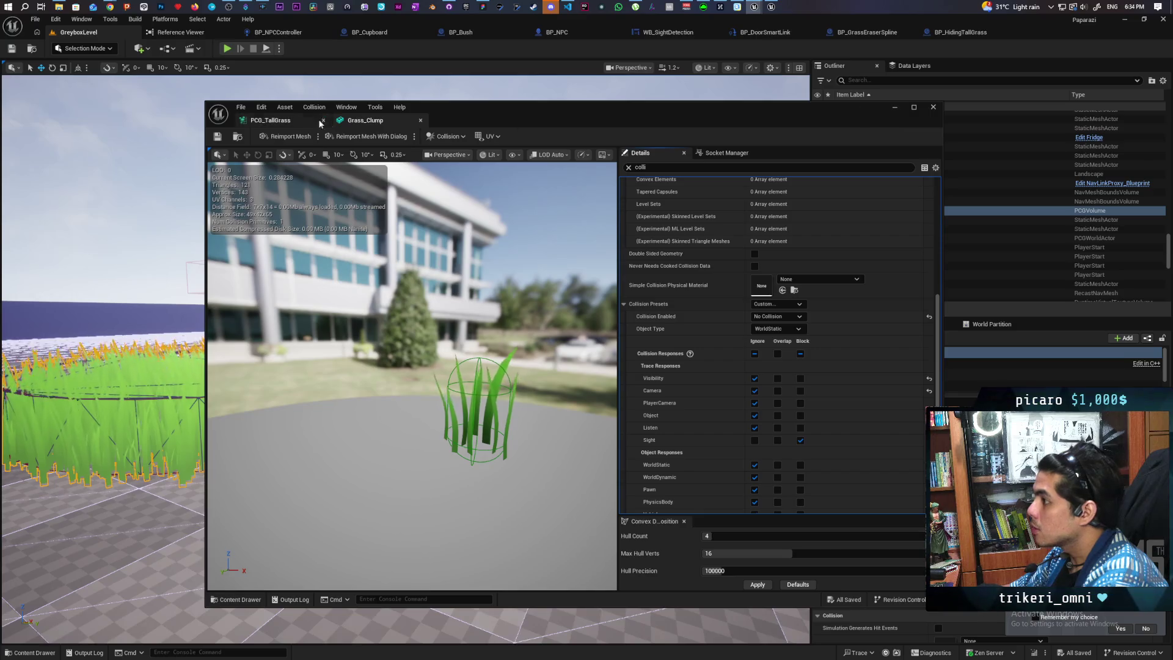
{"action": "left_click", "coordinate": [270, 121]}
{"action": "left_click", "coordinate": [376, 138]}
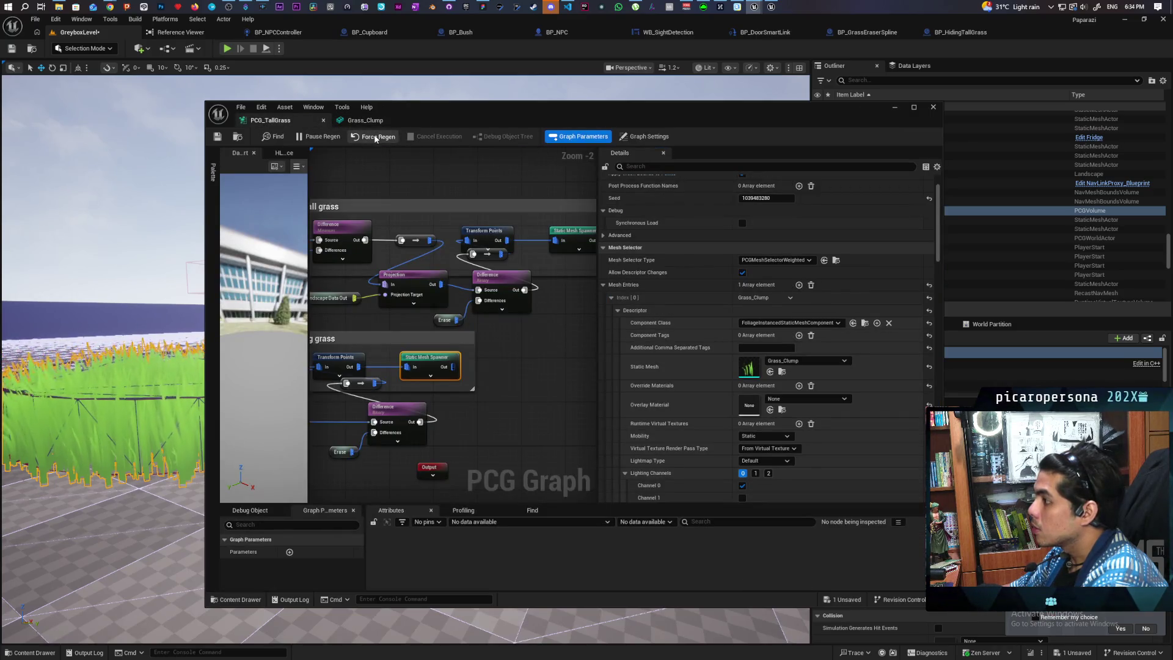
Frame the grass volume in the level and drag a BP_HidingTallGrass actor into it.
{"action": "left_click_drag", "start_coordinate": [518, 123], "coordinate": [698, 275]}
{"action": "double_click", "coordinate": [879, 211]}
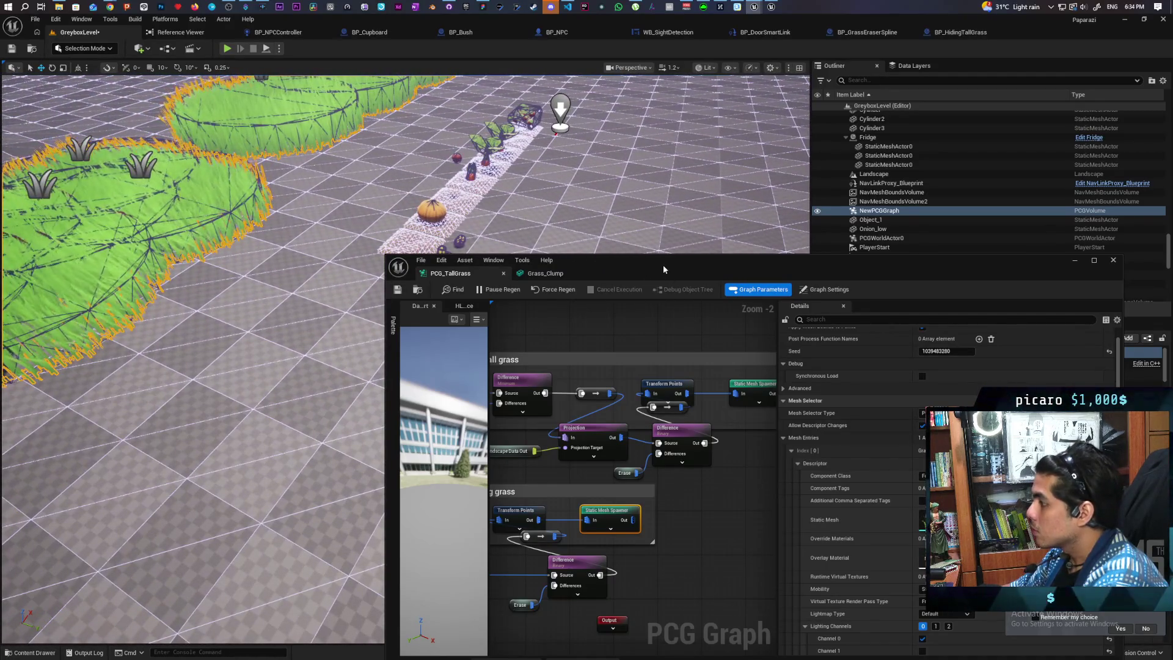
{"action": "mouse_move", "coordinate": [662, 265]}
{"action": "left_mouse_down"}
{"action": "mouse_move", "coordinate": [801, 221]}
{"action": "mouse_move", "coordinate": [844, 130]}
{"action": "left_mouse_up"}
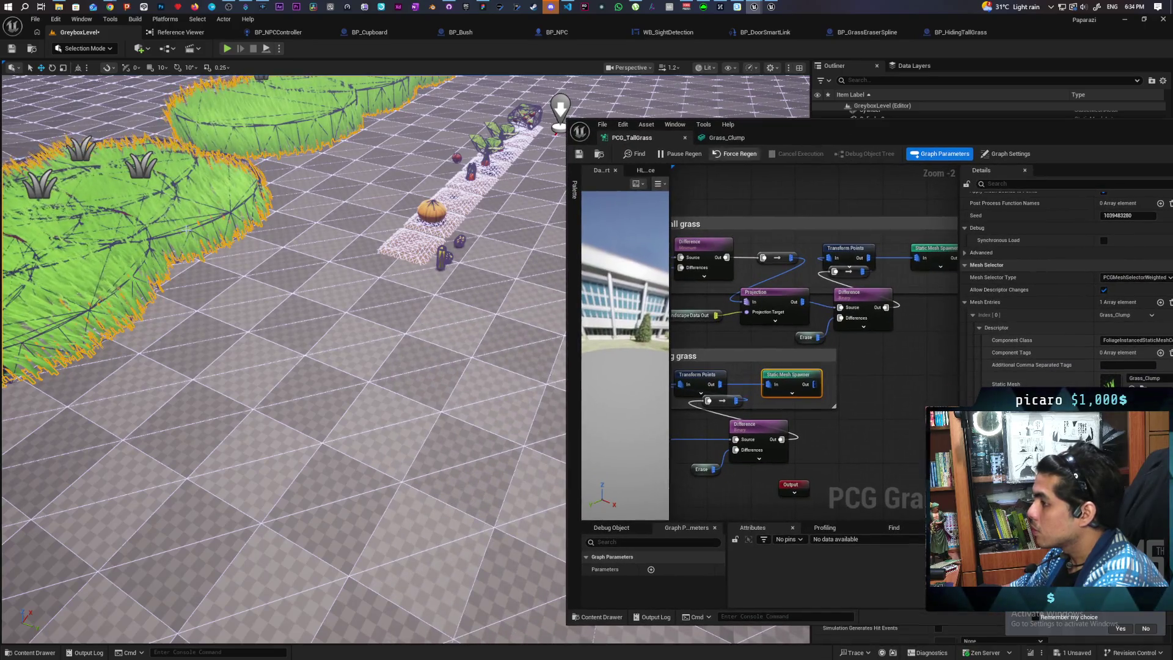
{"action": "left_click", "coordinate": [146, 175]}
{"action": "key", "text": "ctrl+space"}
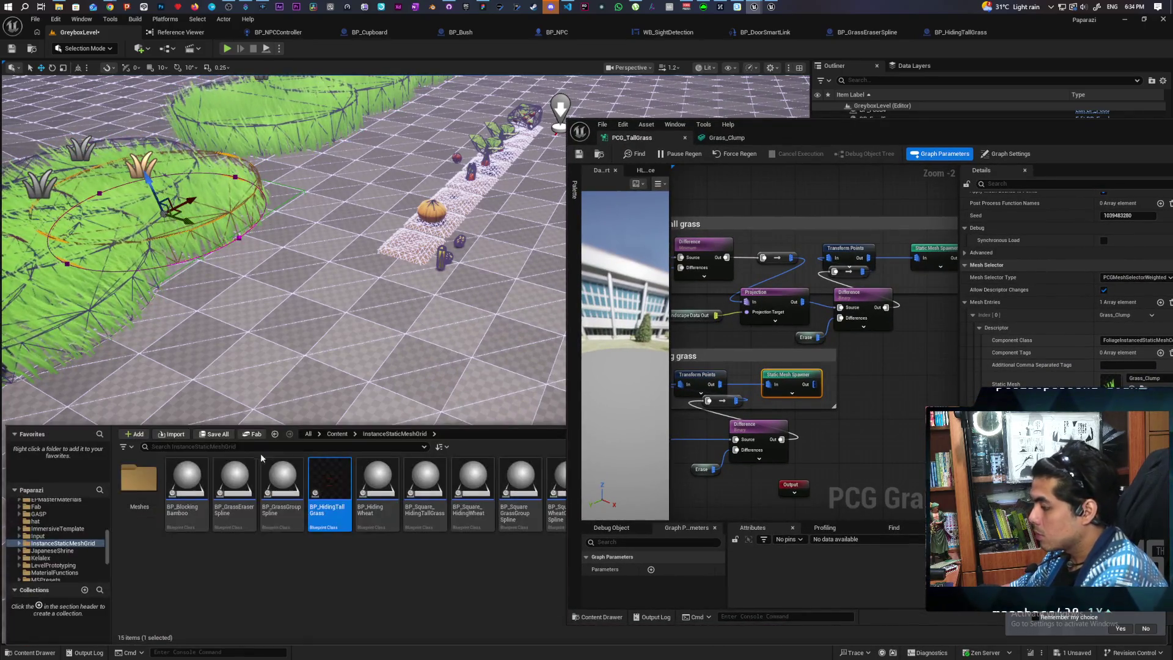
{"action": "left_click_drag", "start_coordinate": [338, 506], "coordinate": [316, 368]}
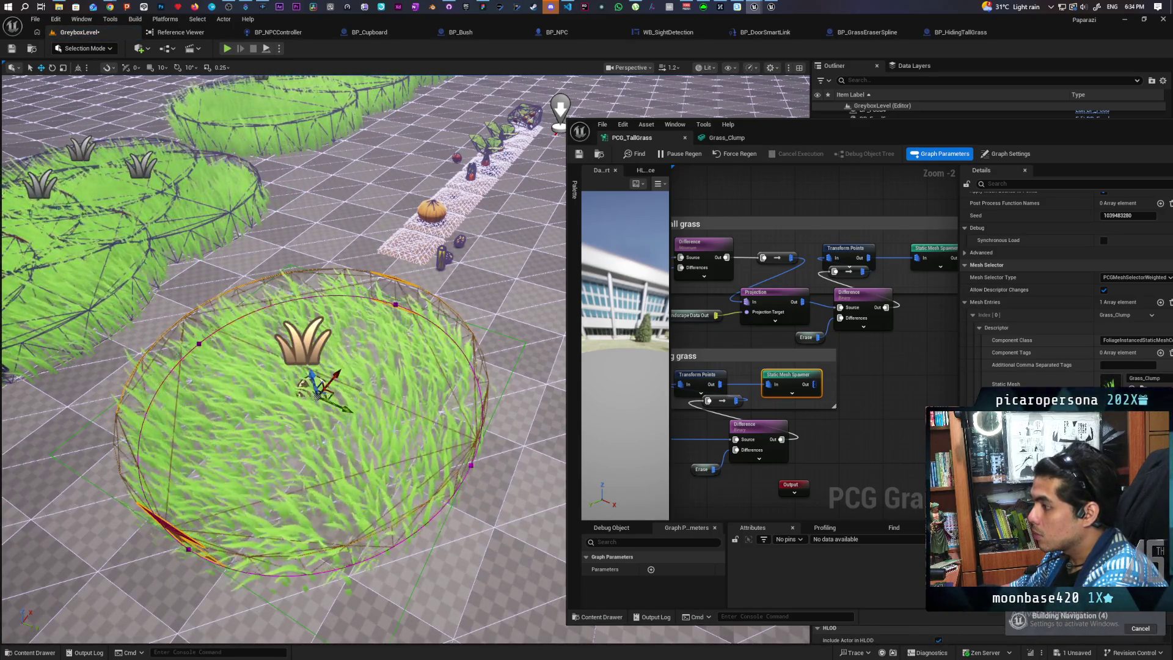
Focus and fly into the tall grass circle, then move the PCG graph window up-left.
{"action": "key", "text": "f"}
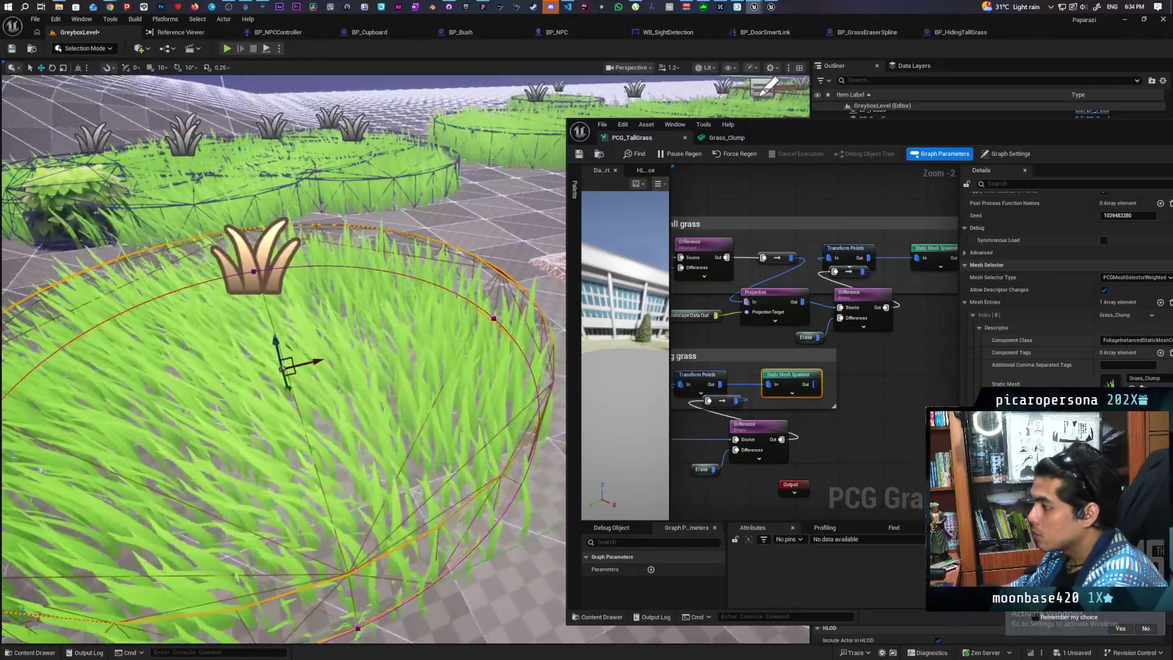
{"action": "left_click_drag", "start_coordinate": [281, 360], "coordinate": [428, 367]}
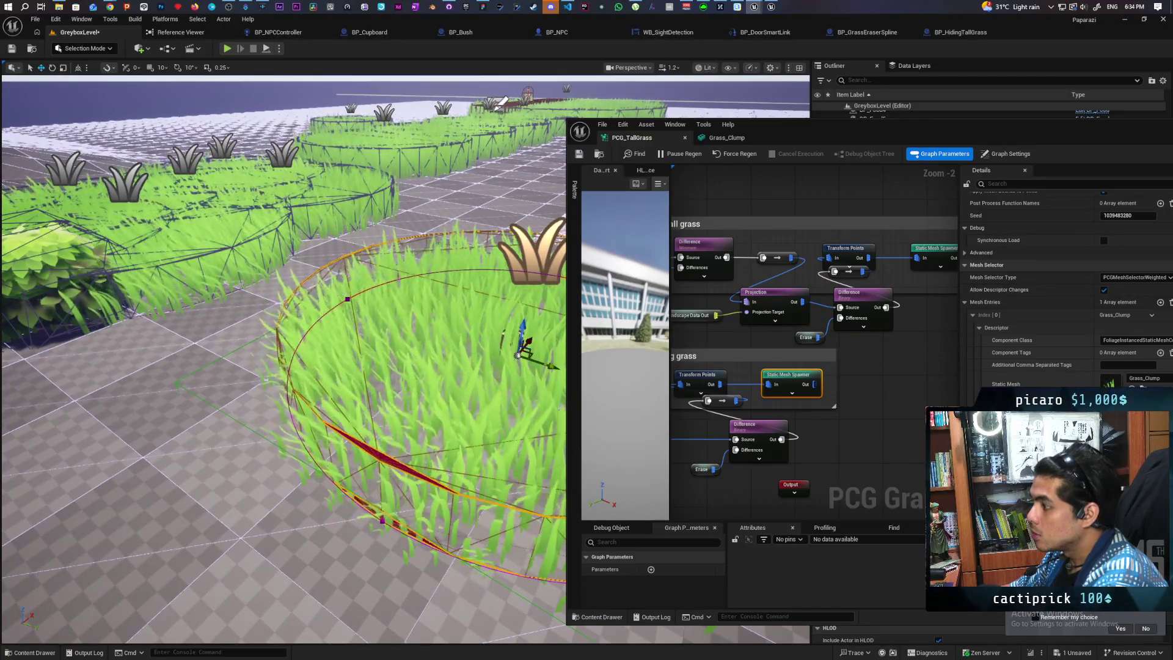
{"action": "scroll", "coordinate": [404, 360], "scroll_direction": "up", "scroll_amount": 5}
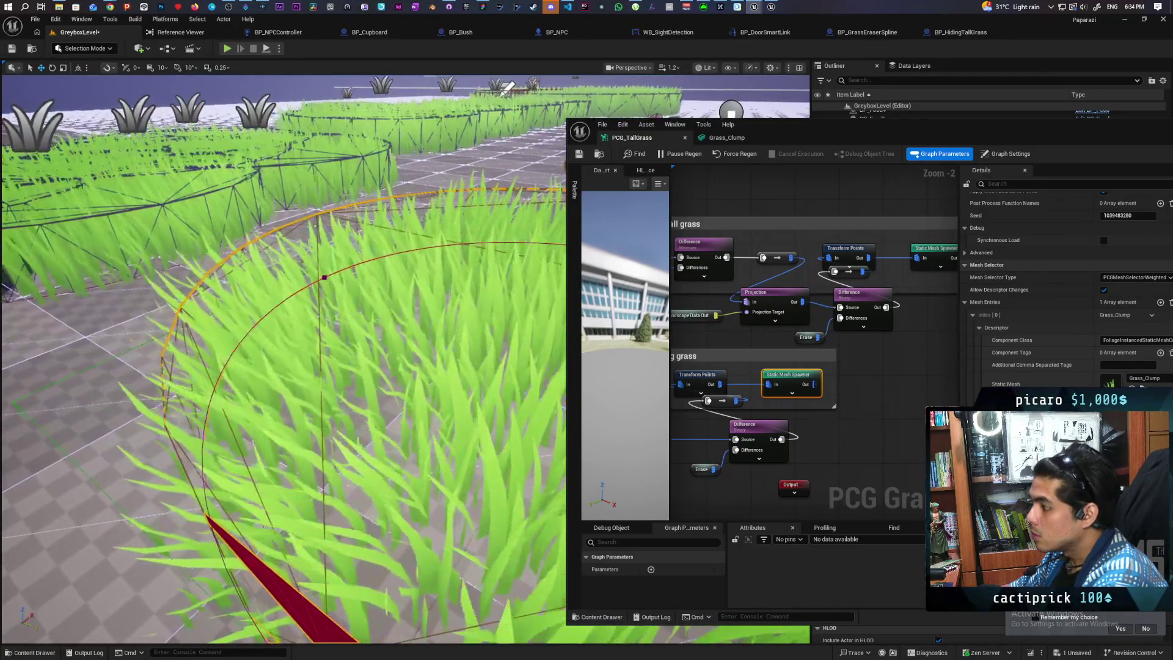
{"action": "scroll", "coordinate": [404, 360], "scroll_direction": "up", "scroll_amount": 8}
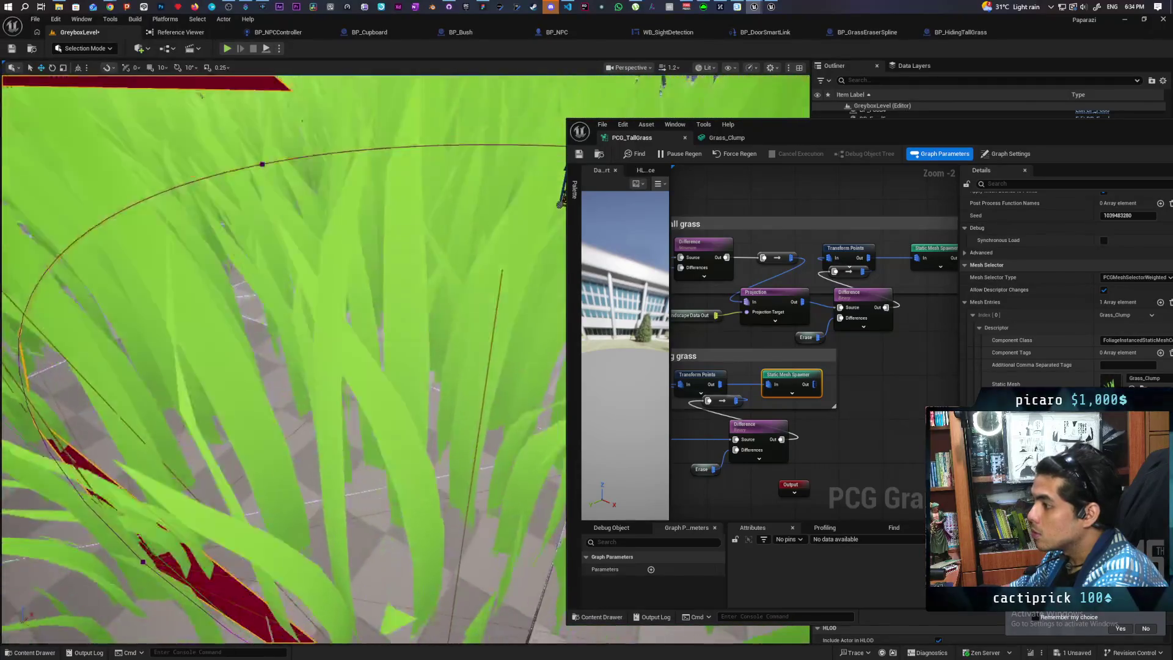
{"action": "scroll", "coordinate": [403, 360], "scroll_direction": "down", "scroll_amount": 10}
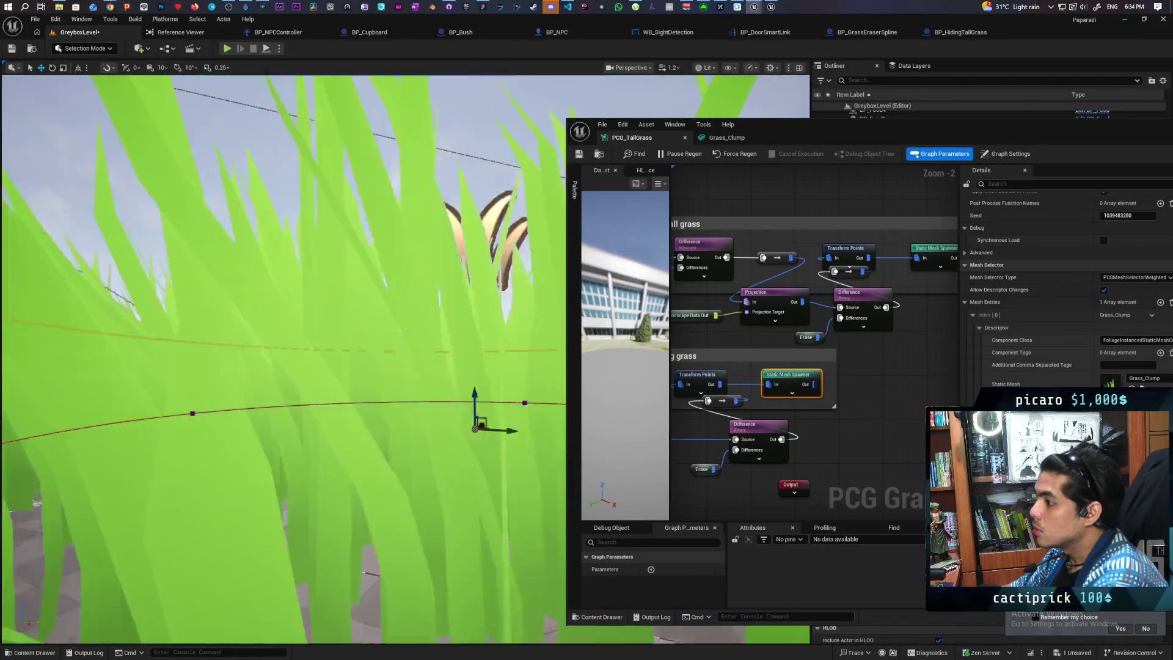
{"action": "scroll", "coordinate": [403, 361], "scroll_direction": "up", "scroll_amount": 3}
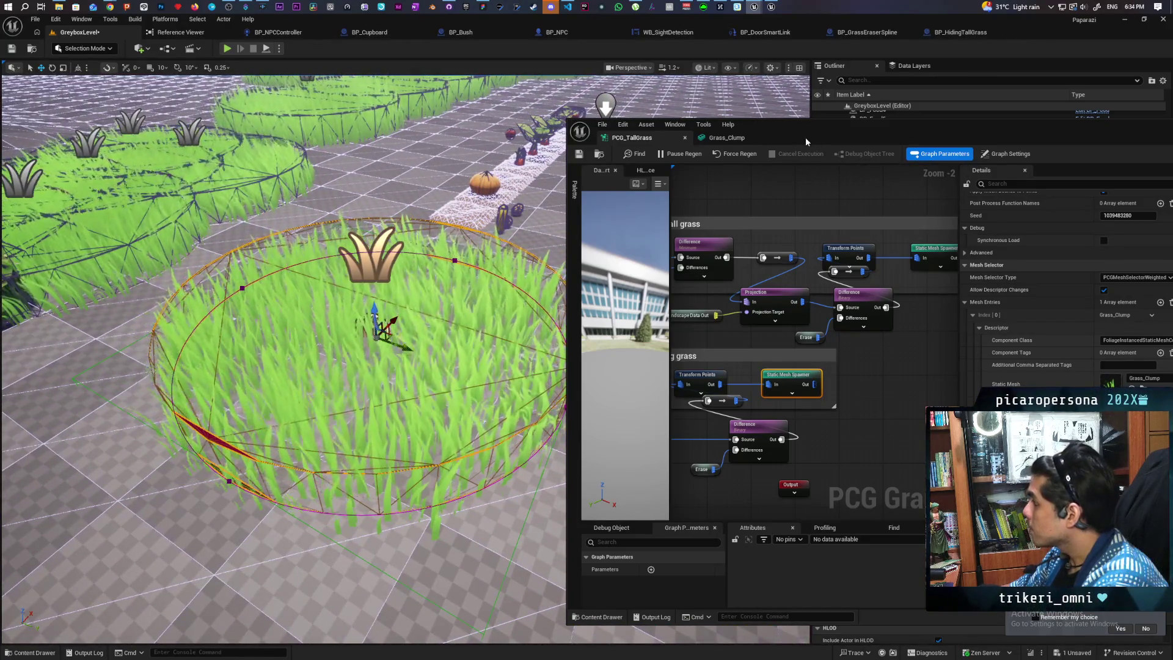
{"action": "left_click_drag", "start_coordinate": [806, 137], "coordinate": [675, 79]}
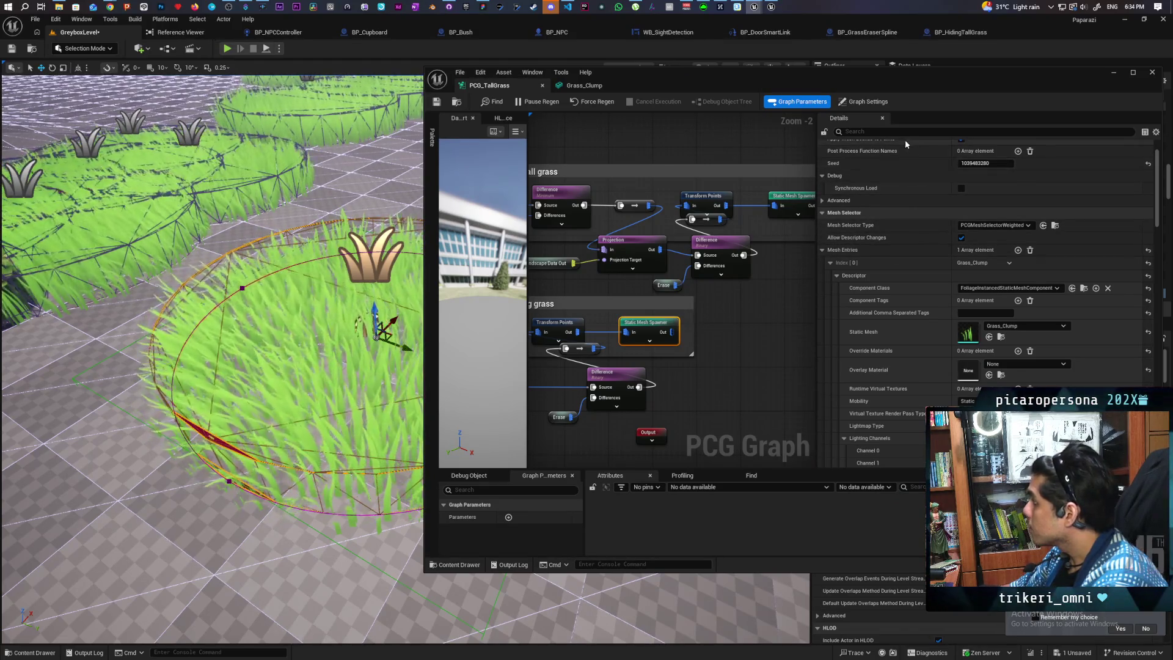
Filter Details by 'colli' and set the grass mesh entry to a Custom preset with Use Default Collision.
{"action": "left_click", "coordinate": [918, 131]}
{"action": "type", "text": "c"}
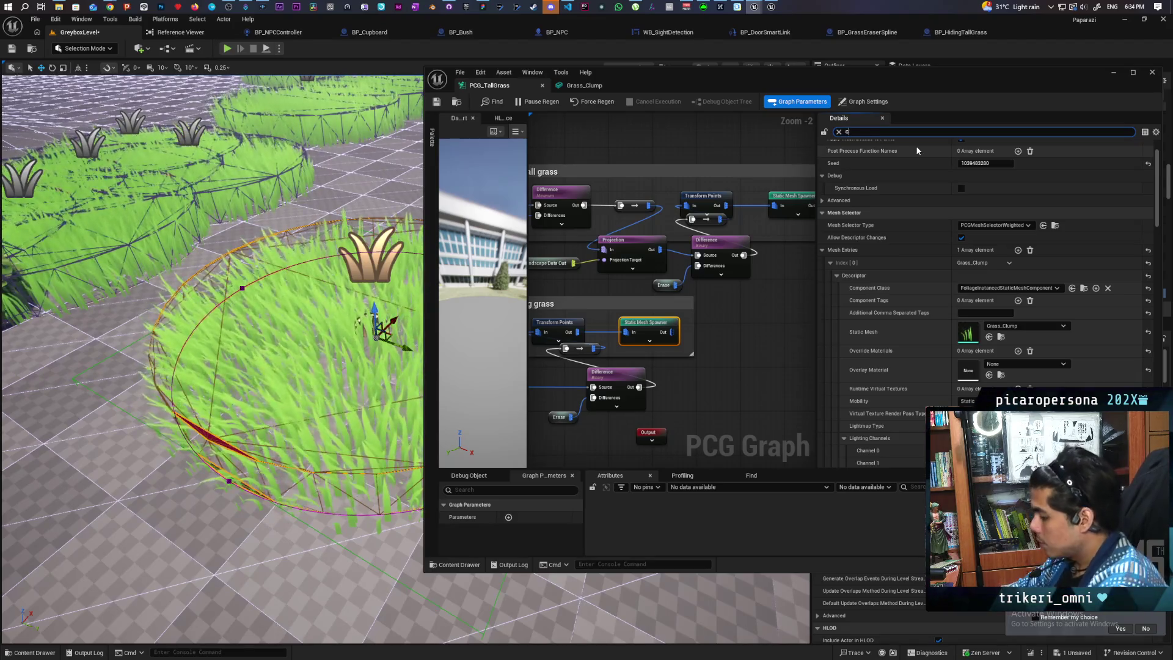
{"action": "type", "text": "olli"}
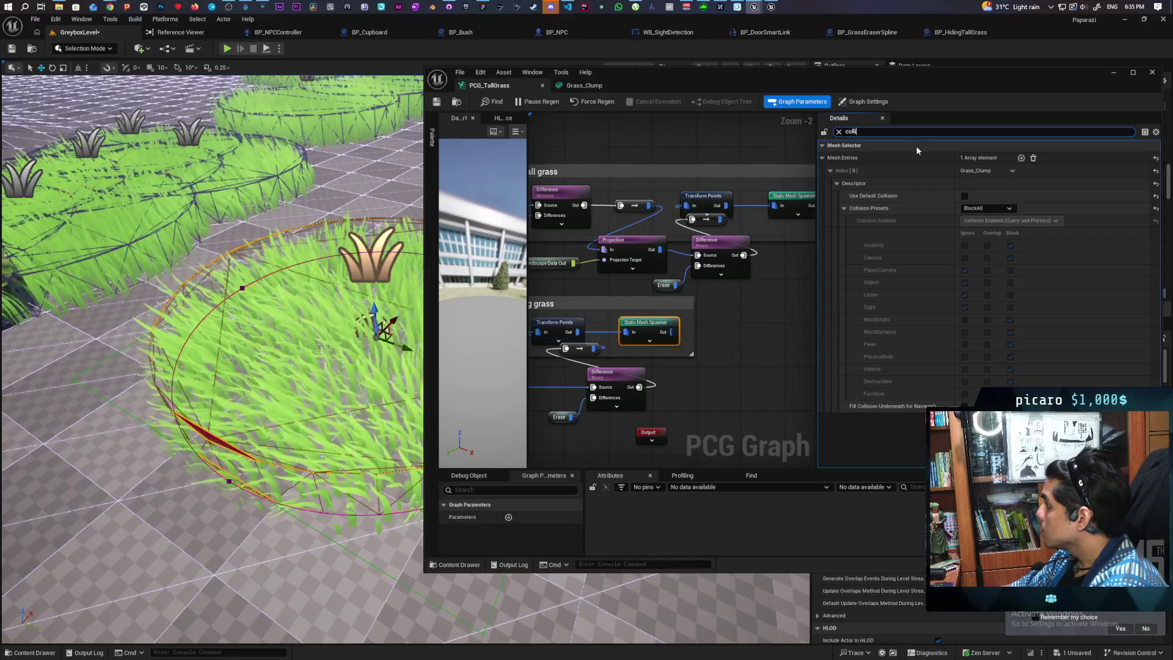
{"action": "left_click", "coordinate": [1002, 211]}
{"action": "left_click", "coordinate": [999, 218]}
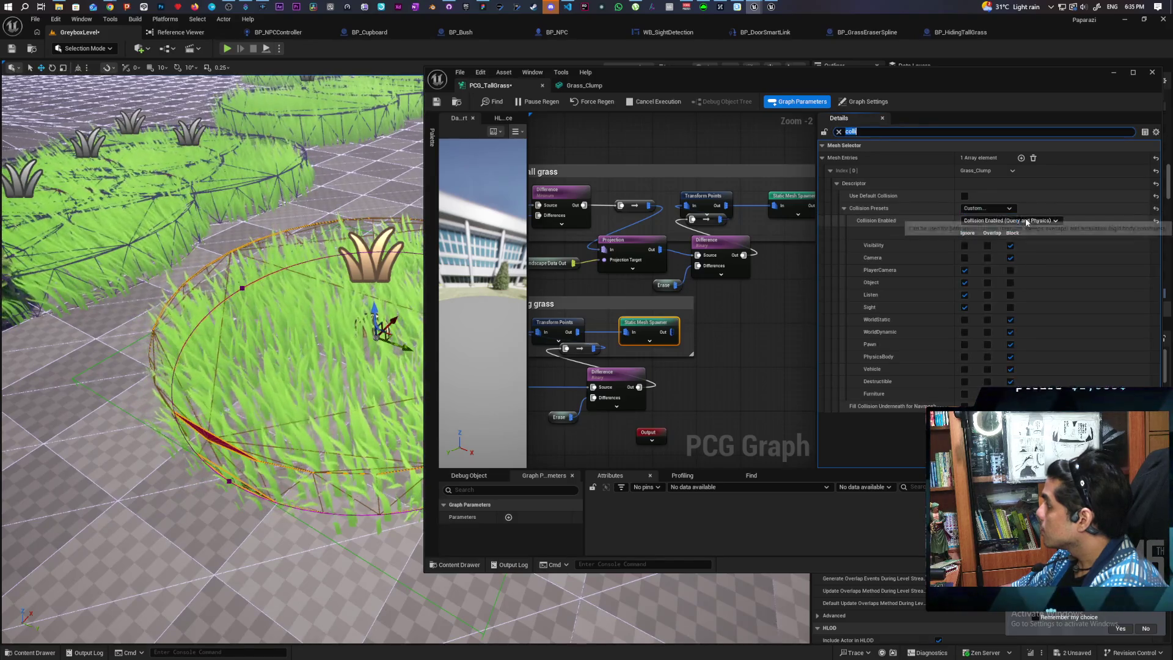
{"action": "left_click", "coordinate": [998, 211]}
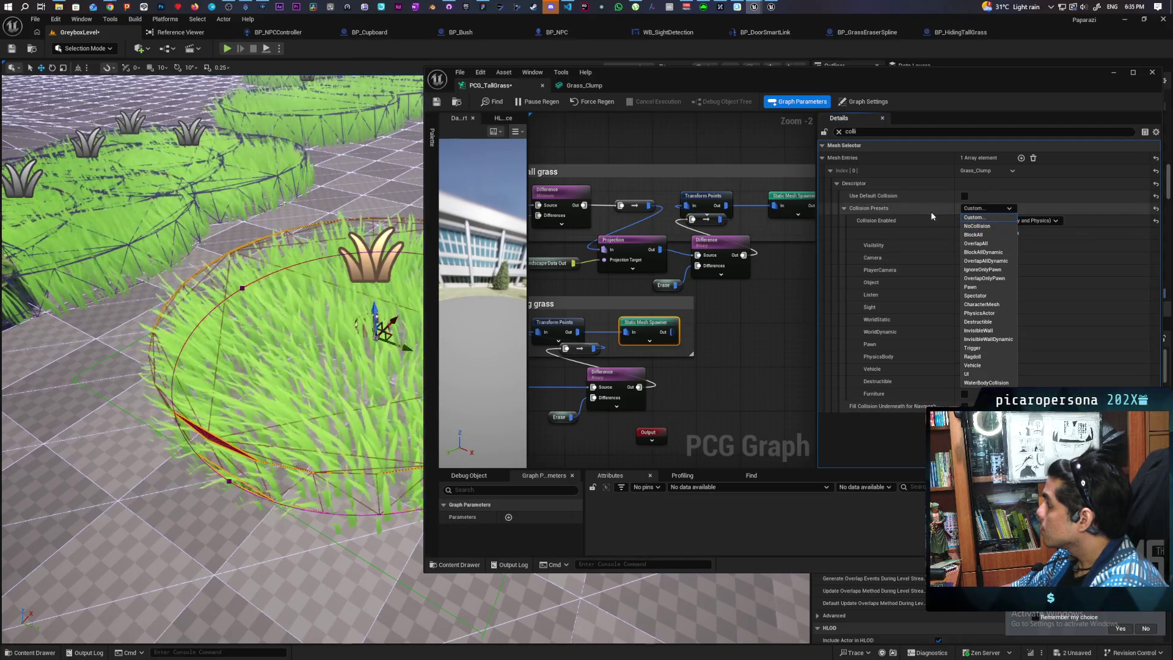
{"action": "left_click", "coordinate": [965, 196]}
{"action": "left_click", "coordinate": [965, 196]}
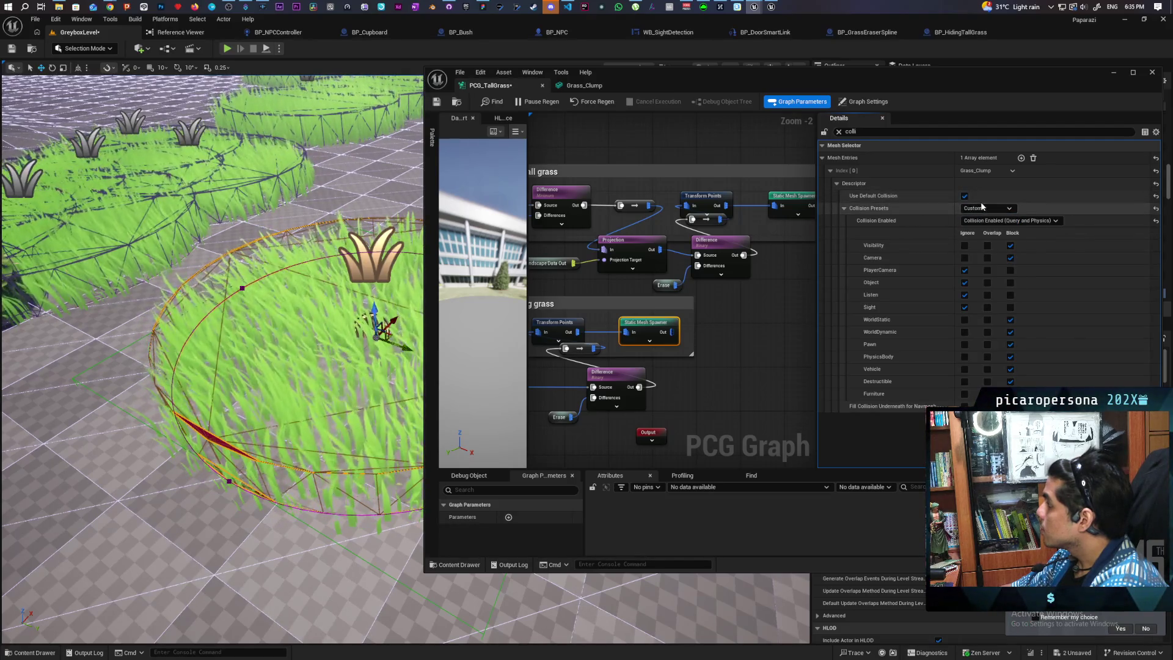
Regenerate the grass, toggle Pause Regen, save PCG_TallGrass with Ctrl+S, and minimize its window.
{"action": "left_click", "coordinate": [588, 103]}
{"action": "left_click", "coordinate": [558, 103]}
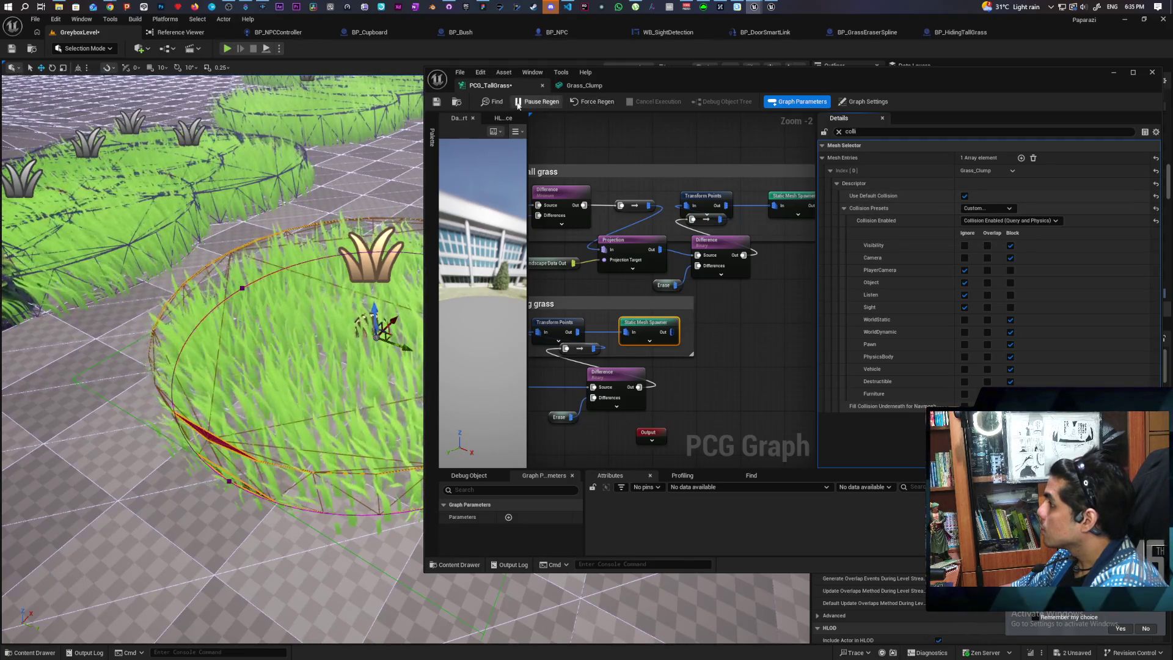
{"action": "left_click", "coordinate": [546, 107]}
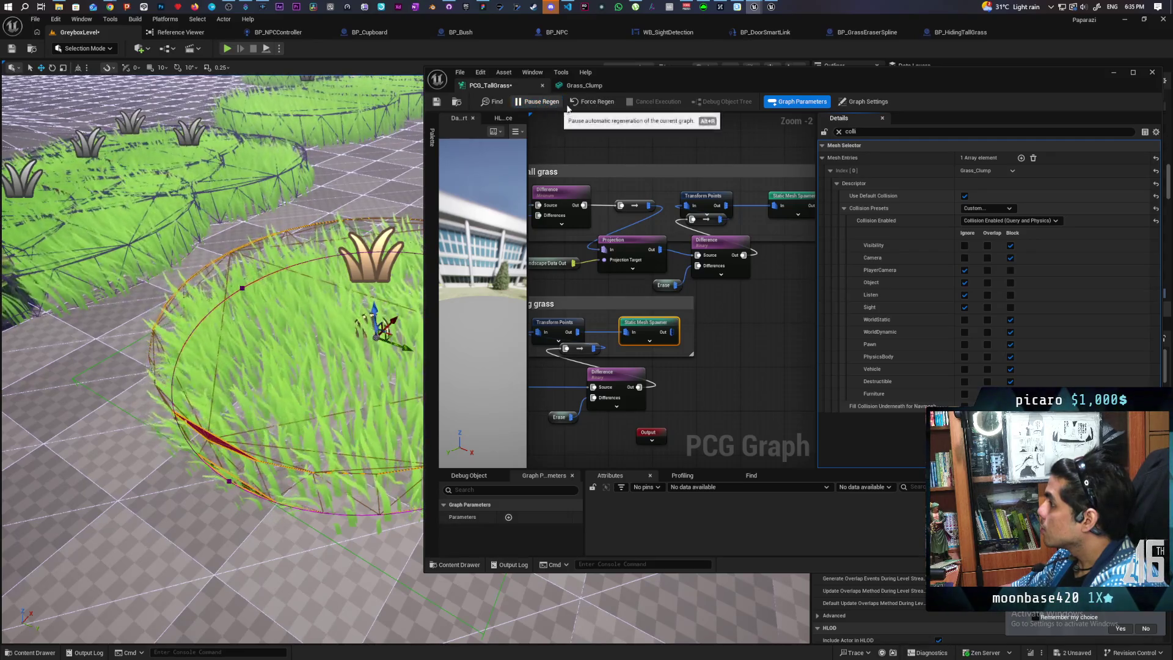
{"action": "key", "text": "ctrl+s"}
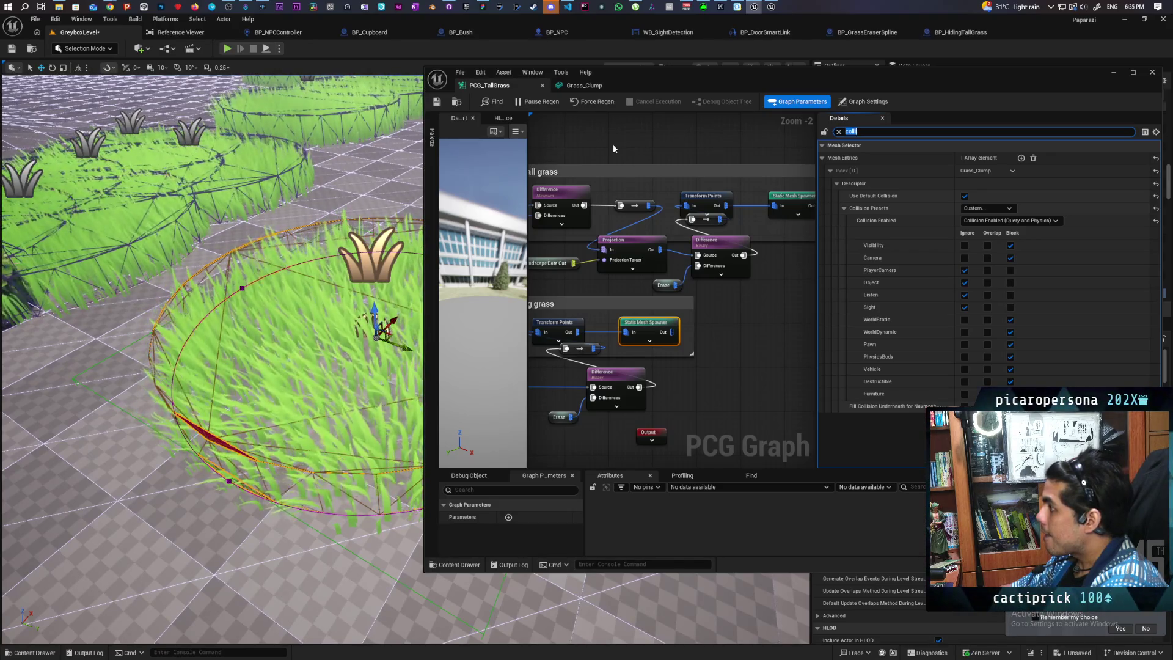
{"action": "left_click", "coordinate": [439, 101]}
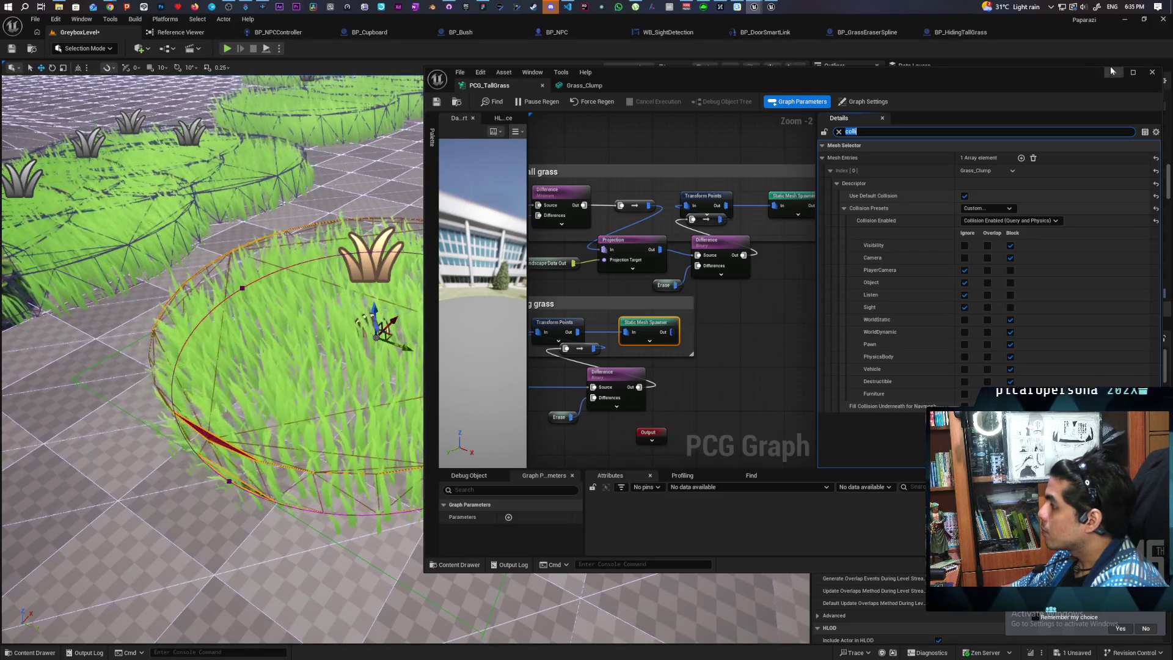
{"action": "left_click", "coordinate": [1116, 73]}
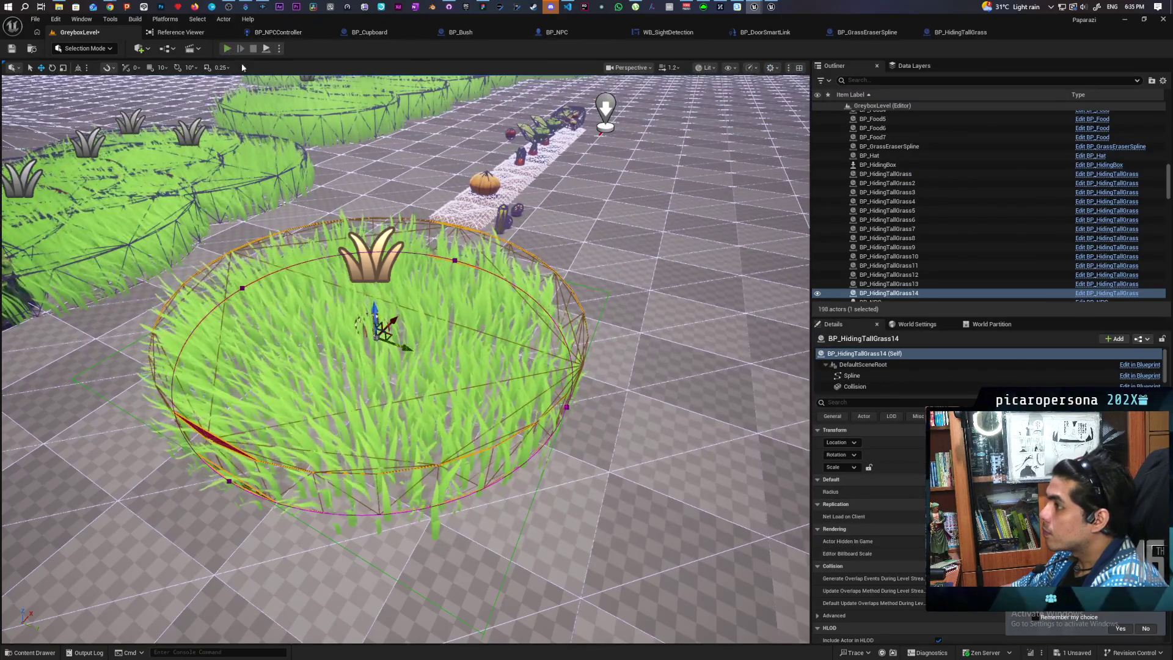
{"action": "left_click", "coordinate": [227, 48]}
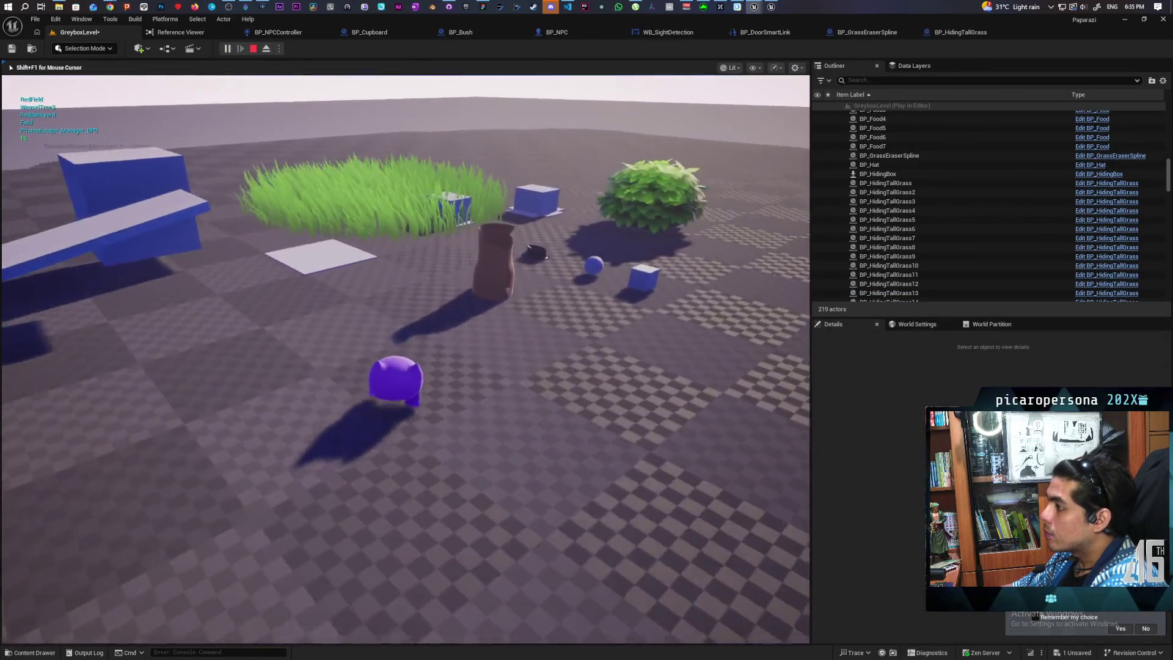
{"action": "key", "text": "w"}
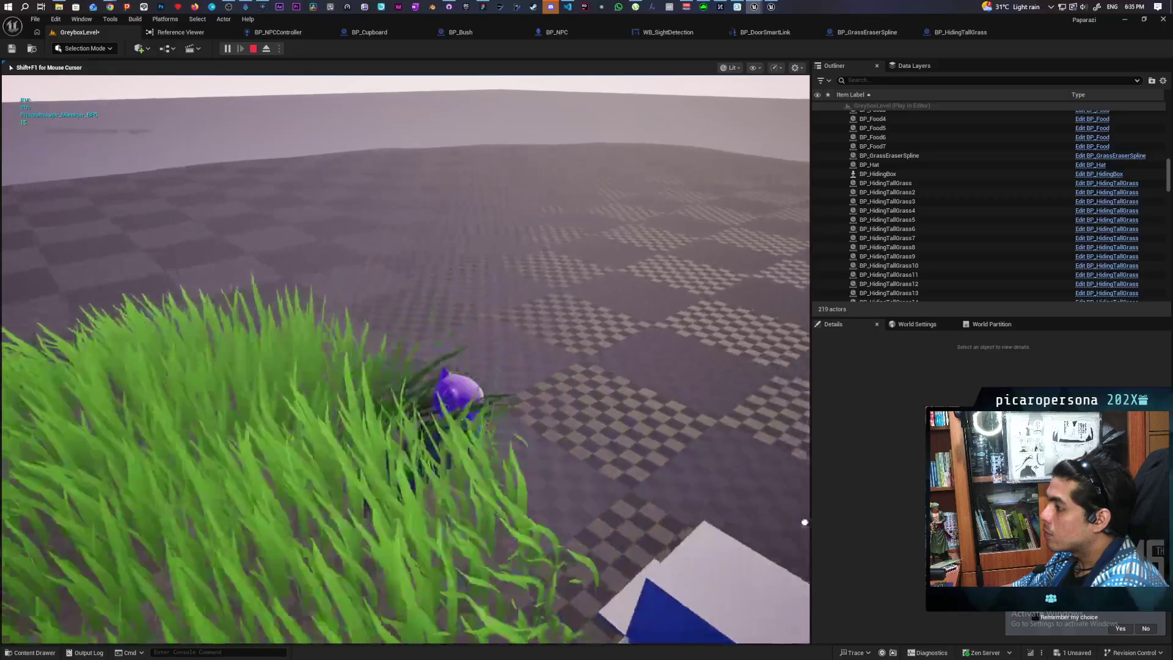
{"action": "key", "text": "w"}
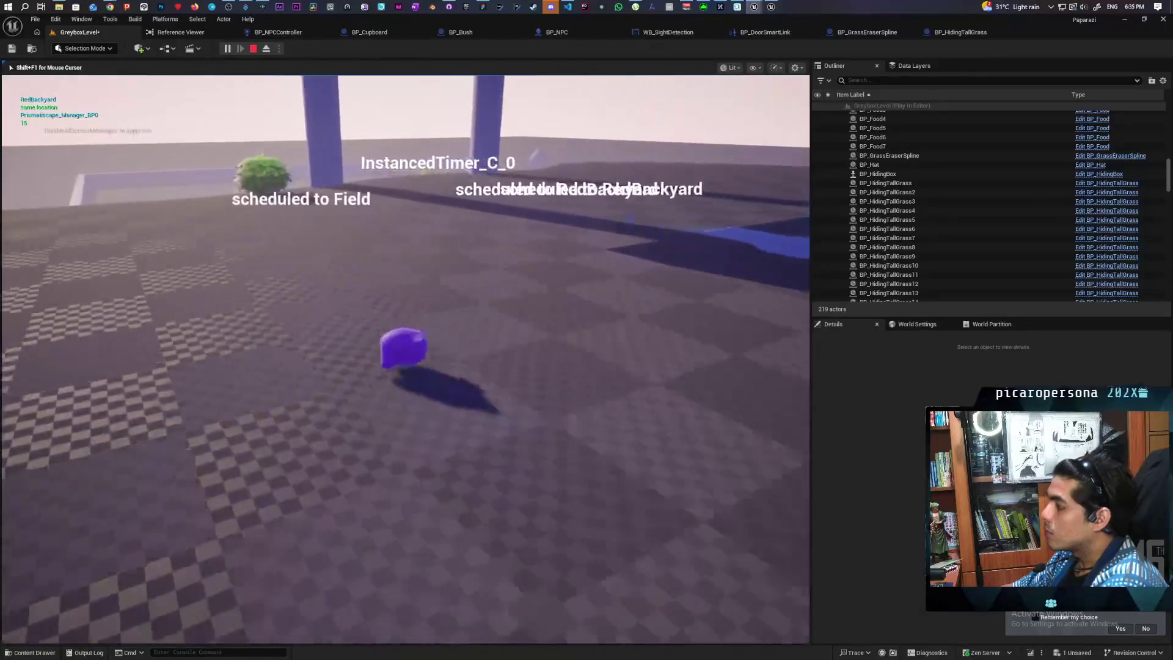
{"action": "key", "text": "w"}
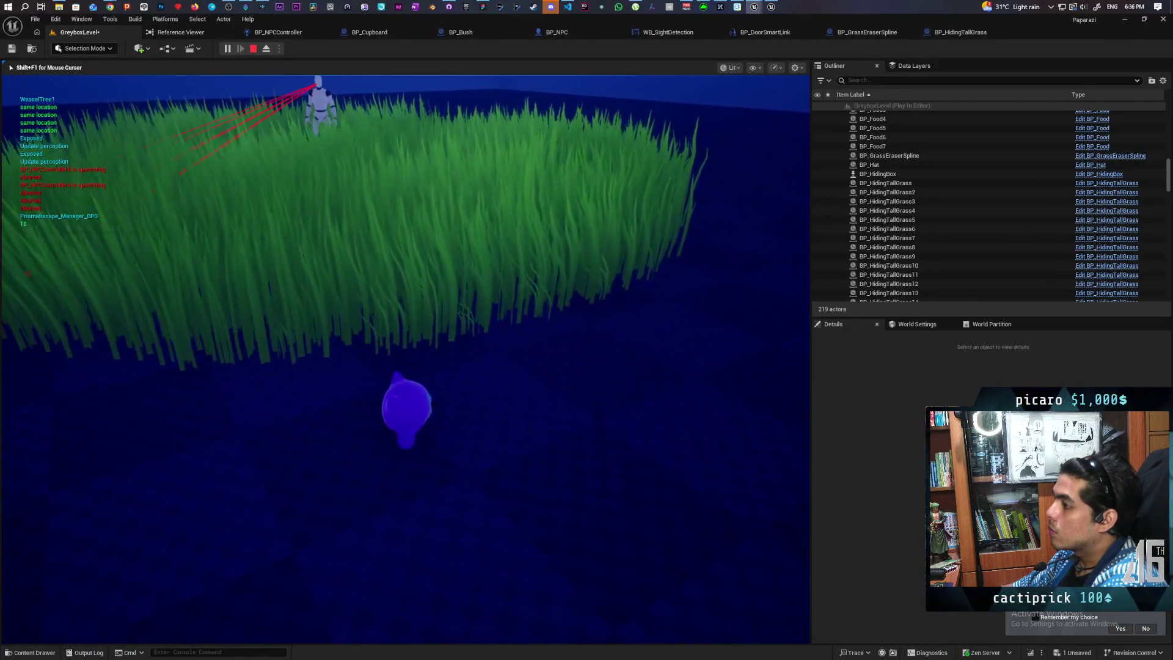
{"action": "key", "text": "Escape"}
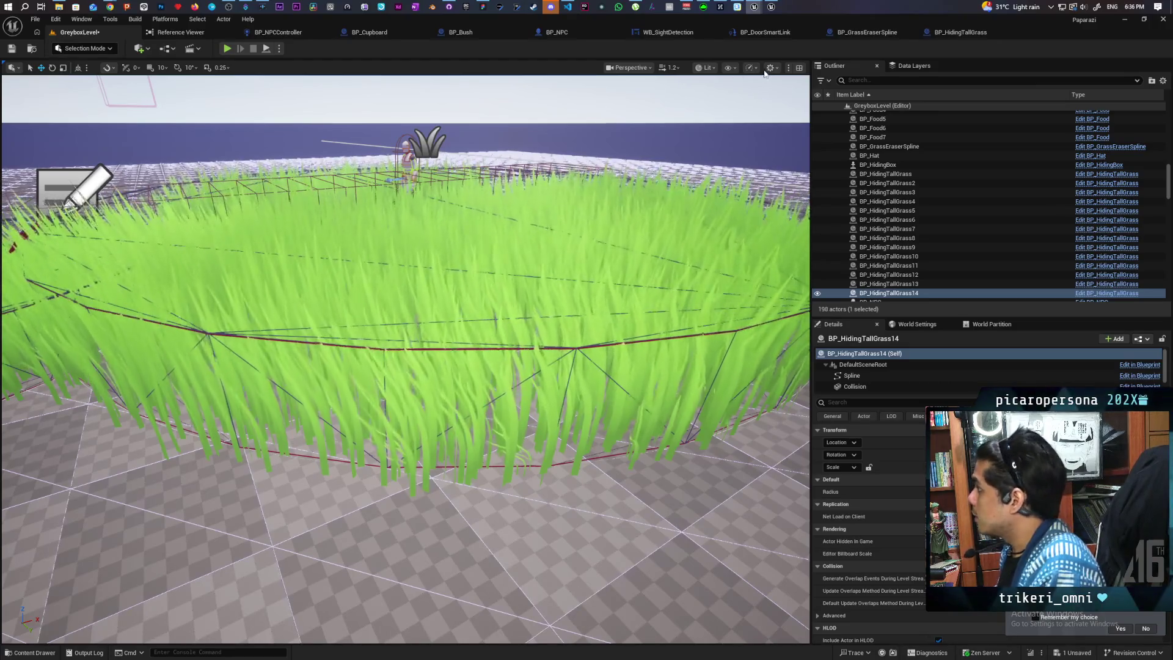
Restore and reposition the PCG_TallGrass window, then show the Grass_Clump mesh editor's collision settings.
{"action": "mouse_move", "coordinate": [756, 8]}
{"action": "left_click", "coordinate": [795, 52]}
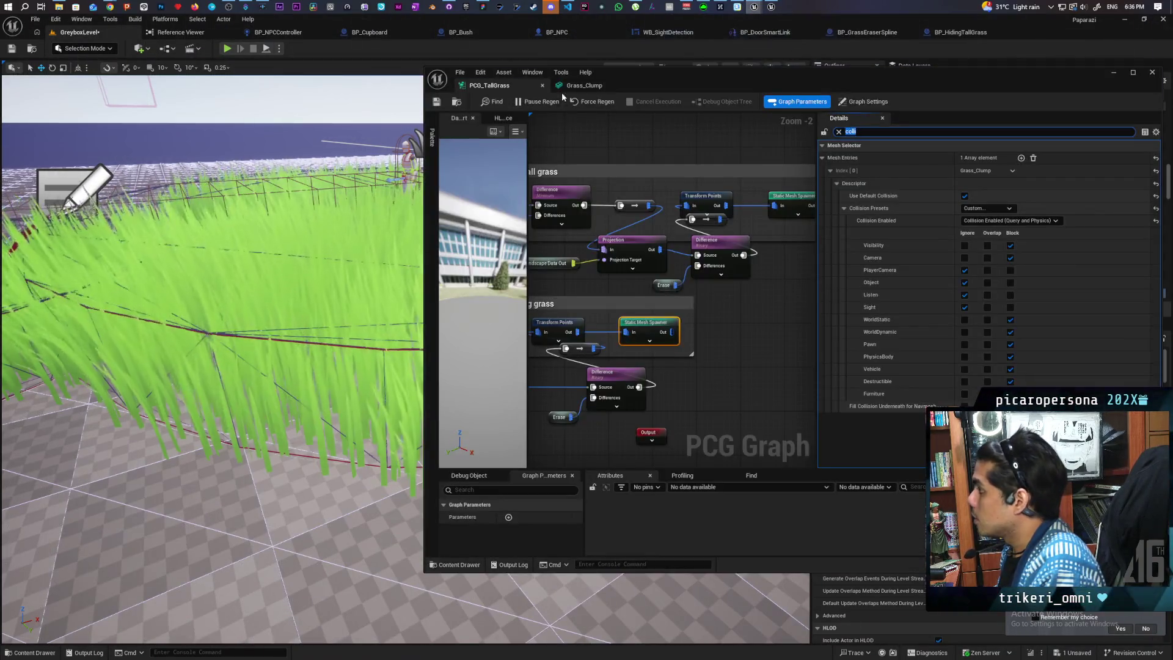
{"action": "left_click", "coordinate": [586, 72]}
{"action": "left_click_drag", "start_coordinate": [711, 79], "coordinate": [559, 96]}
{"action": "left_click", "coordinate": [437, 101]}
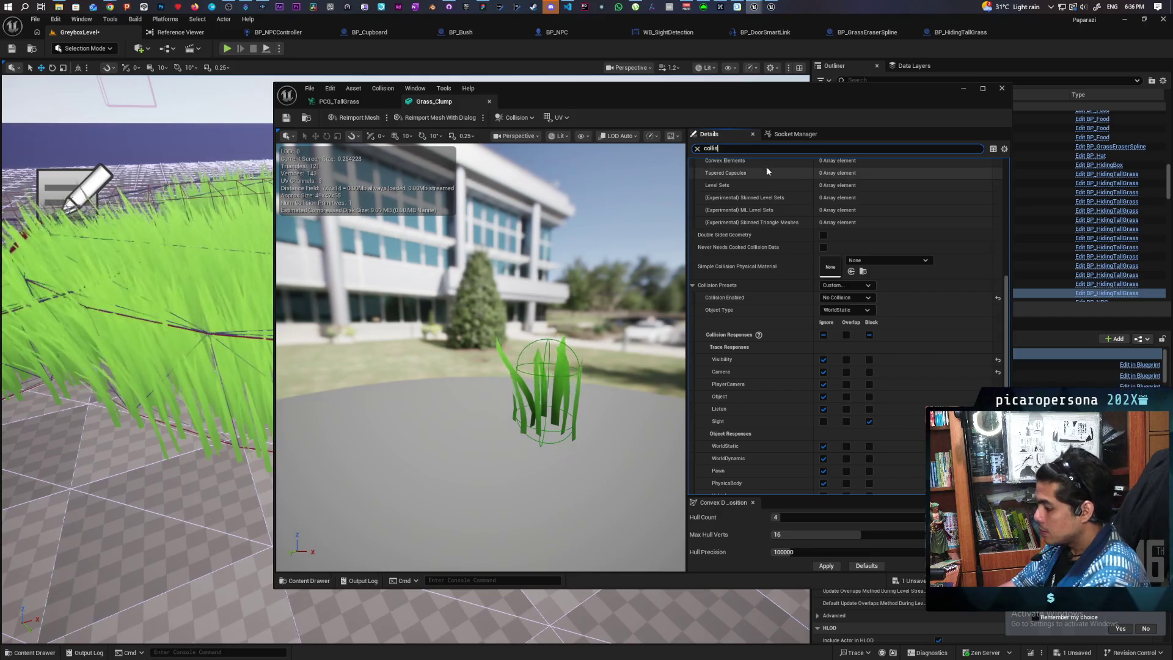
Filter Grass_Clump's Details to collision and review the channels: Sight blocks, all others ignore.
{"action": "type", "text": "ion"}
{"action": "scroll", "coordinate": [794, 318], "scroll_direction": "up", "scroll_amount": 5}
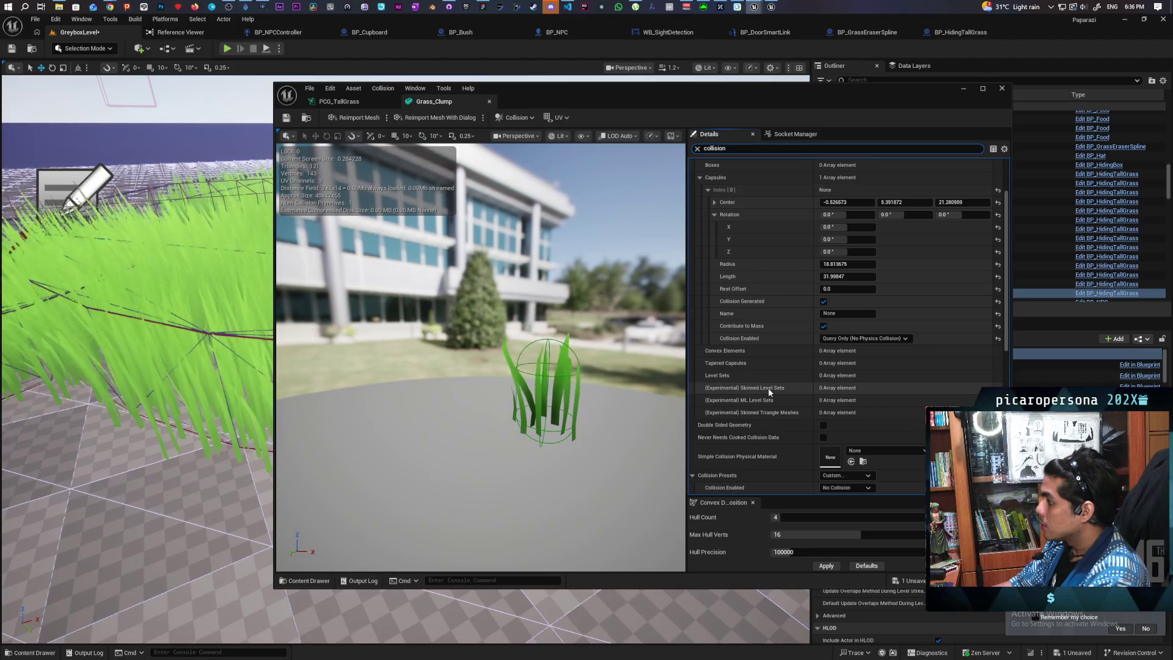
{"action": "scroll", "coordinate": [768, 387], "scroll_direction": "up", "scroll_amount": 2}
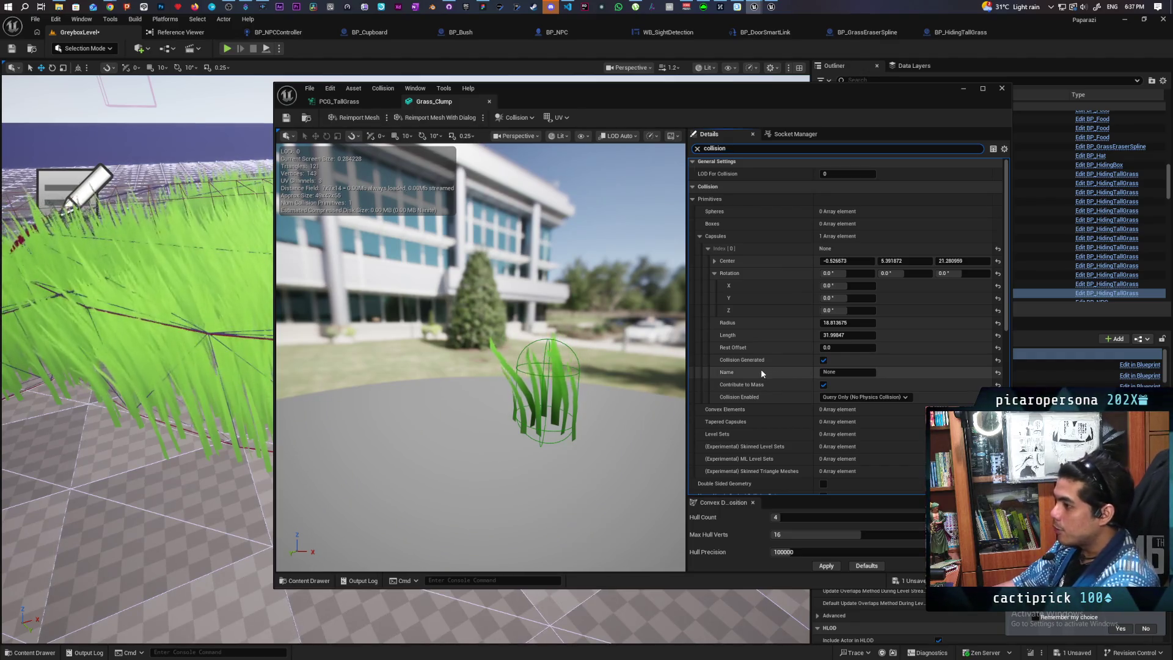
{"action": "scroll", "coordinate": [751, 365], "scroll_direction": "down", "scroll_amount": 2}
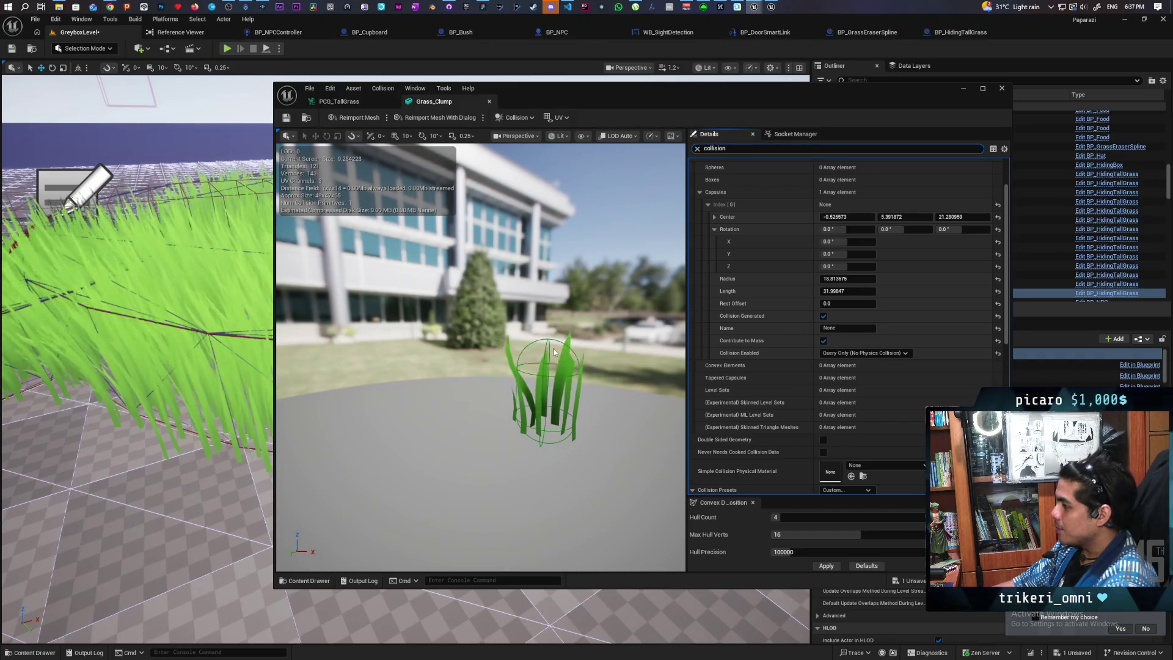
{"action": "mouse_move", "coordinate": [557, 372]}
{"action": "left_mouse_down"}
{"action": "mouse_move", "coordinate": [538, 366]}
{"action": "mouse_move", "coordinate": [535, 403]}
{"action": "left_mouse_up"}
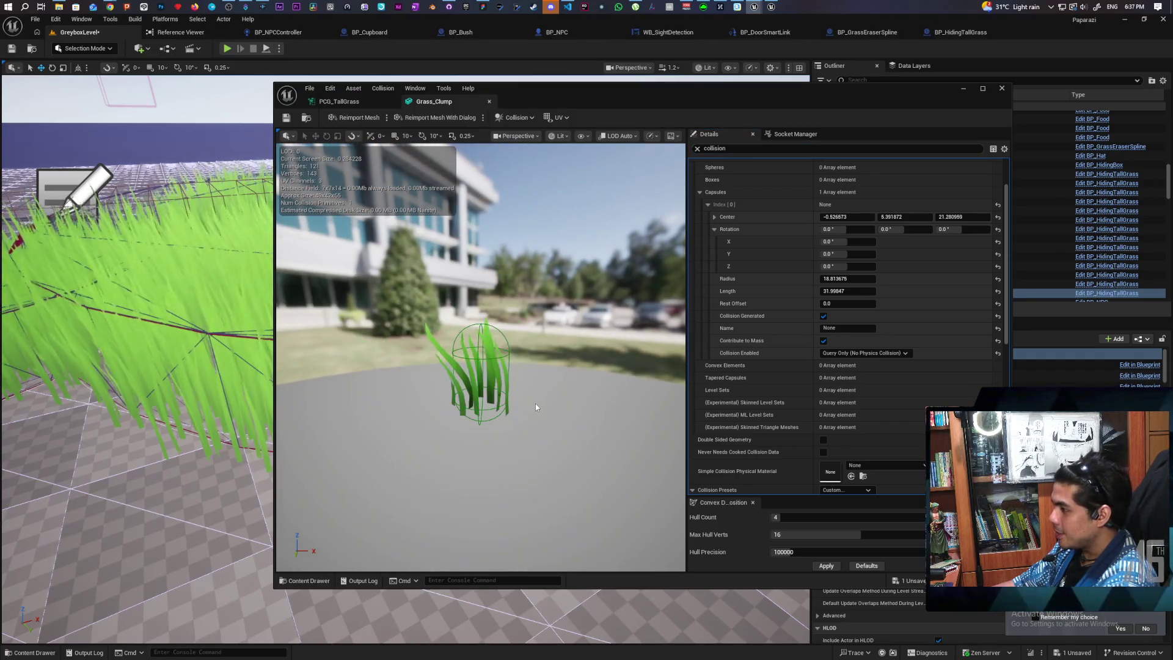
{"action": "scroll", "coordinate": [536, 404], "scroll_direction": "down", "scroll_amount": 1}
{"action": "scroll", "coordinate": [535, 410], "scroll_direction": "up", "scroll_amount": 5}
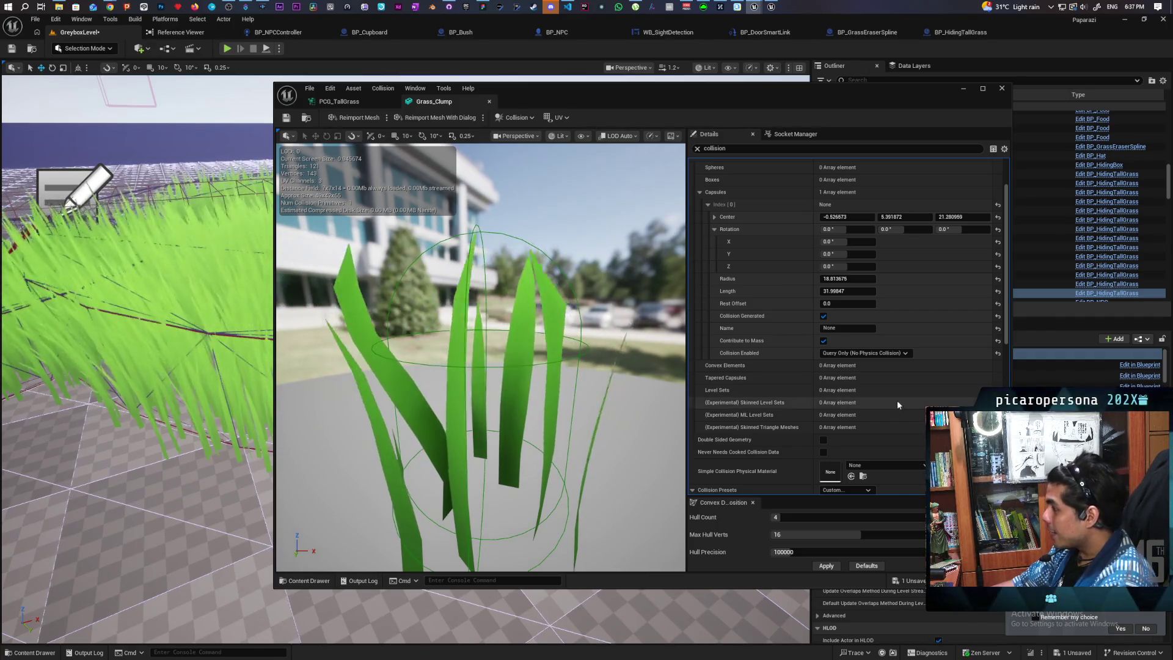
{"action": "scroll", "coordinate": [873, 377], "scroll_direction": "down", "scroll_amount": 2}
{"action": "scroll", "coordinate": [794, 373], "scroll_direction": "down", "scroll_amount": 4}
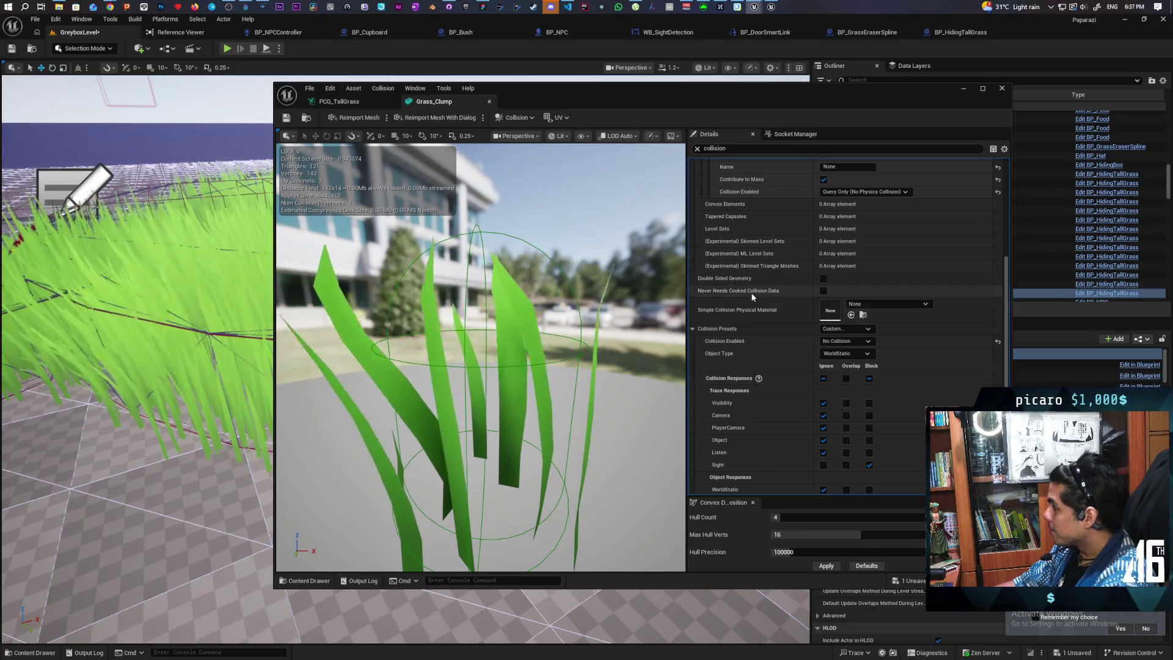
{"action": "scroll", "coordinate": [773, 350], "scroll_direction": "down", "scroll_amount": 5}
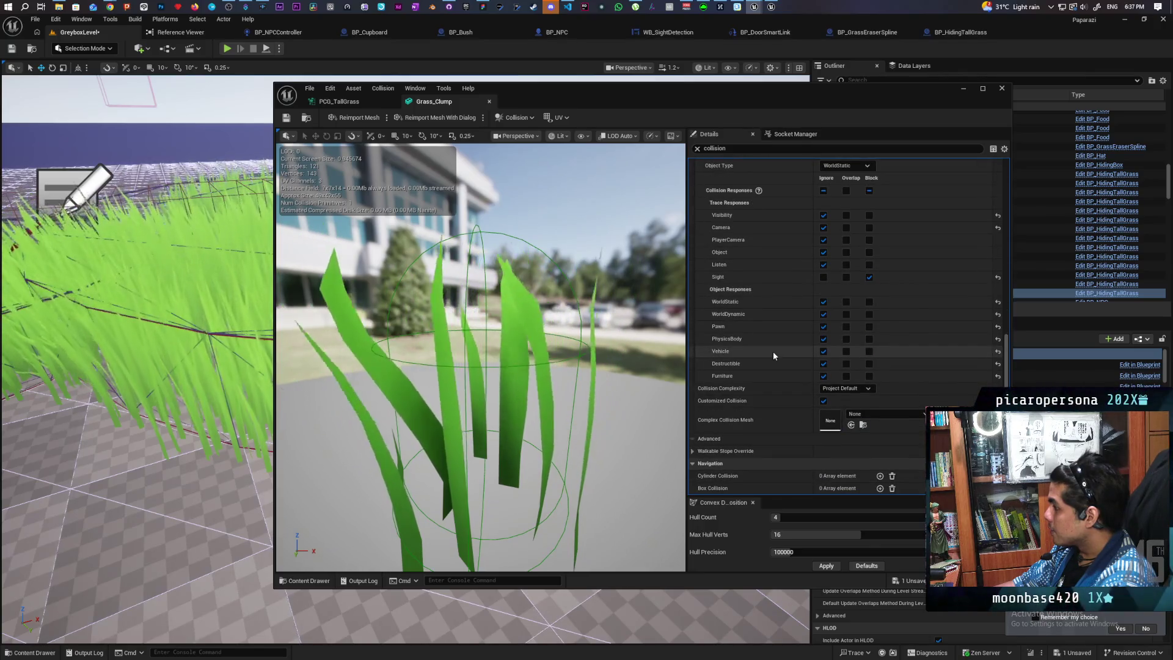
{"action": "left_click", "coordinate": [846, 388]}
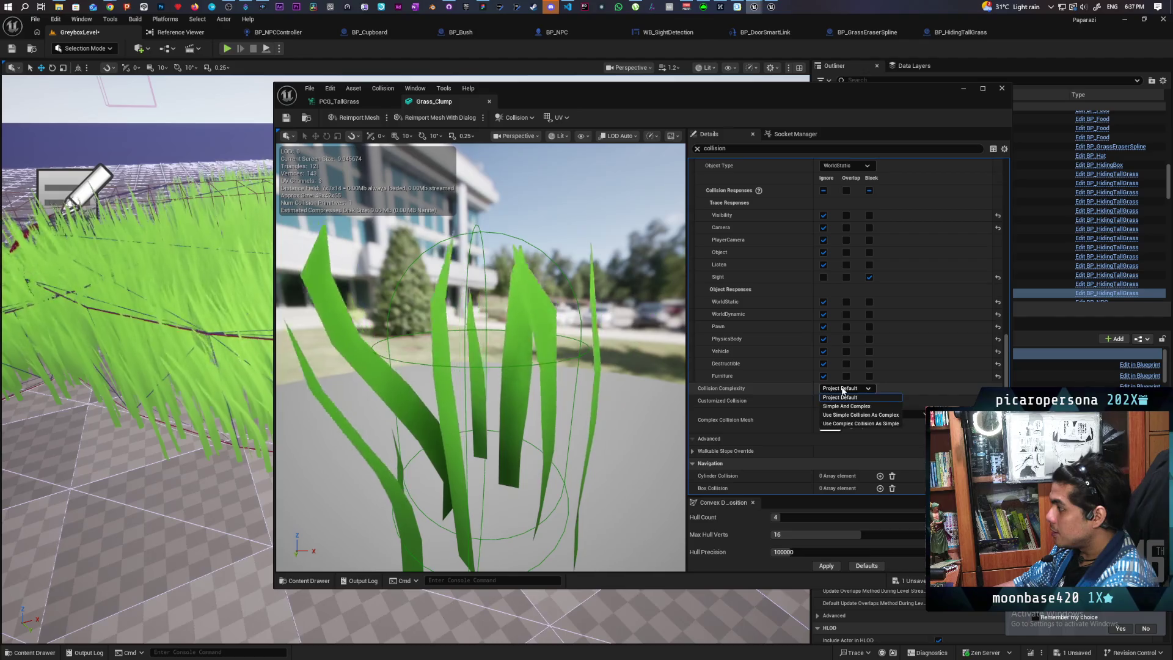
Try Simple And Complex, Use Simple As Complex and Use Complex As Simple, then revert to Project Default.
{"action": "left_click", "coordinate": [869, 406]}
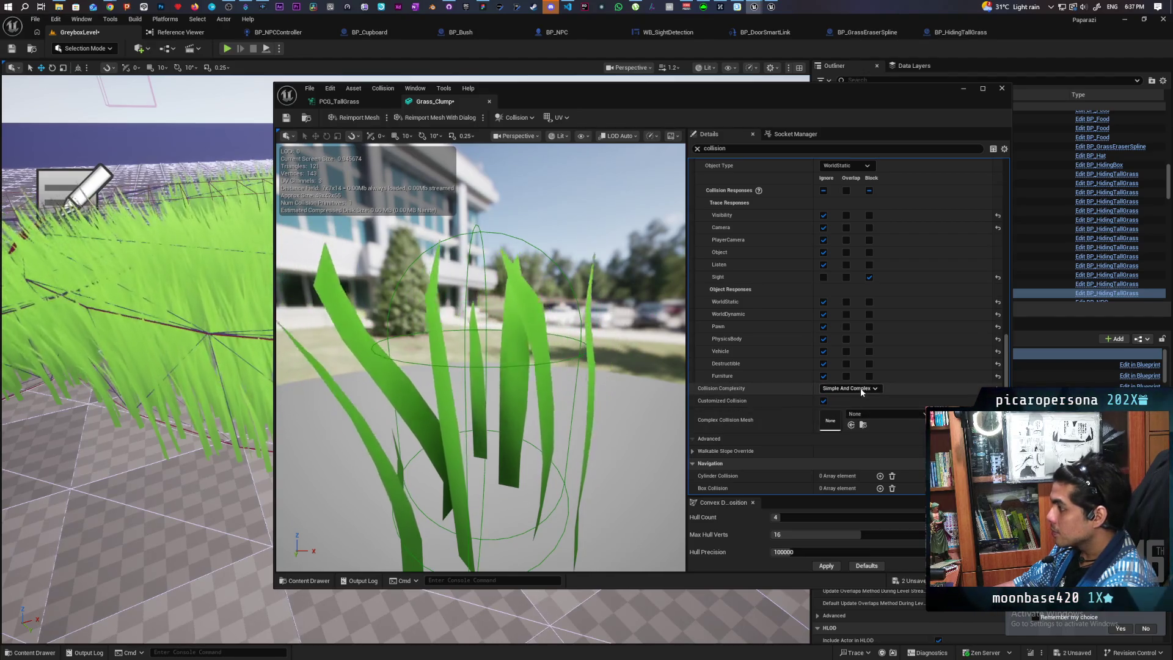
{"action": "left_click", "coordinate": [849, 388]}
{"action": "left_click", "coordinate": [858, 417]}
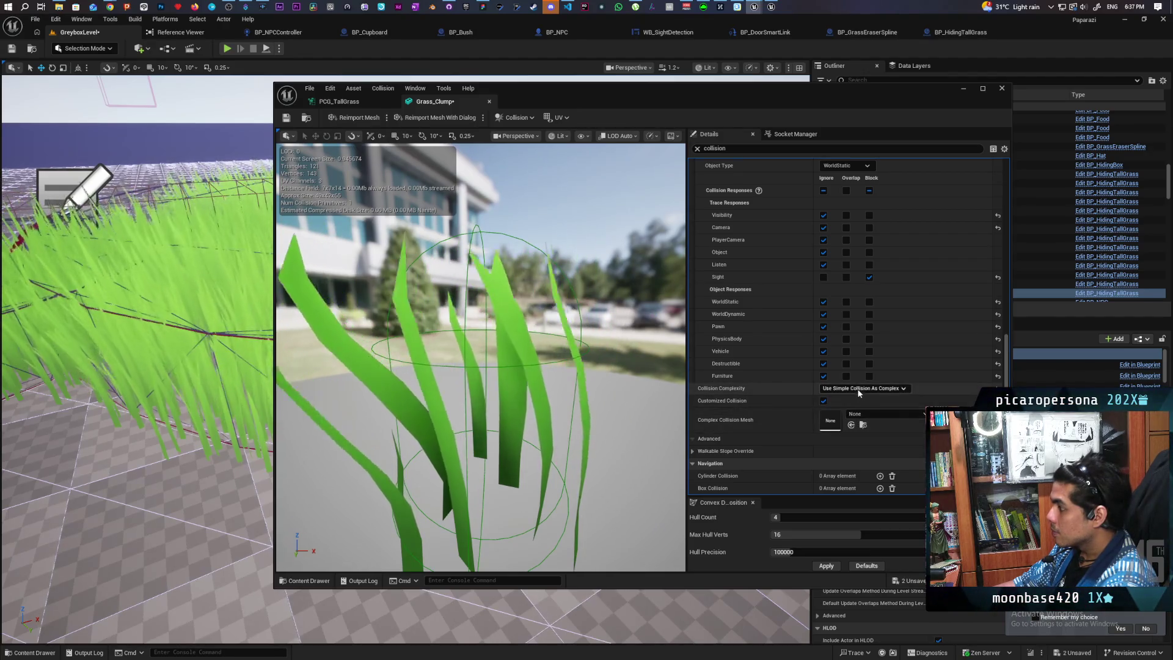
{"action": "left_click", "coordinate": [862, 389]}
{"action": "left_click", "coordinate": [859, 424]}
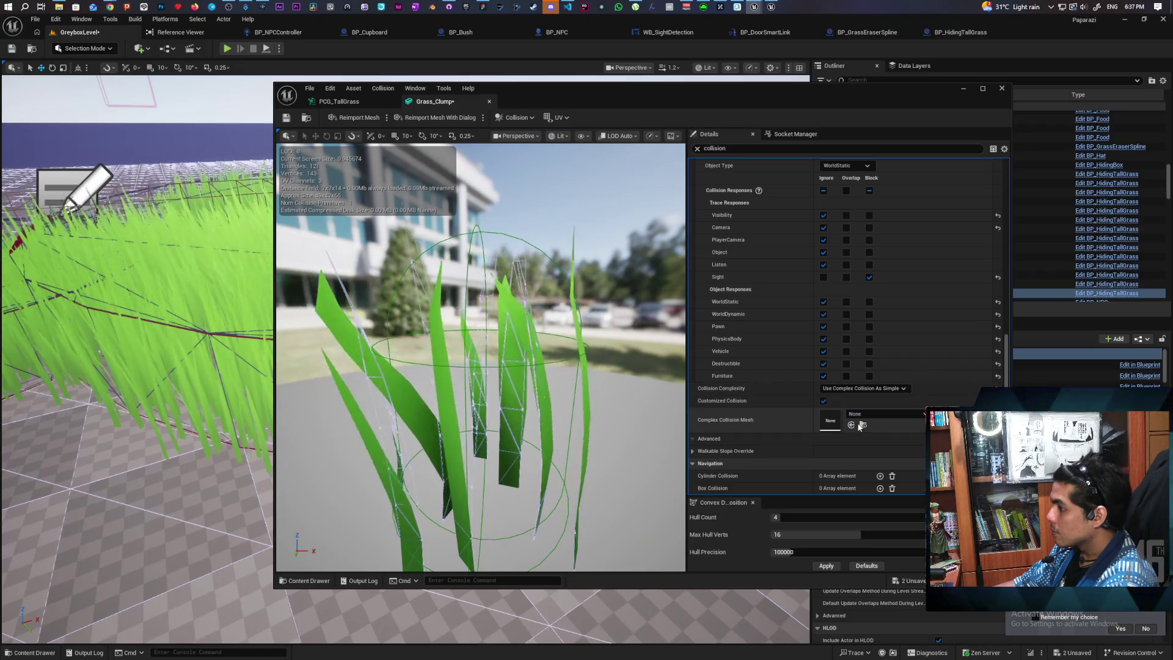
{"action": "left_click", "coordinate": [853, 390]}
{"action": "left_click", "coordinate": [853, 397]}
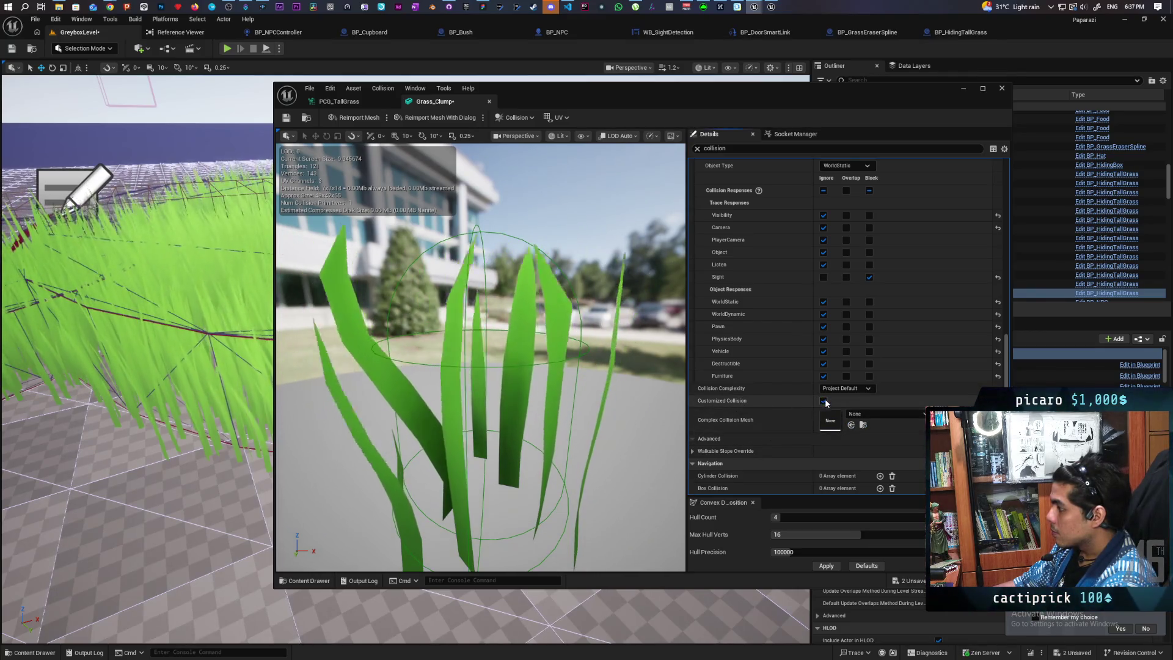
Save the Grass_Clump mesh and the level, then return to the PCG_TallGrass graph.
{"action": "key", "text": "ctrl+s"}
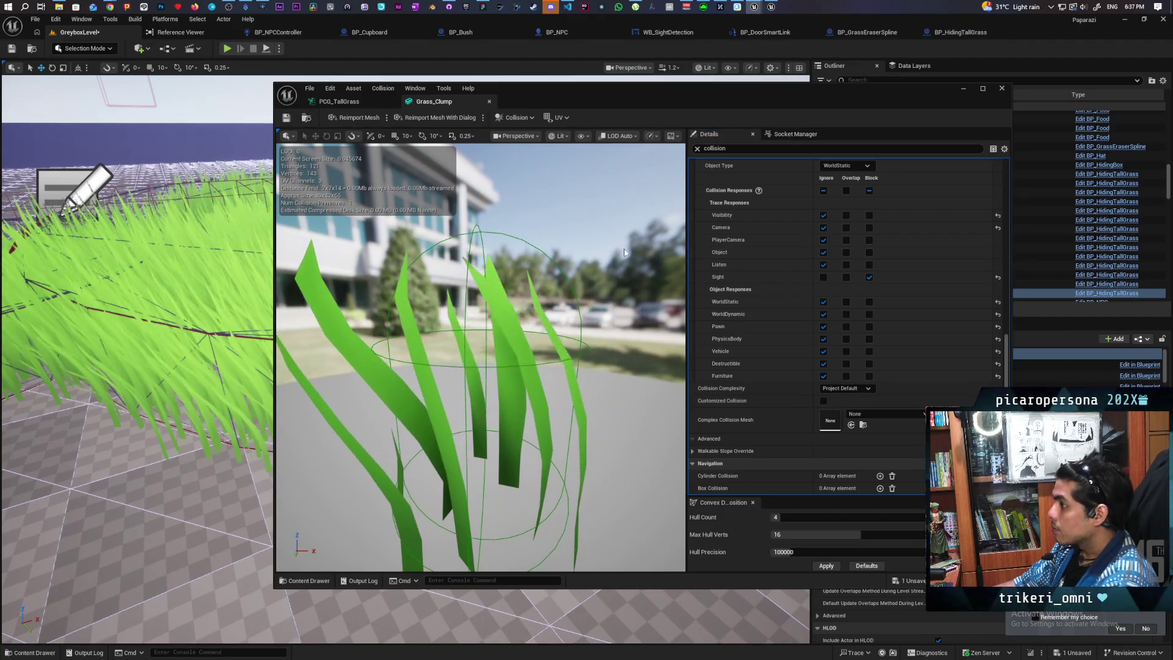
{"action": "key", "text": "ctrl+shift+s"}
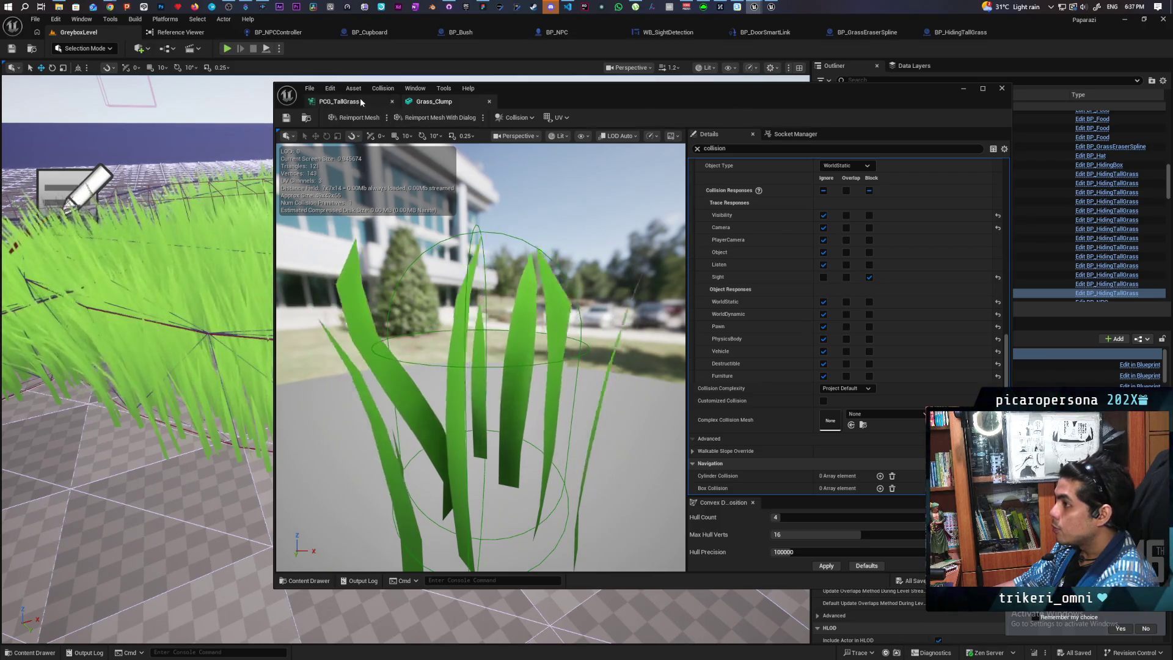
{"action": "left_click", "coordinate": [361, 100]}
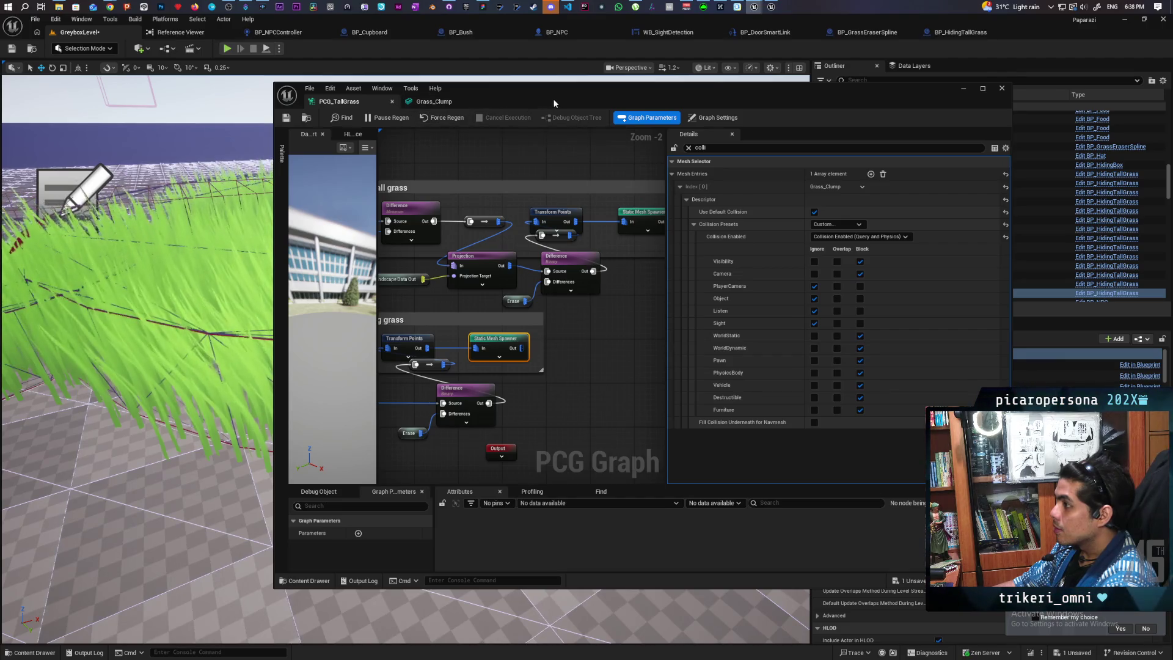
Move the PCG editor aside, then toggle Pause Regen on and off to rebuild the grass.
{"action": "left_click_drag", "start_coordinate": [552, 98], "coordinate": [723, 104]}
{"action": "scroll", "coordinate": [222, 361], "scroll_direction": "up", "scroll_amount": 5}
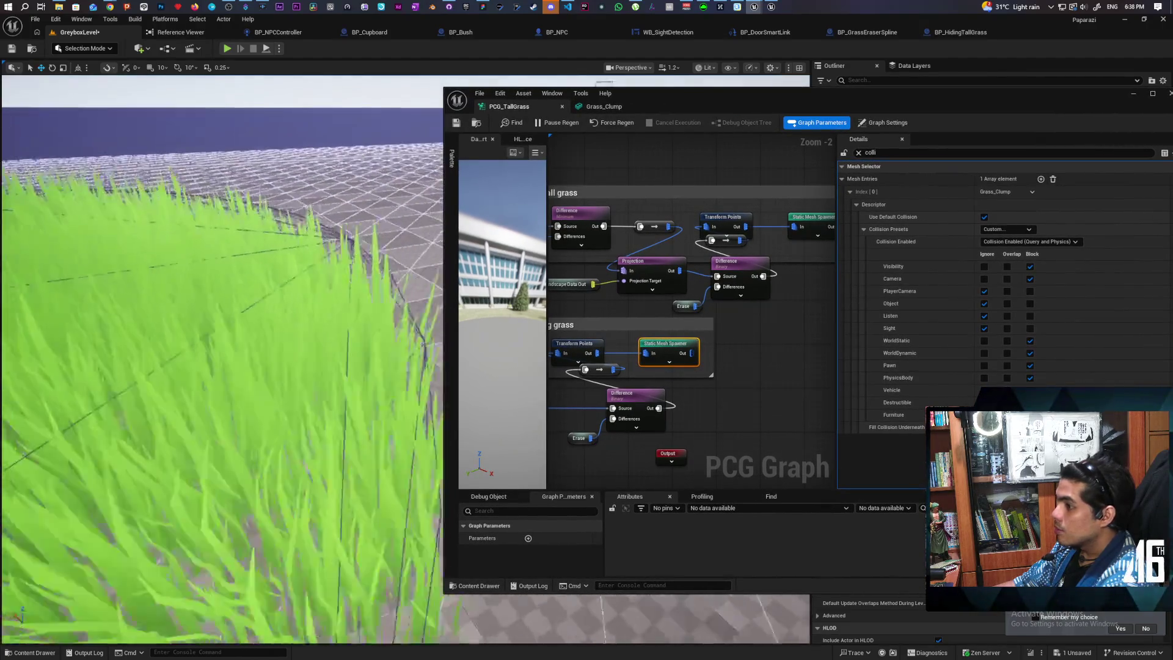
{"action": "scroll", "coordinate": [222, 360], "scroll_direction": "down", "scroll_amount": 5}
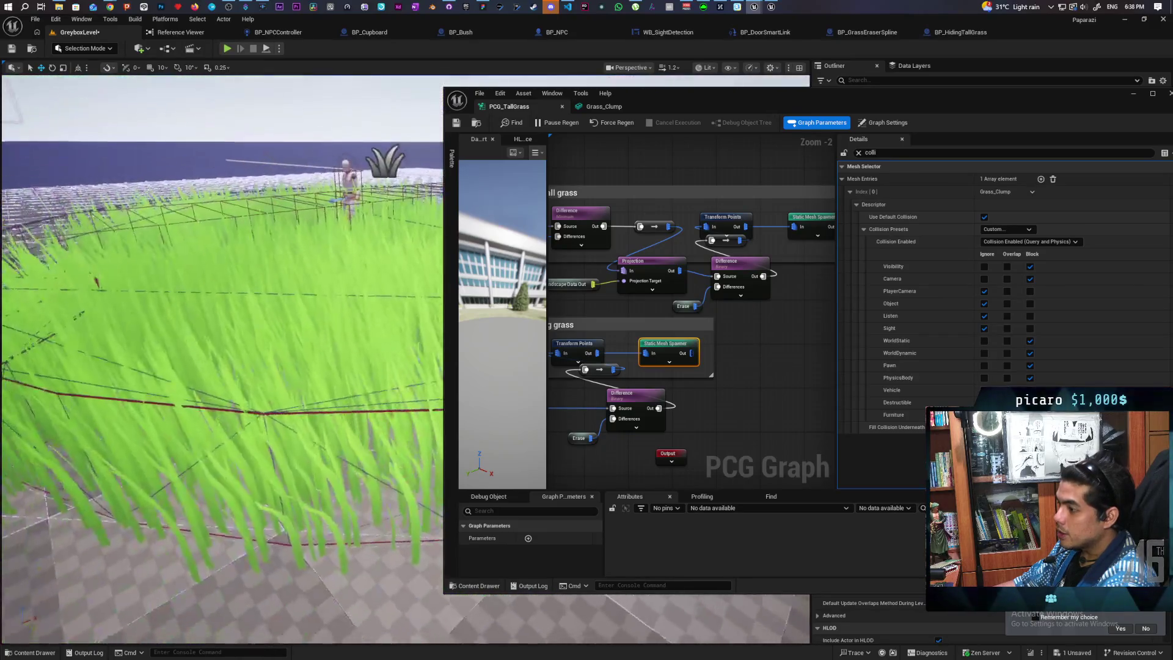
{"action": "left_click_drag", "start_coordinate": [222, 360], "coordinate": [267, 358]}
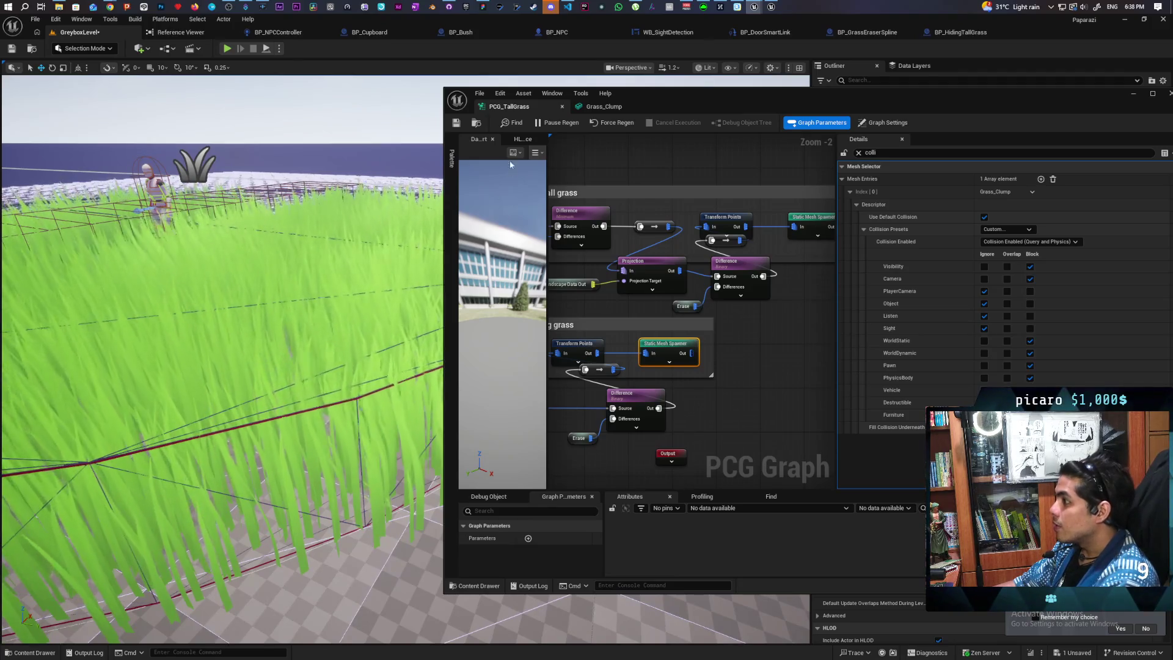
{"action": "left_click", "coordinate": [546, 125]}
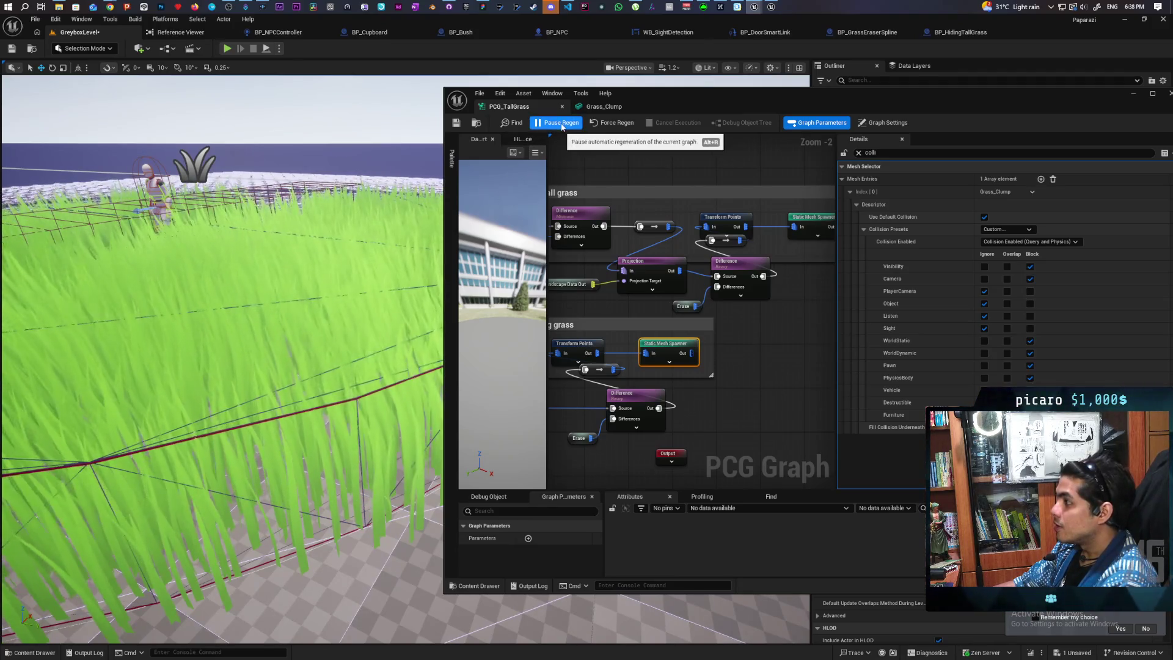
{"action": "left_click", "coordinate": [561, 124]}
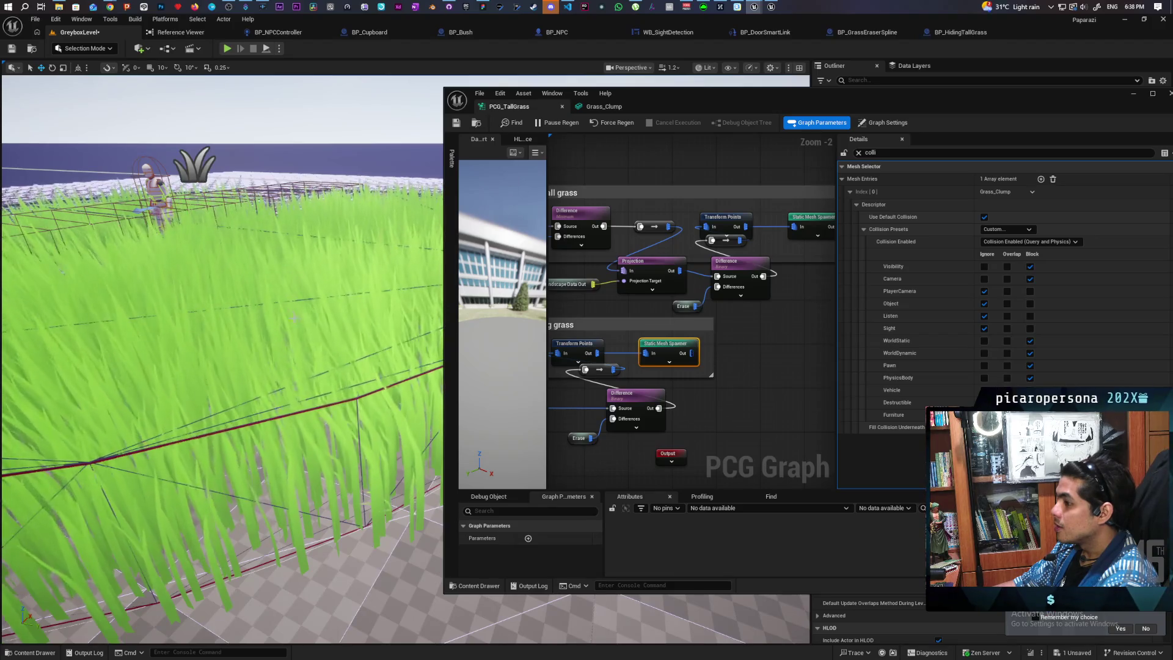
Fly the camera into the tall grass patch, then bring the web browser forward.
{"action": "mouse_move", "coordinate": [208, 317]}
{"action": "left_mouse_down"}
{"action": "mouse_move", "coordinate": [192, 250]}
{"action": "mouse_move", "coordinate": [200, 345]}
{"action": "mouse_move", "coordinate": [197, 316]}
{"action": "left_mouse_up"}
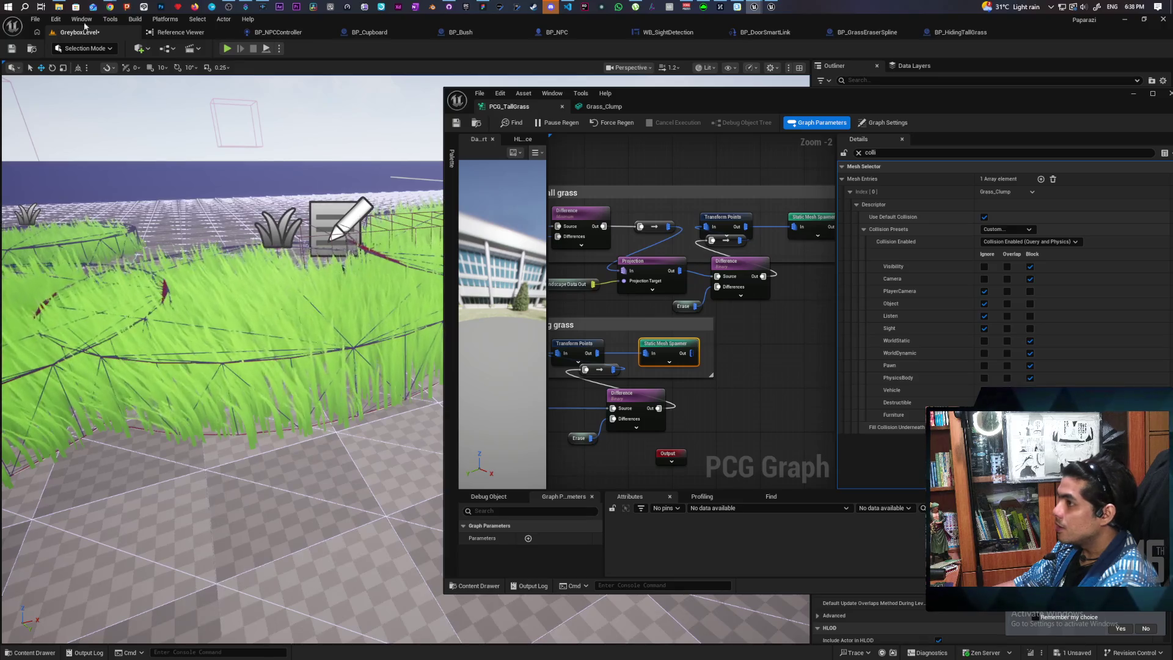
{"action": "mouse_move", "coordinate": [117, 11]}
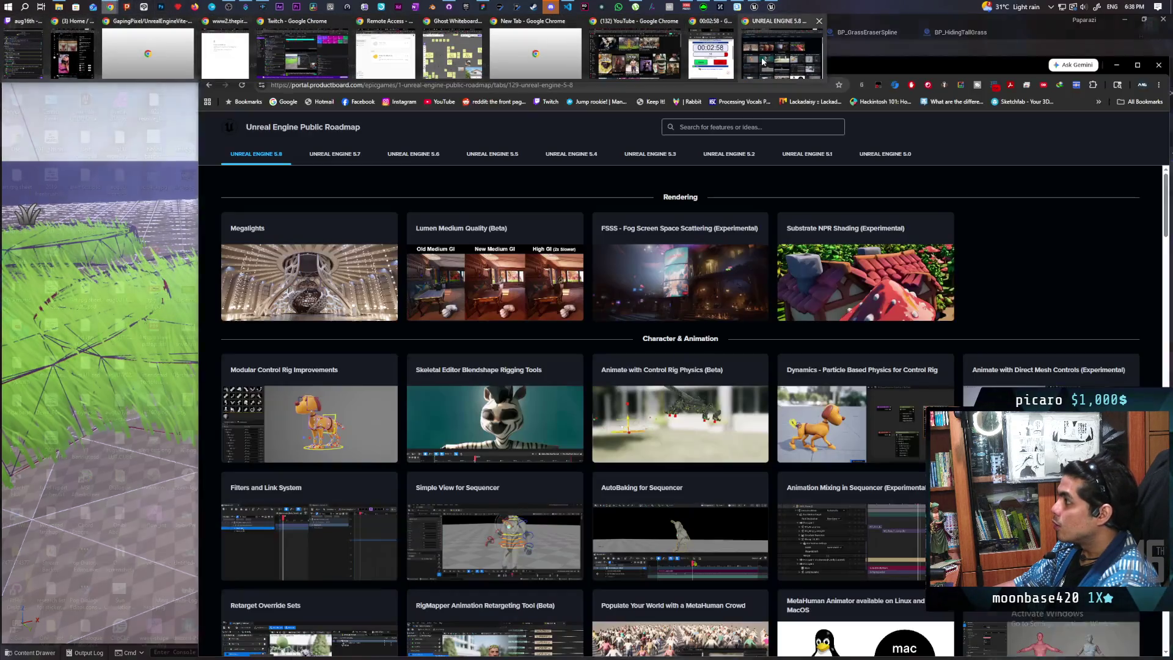
{"action": "left_click", "coordinate": [763, 61]}
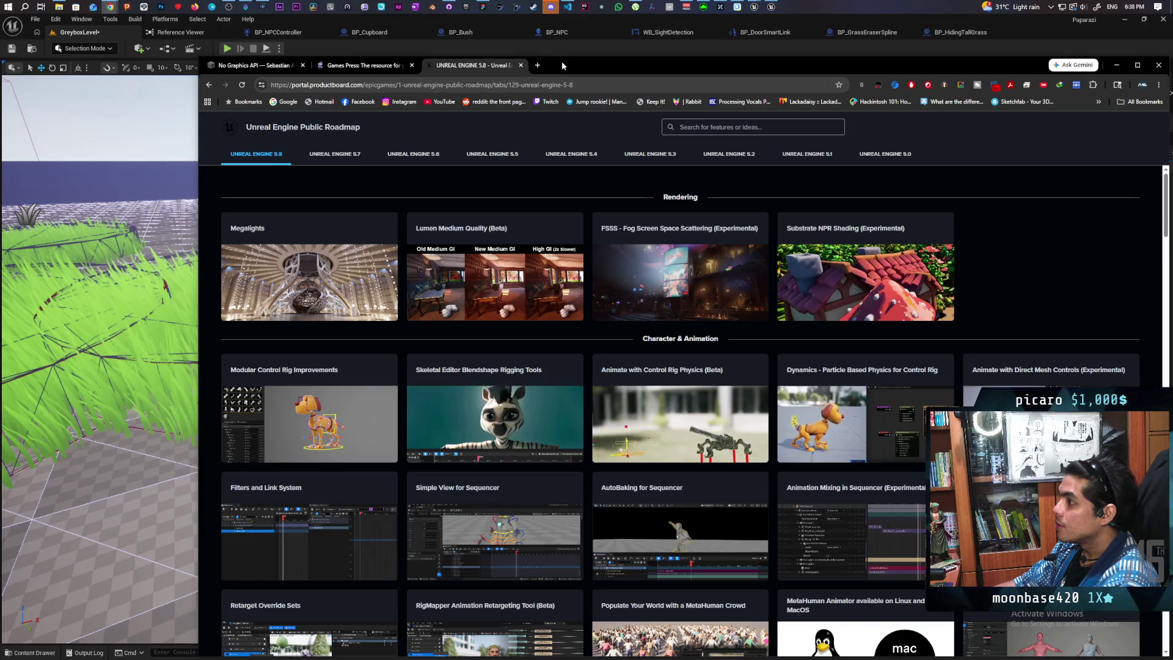
In a new tab, search Google for 'pcg no spawning grass collision'.
{"action": "left_click", "coordinate": [538, 65]}
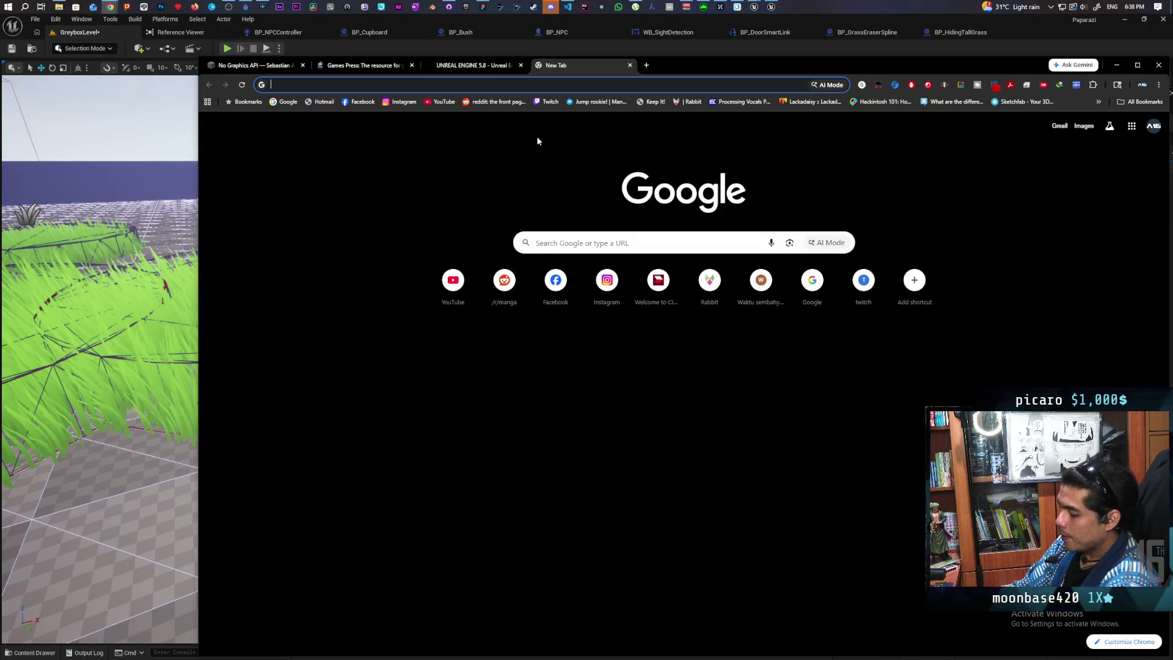
{"action": "type", "text": "pcg "}
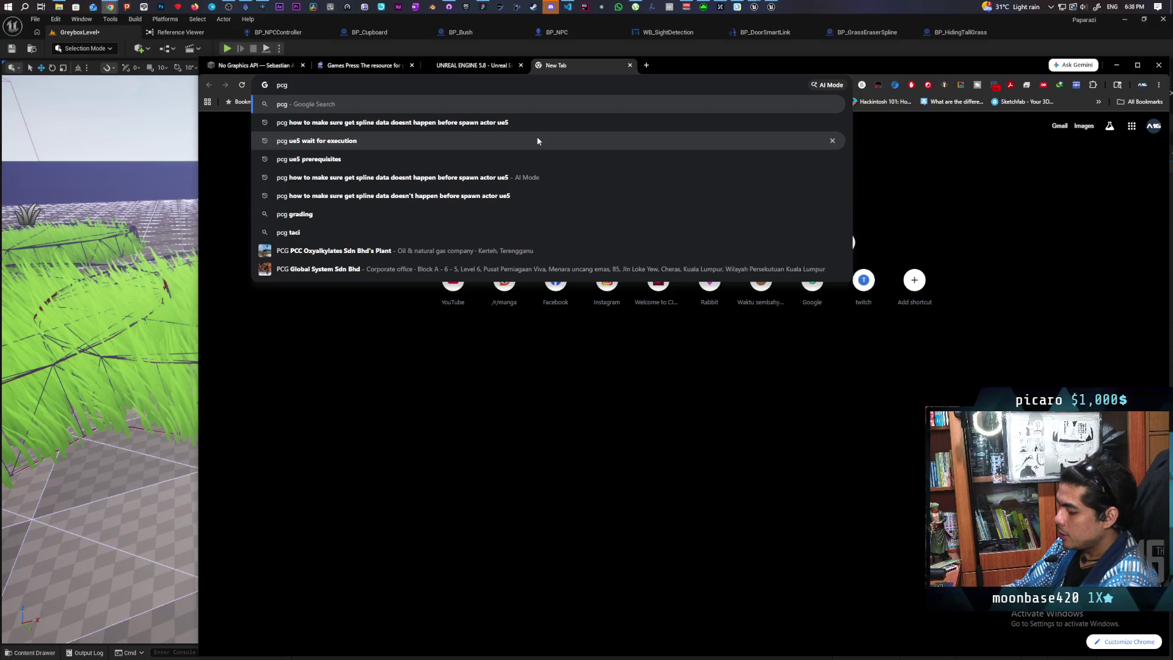
{"action": "type", "text": "no spawning g"}
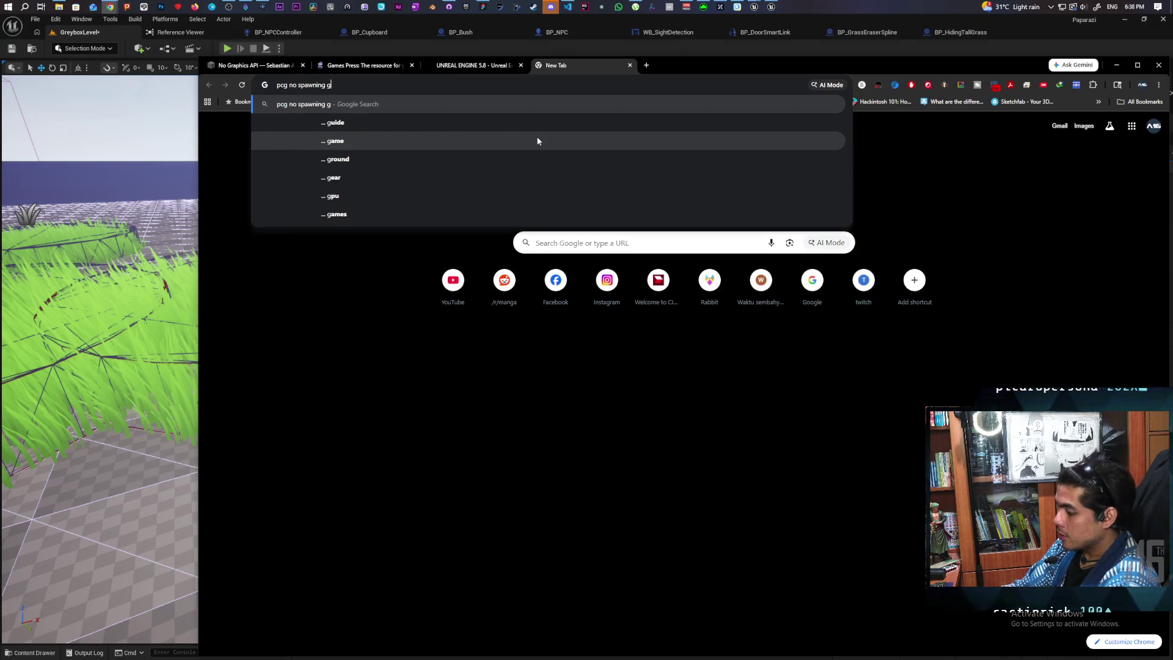
{"action": "type", "text": "rass coll"}
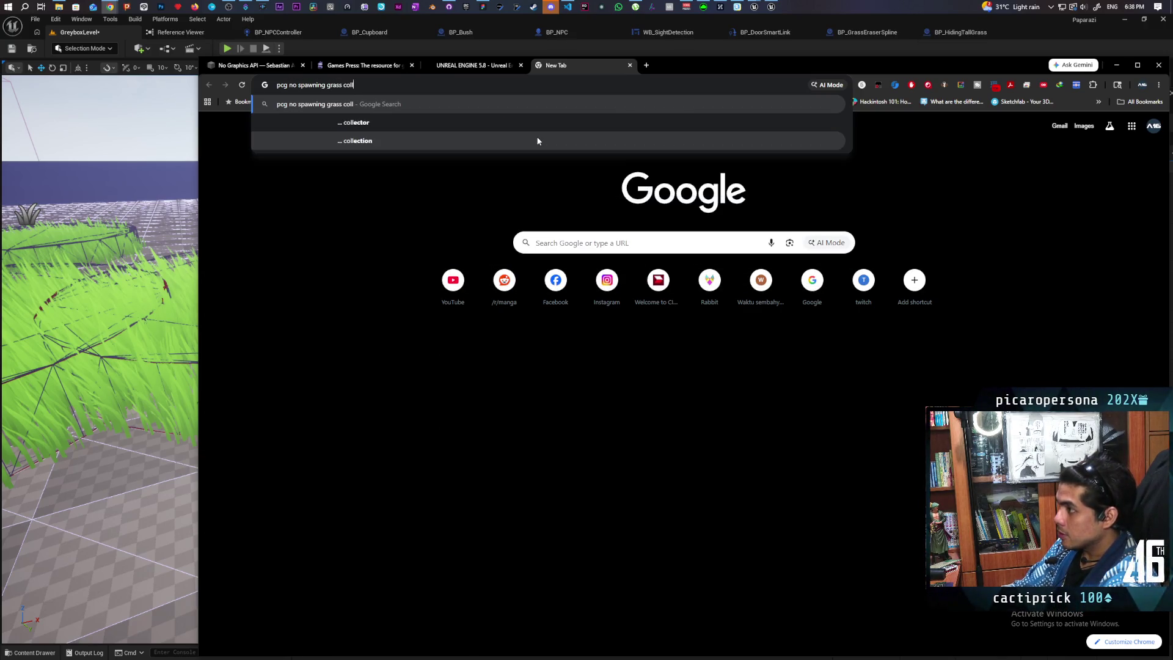
{"action": "type", "text": "ision"}
{"action": "key", "text": "Return"}
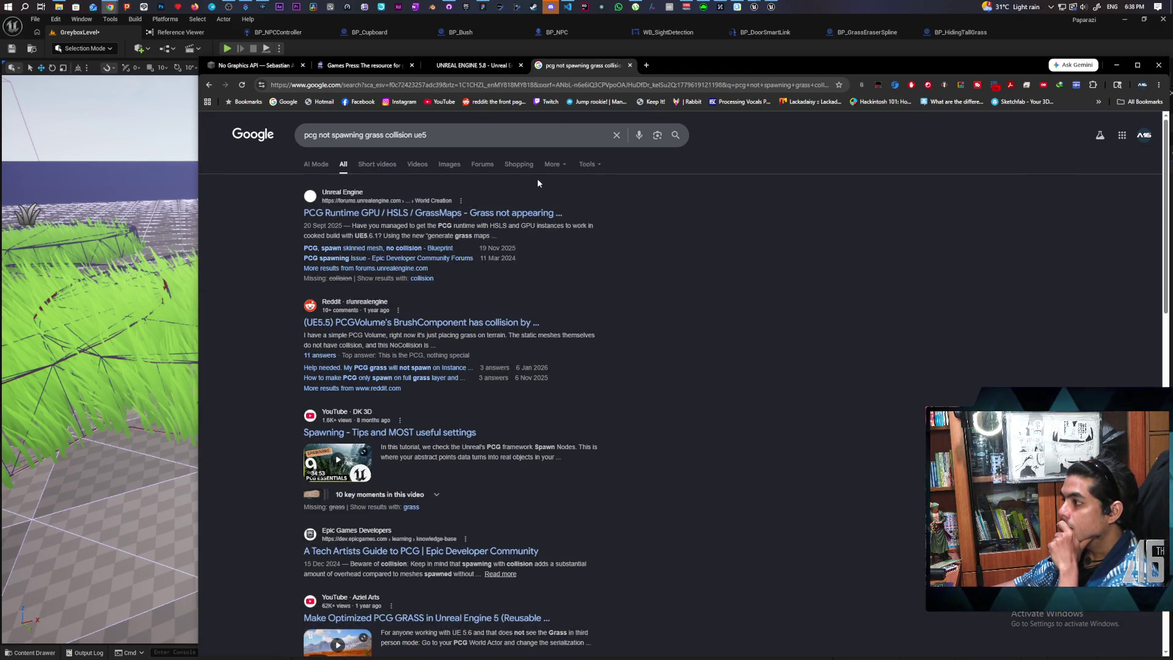
Read down through the AI Overview on PCG grass collision, then switch back to Unreal Editor.
{"action": "scroll", "coordinate": [558, 272], "scroll_direction": "down", "scroll_amount": 2}
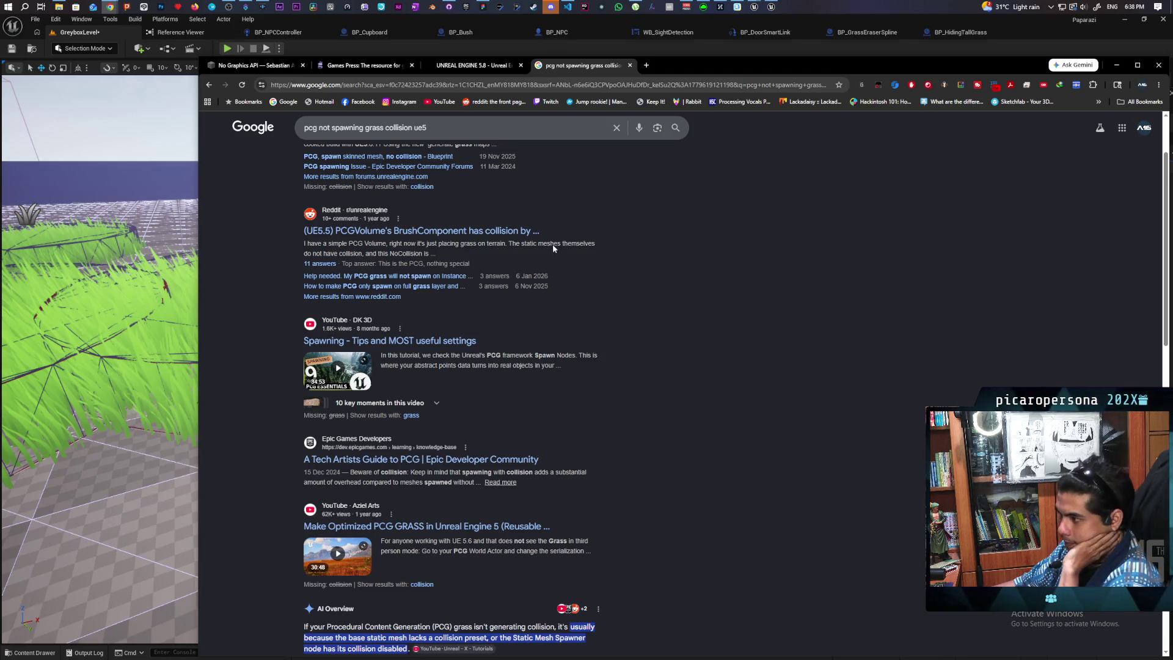
{"action": "scroll", "coordinate": [541, 230], "scroll_direction": "down", "scroll_amount": 3}
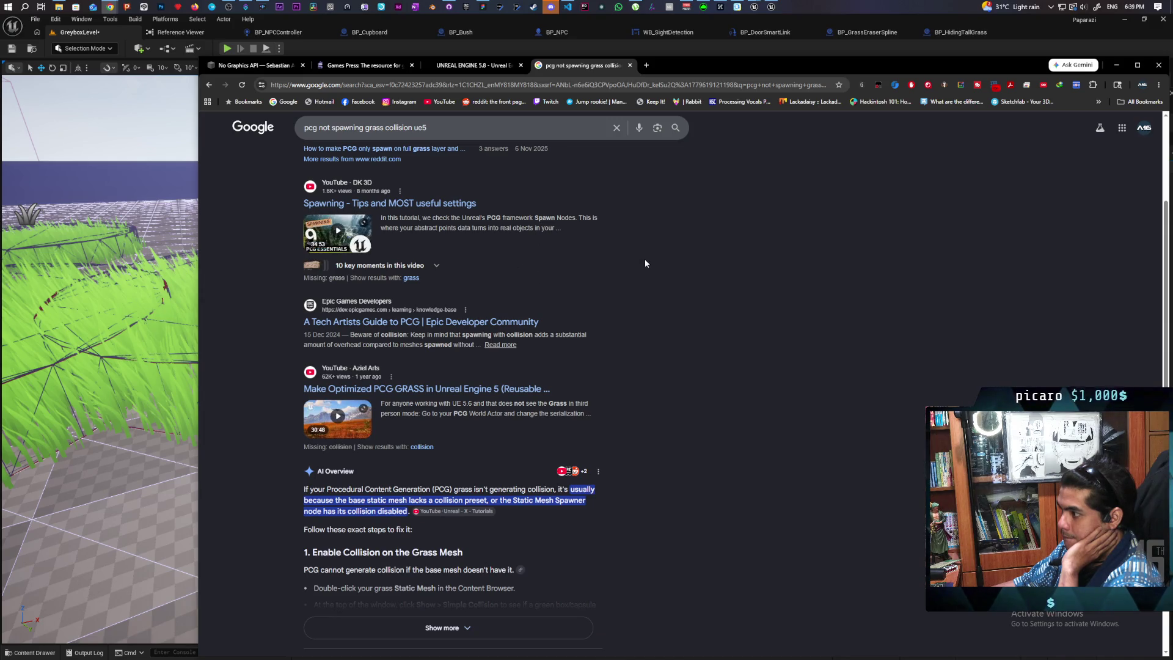
{"action": "scroll", "coordinate": [654, 259], "scroll_direction": "down", "scroll_amount": 4}
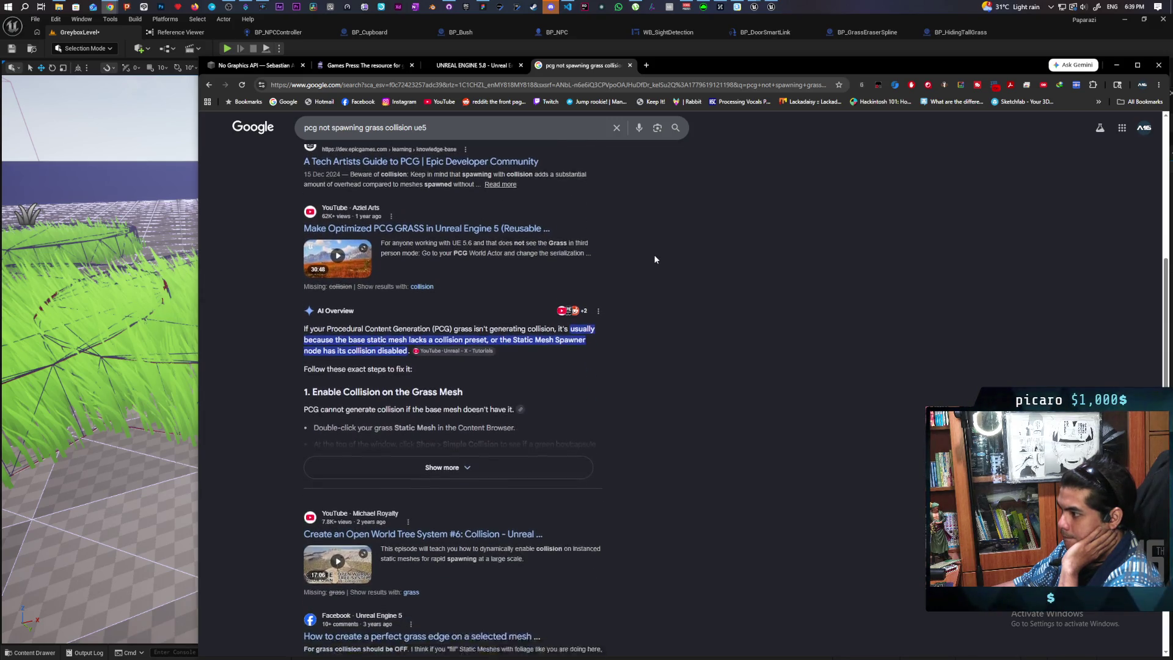
{"action": "scroll", "coordinate": [654, 259], "scroll_direction": "down", "scroll_amount": 1}
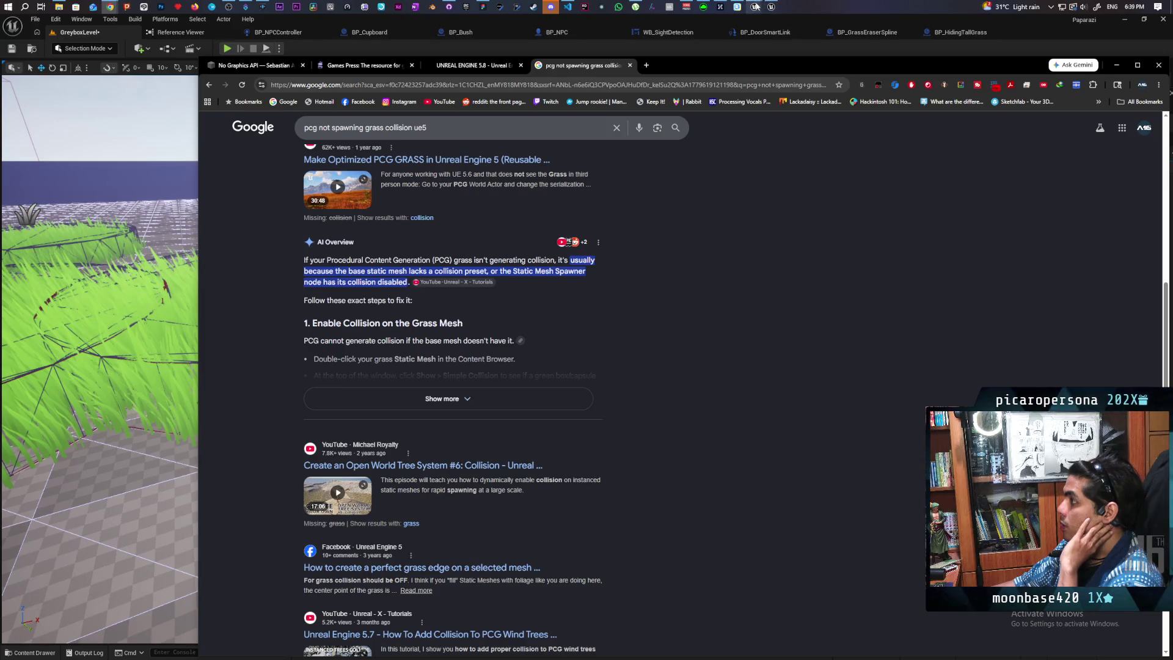
{"action": "mouse_move", "coordinate": [754, 6]}
{"action": "left_click", "coordinate": [710, 52]}
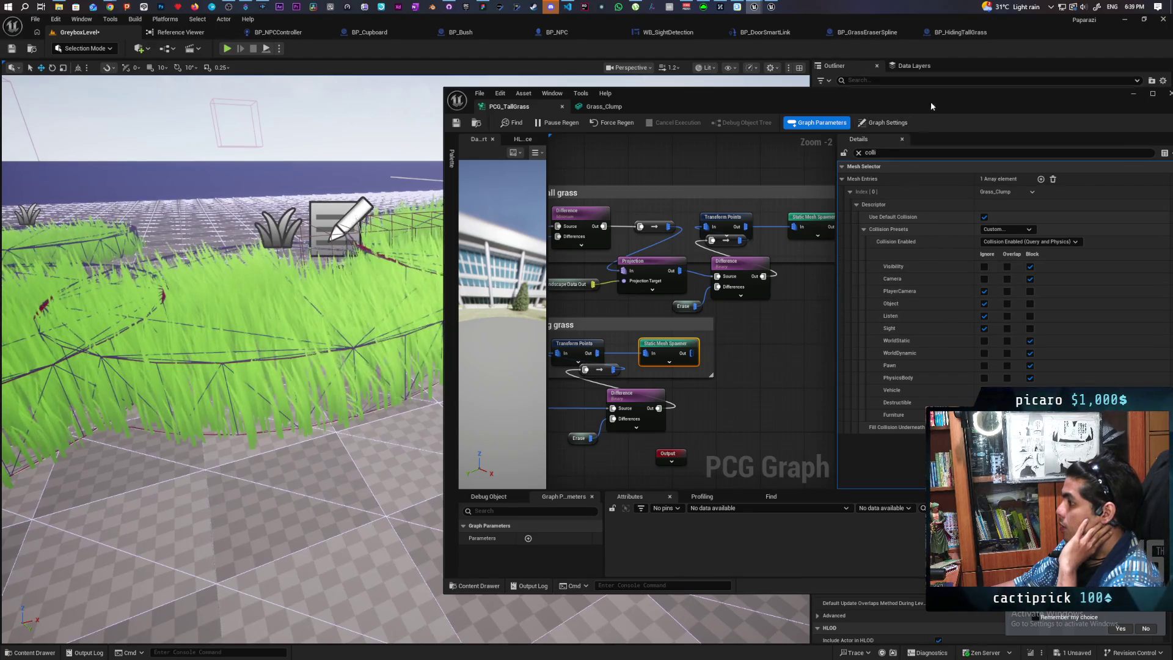
Uncover the Outliner and compare the upper and lower Static Mesh Spawners' collision settings.
{"action": "left_click_drag", "start_coordinate": [930, 102], "coordinate": [822, 105]}
{"action": "left_click", "coordinate": [706, 229]}
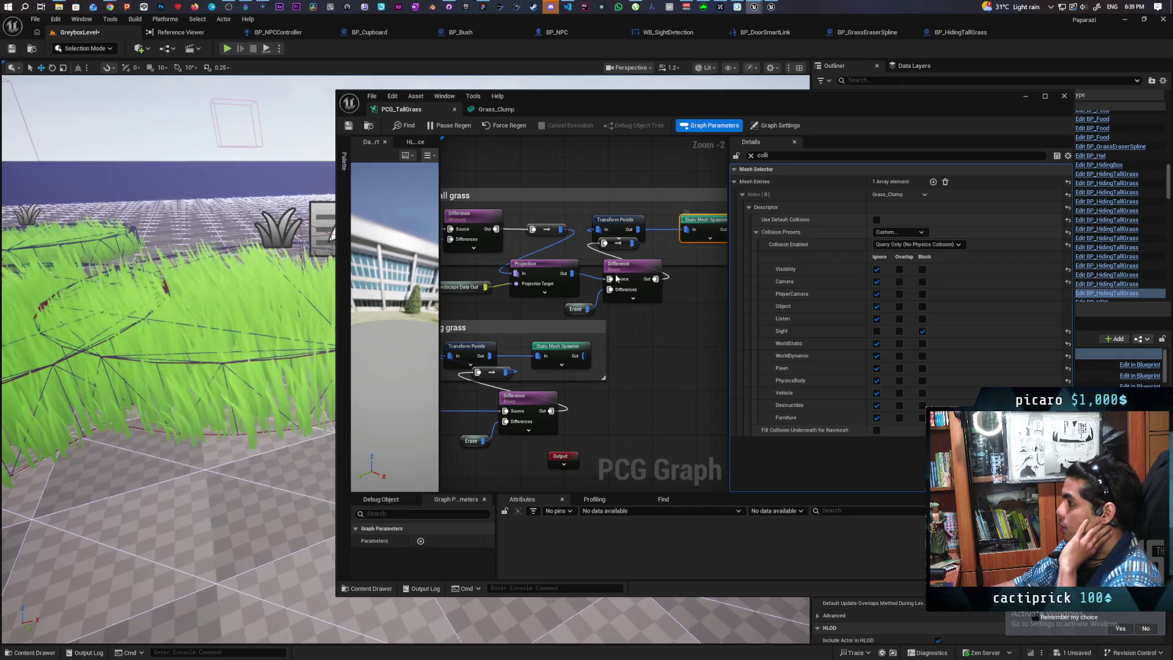
{"action": "left_click", "coordinate": [707, 228]}
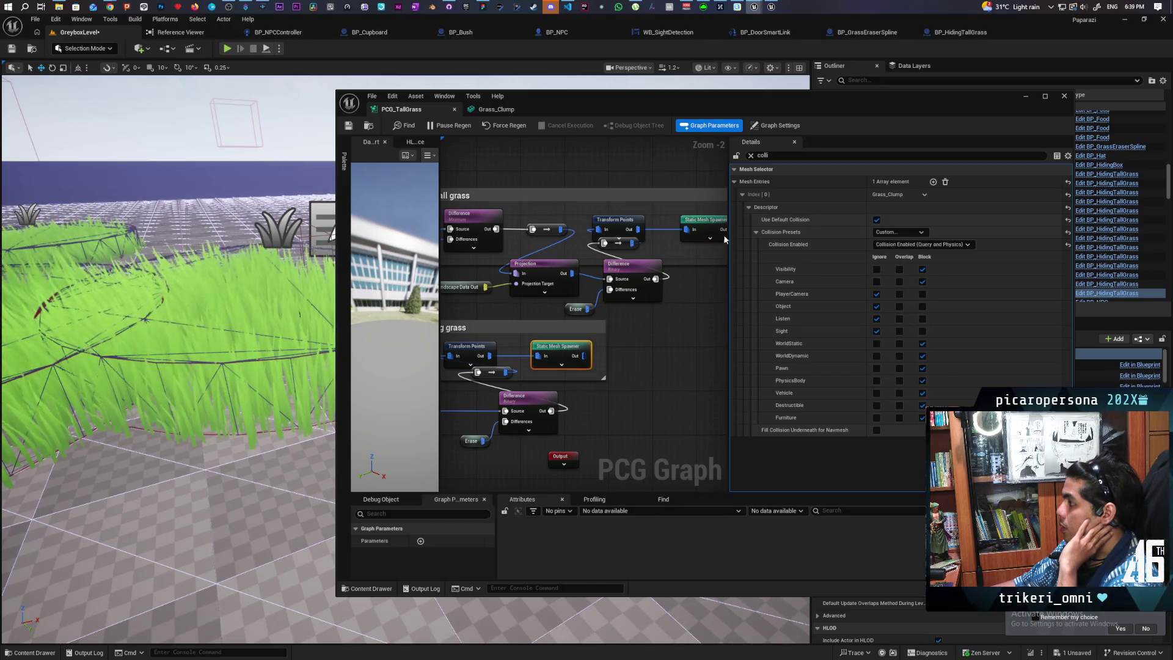
{"action": "left_click", "coordinate": [710, 226]}
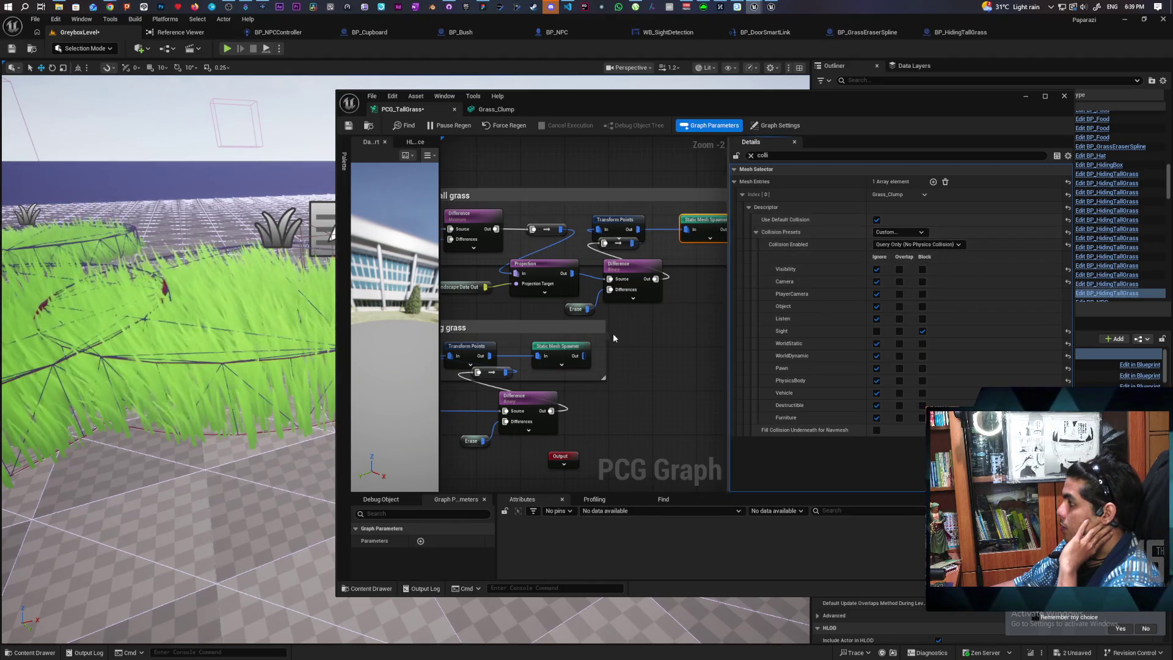
{"action": "left_click", "coordinate": [557, 354]}
{"action": "left_click", "coordinate": [712, 233]}
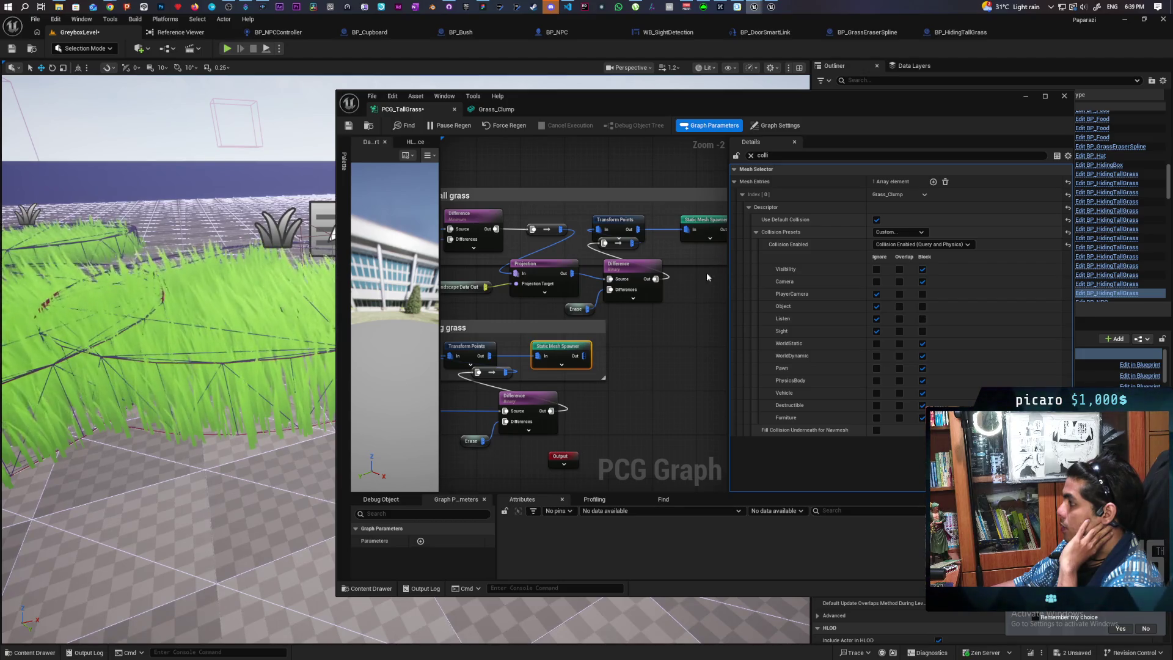
Set the grass mesh to Query Only, blocking Sight and ignoring Camera, WorldStatic, Pawn and other channels.
{"action": "left_click", "coordinate": [915, 245]}
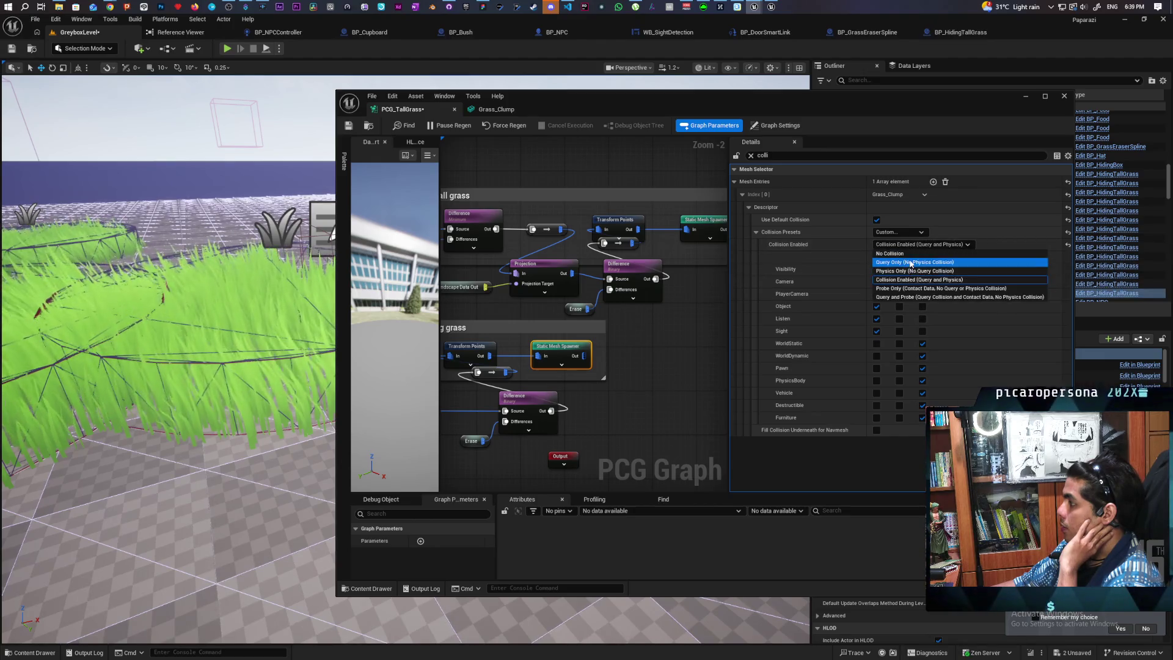
{"action": "left_click", "coordinate": [911, 263]}
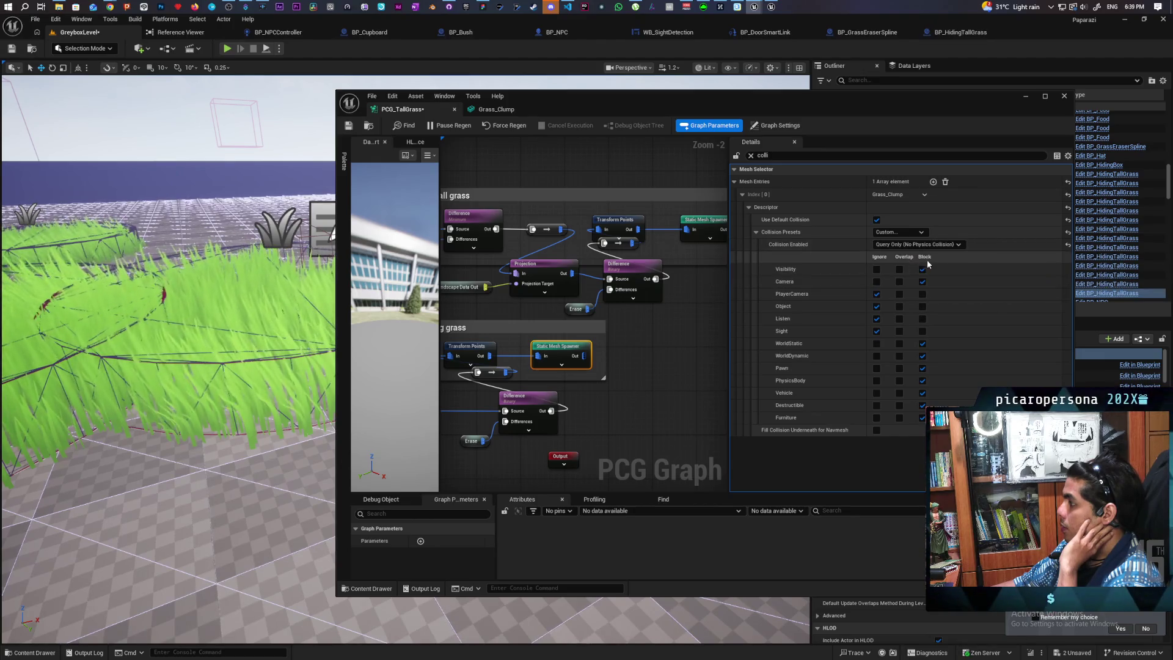
{"action": "left_click", "coordinate": [876, 282]}
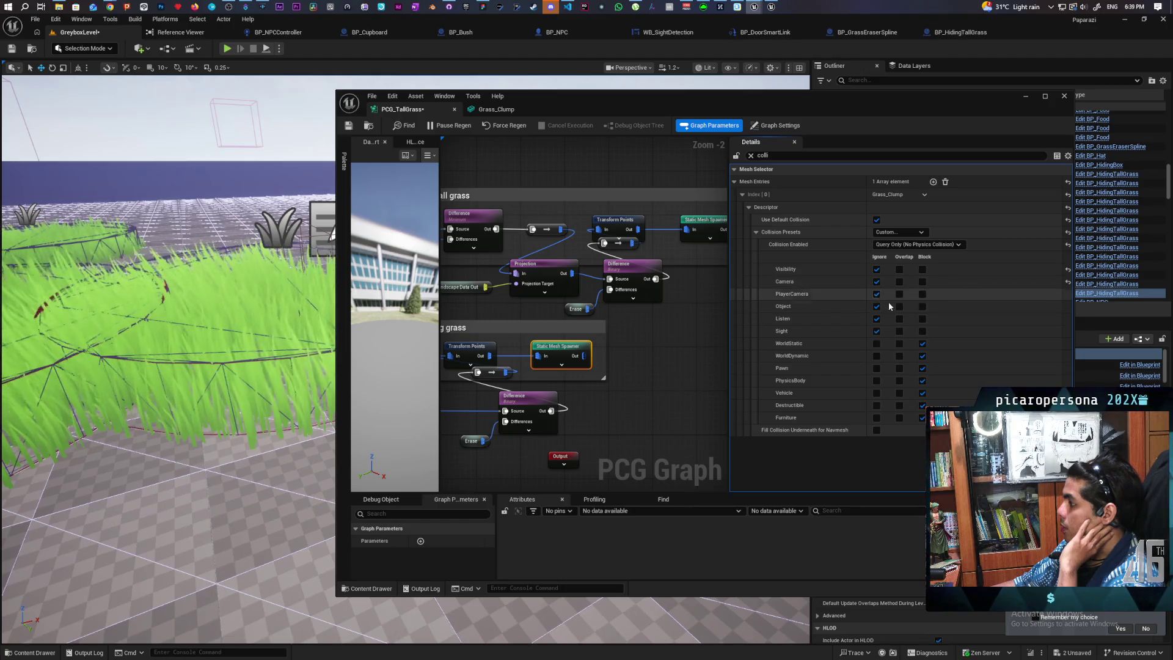
{"action": "left_click", "coordinate": [923, 331]}
{"action": "left_click", "coordinate": [877, 344]}
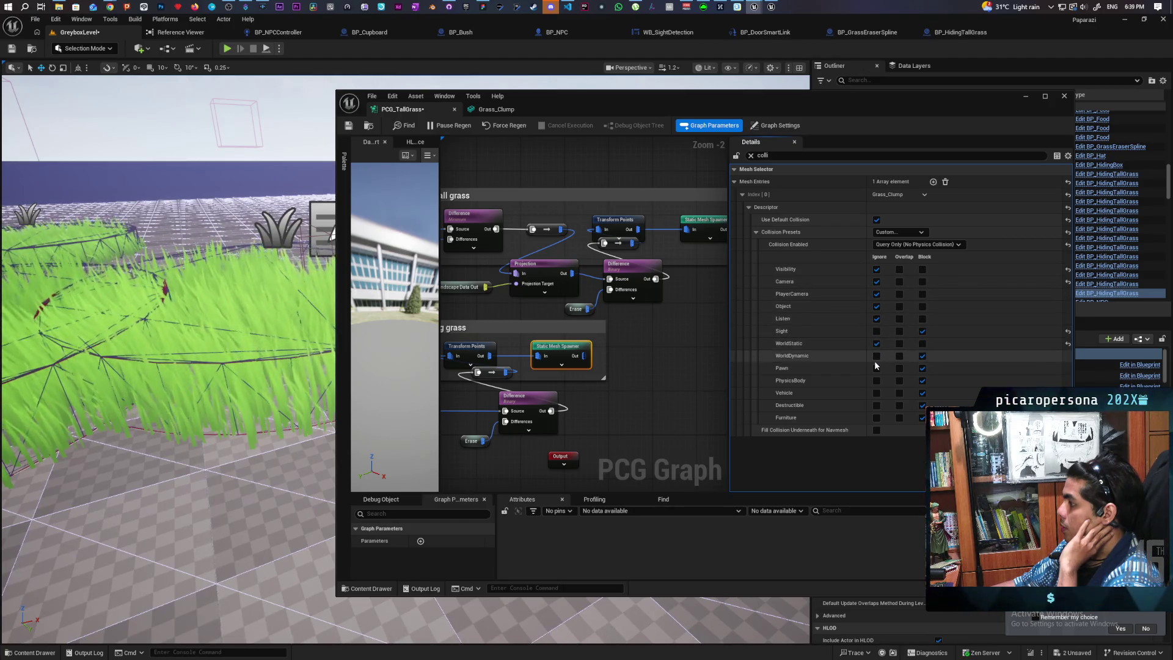
{"action": "left_click", "coordinate": [876, 356]}
{"action": "left_click", "coordinate": [876, 368]}
{"action": "left_click", "coordinate": [876, 380]}
{"action": "left_click", "coordinate": [876, 393]}
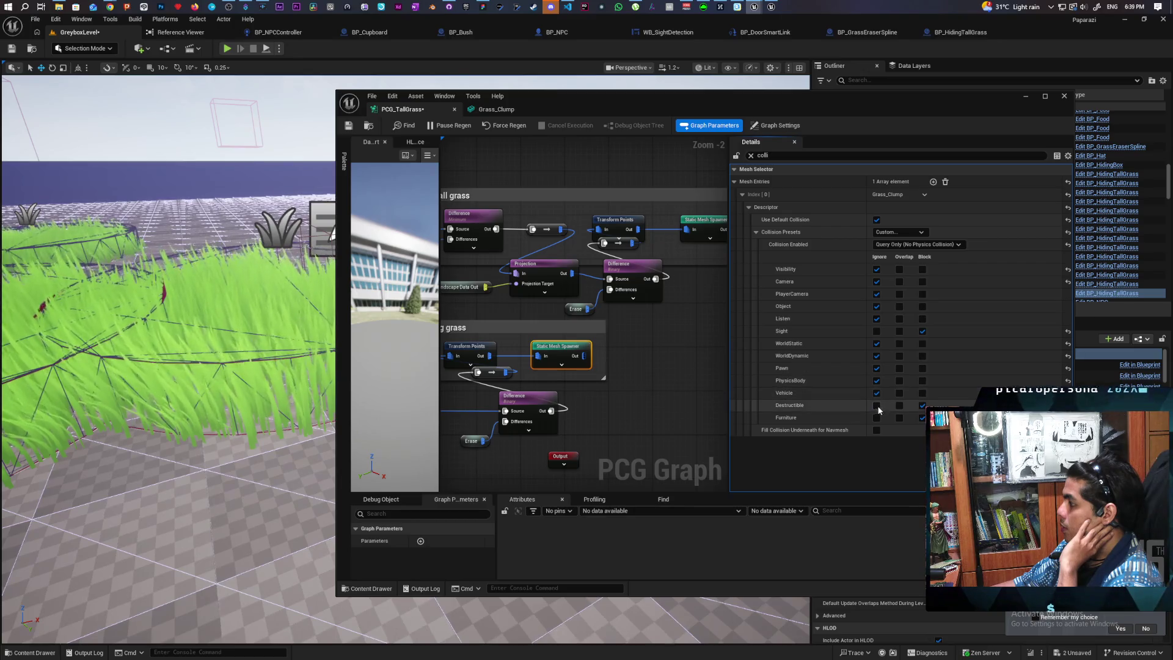
{"action": "left_click", "coordinate": [876, 406]}
{"action": "left_click", "coordinate": [876, 417]}
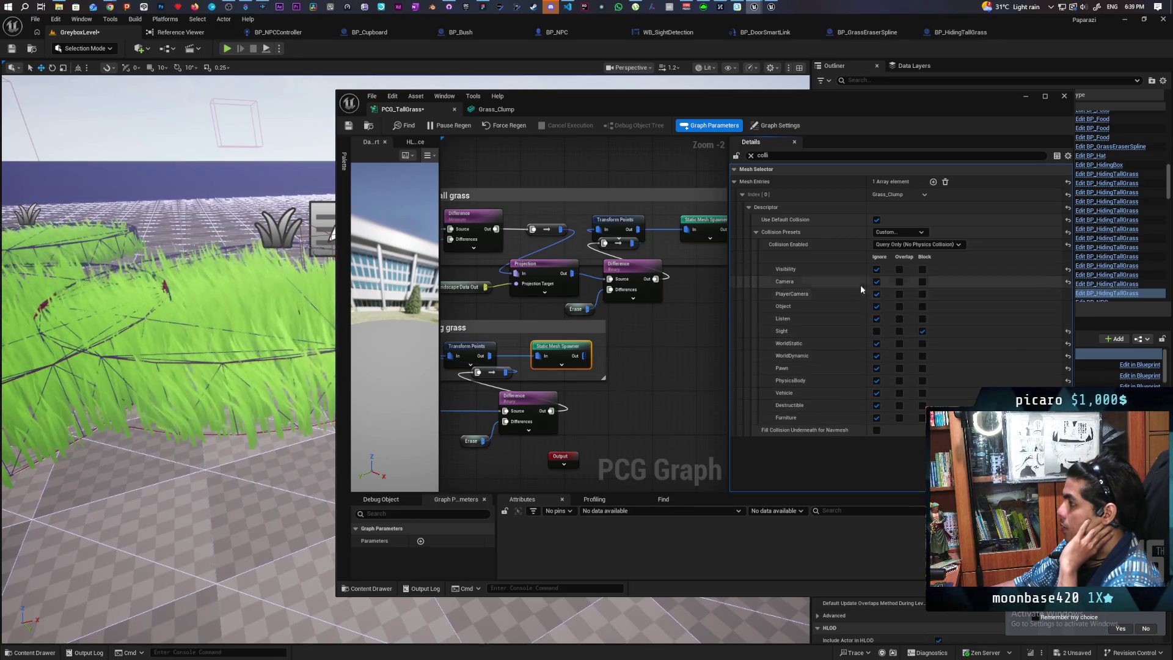
Save the PCG_TallGrass graph and force-regenerate the grass.
{"action": "left_click", "coordinate": [705, 227]}
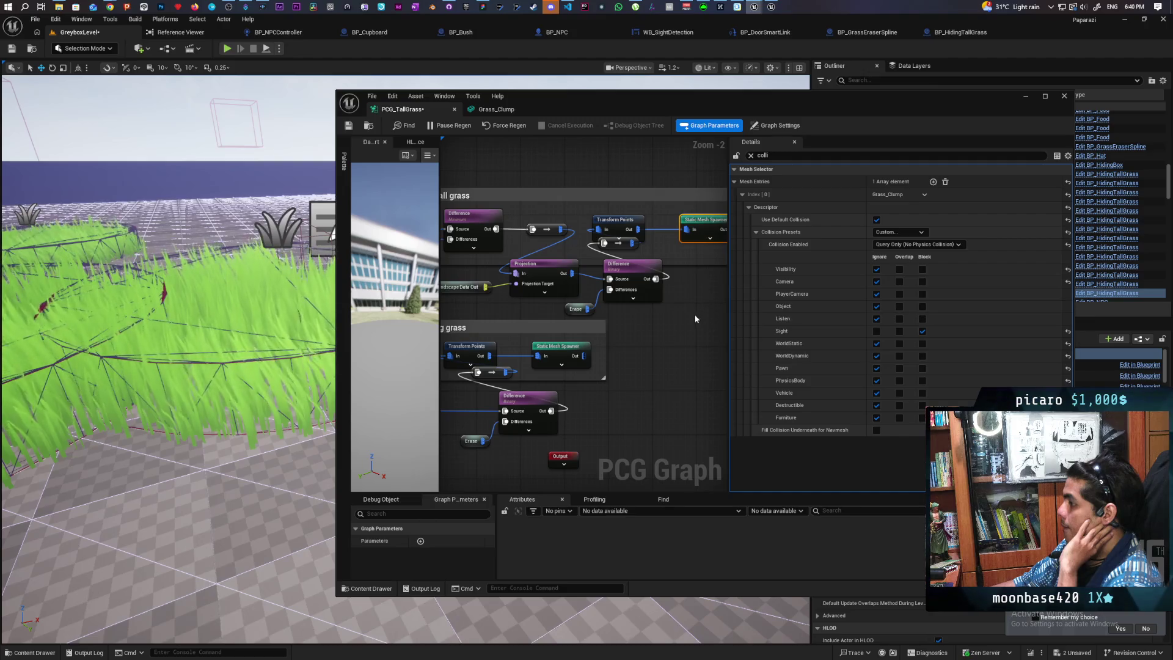
{"action": "key", "text": "ctrl+s"}
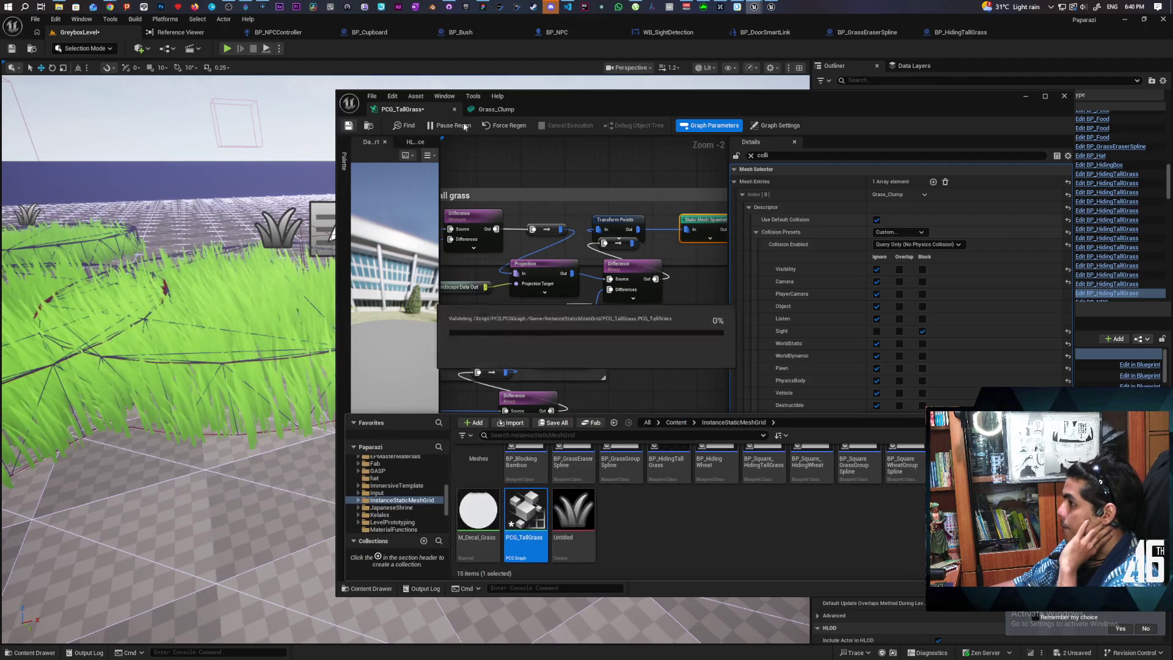
{"action": "left_click", "coordinate": [510, 127]}
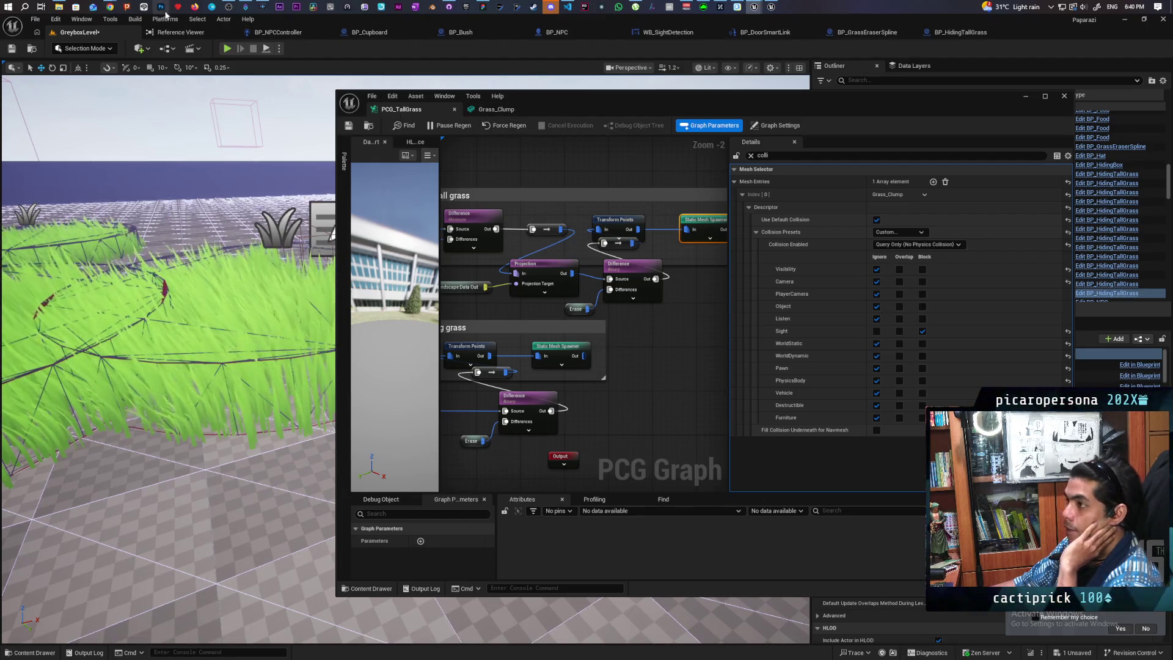
Bring the Google results forward and expand the full AI Overview answer.
{"action": "mouse_move", "coordinate": [112, 5]}
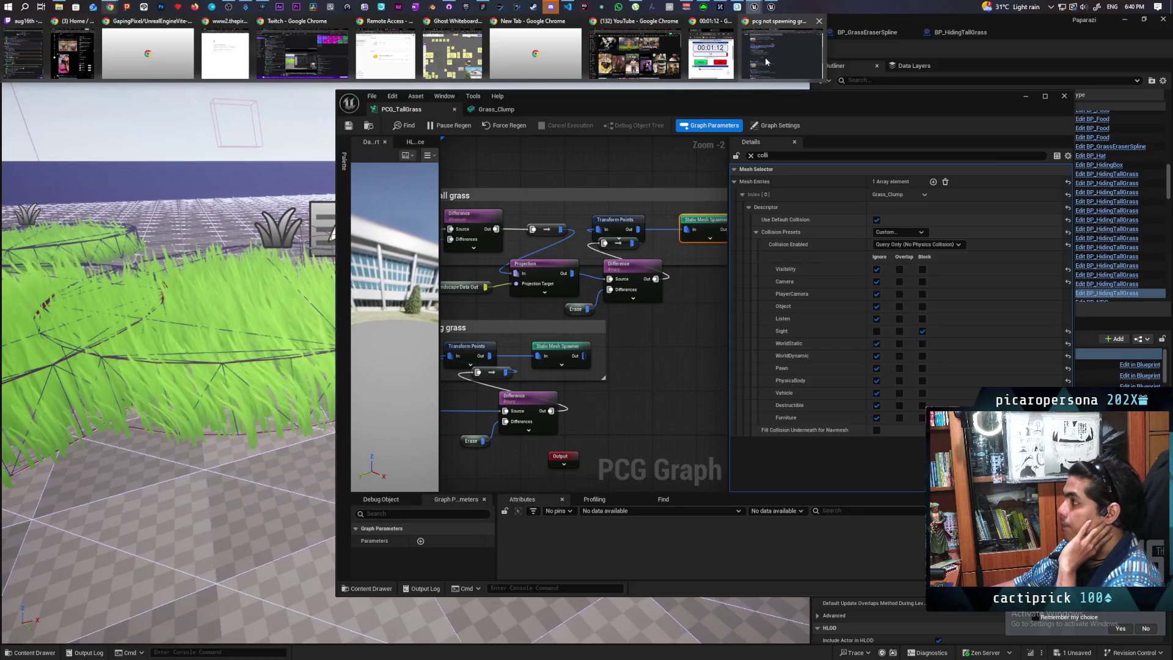
{"action": "left_click", "coordinate": [765, 57]}
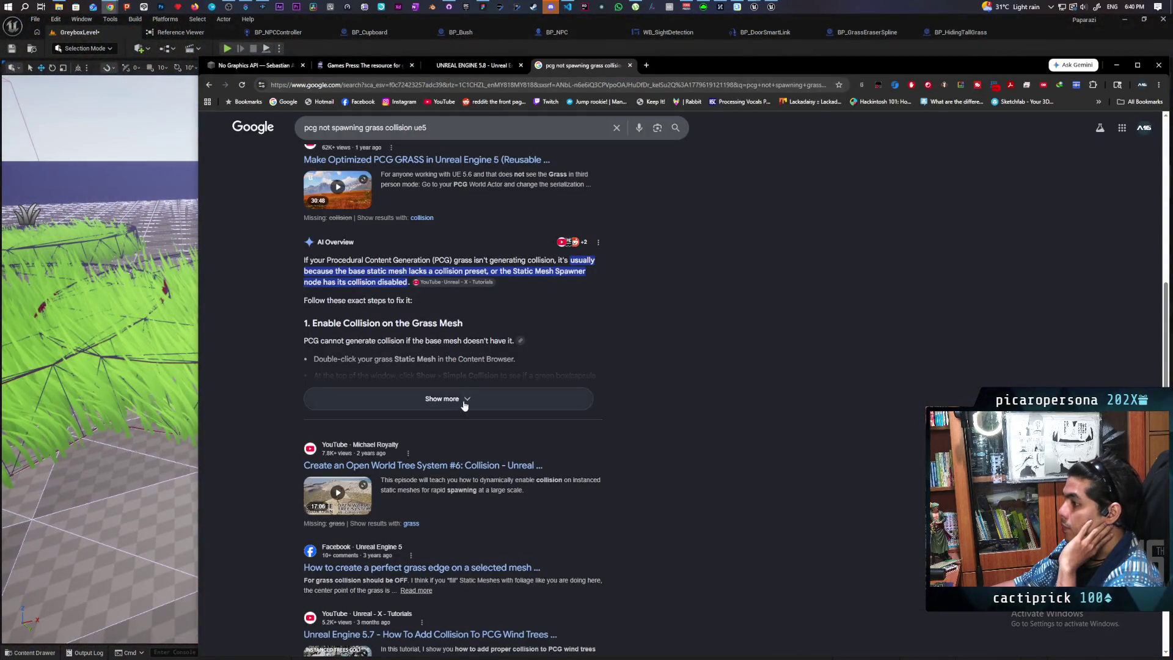
{"action": "left_click", "coordinate": [448, 398]}
Ask a follow-up stating collision is already set on the static mesh and in PCG.
{"action": "scroll", "coordinate": [304, 646], "scroll_direction": "down", "scroll_amount": 5}
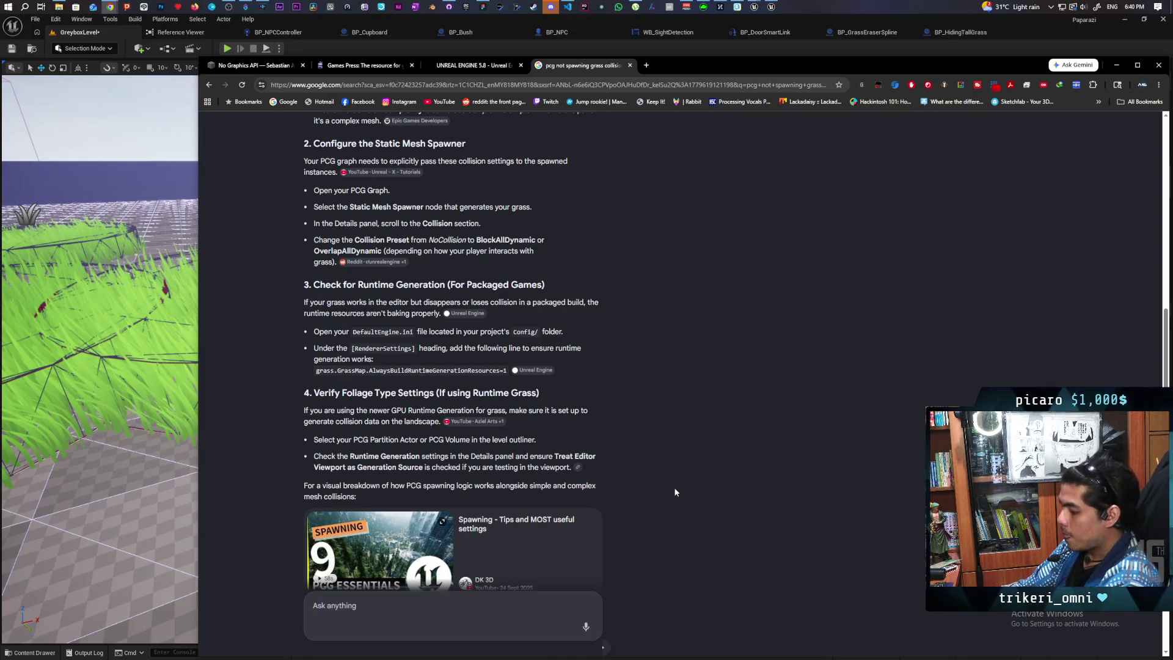
{"action": "type", "text": "ive alread"}
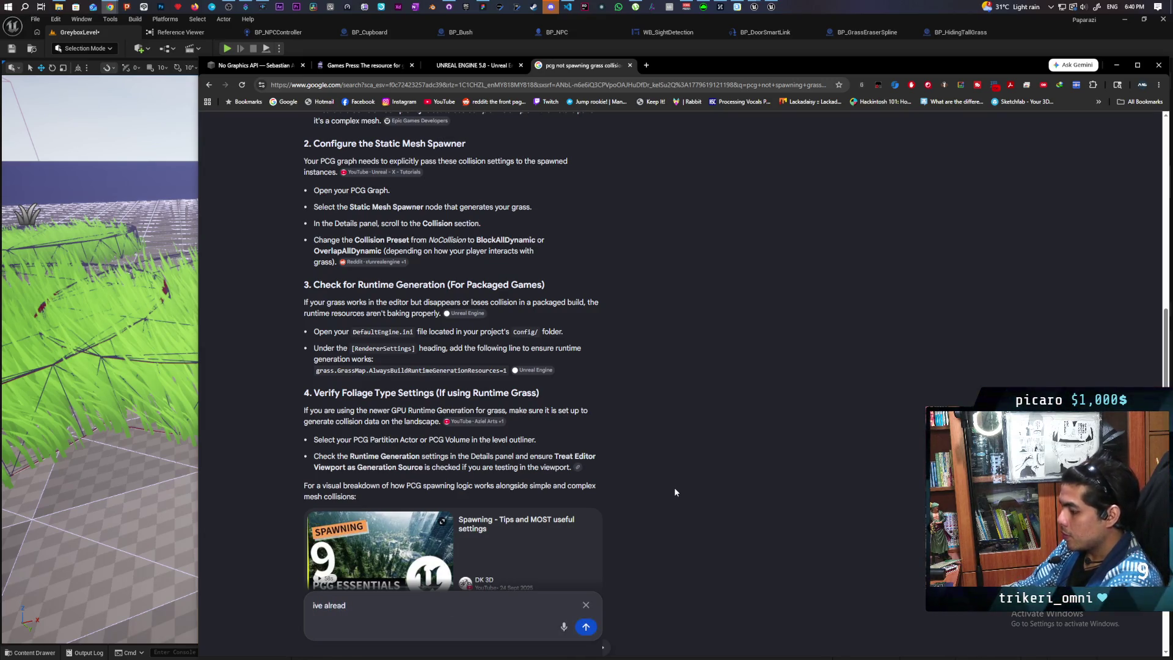
{"action": "type", "text": "y set up collision in the static mesh and made sure t"}
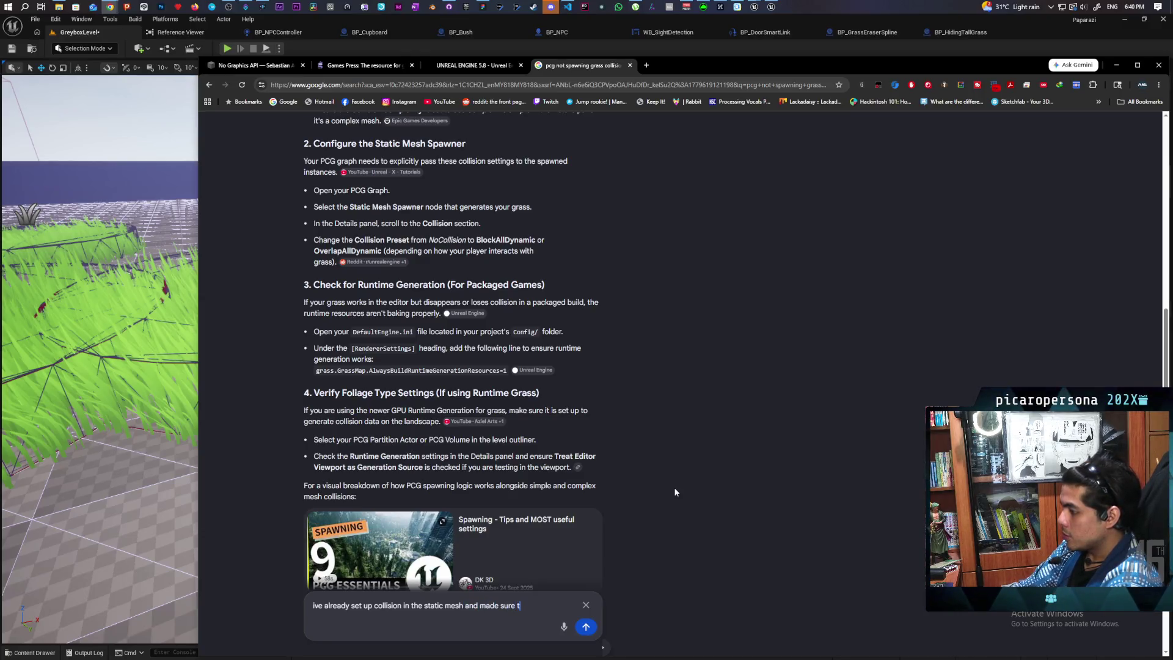
{"action": "key", "text": "BackSpace"}
{"action": "key", "text": "BackSpace"}
{"action": "type", "text": "at c"}
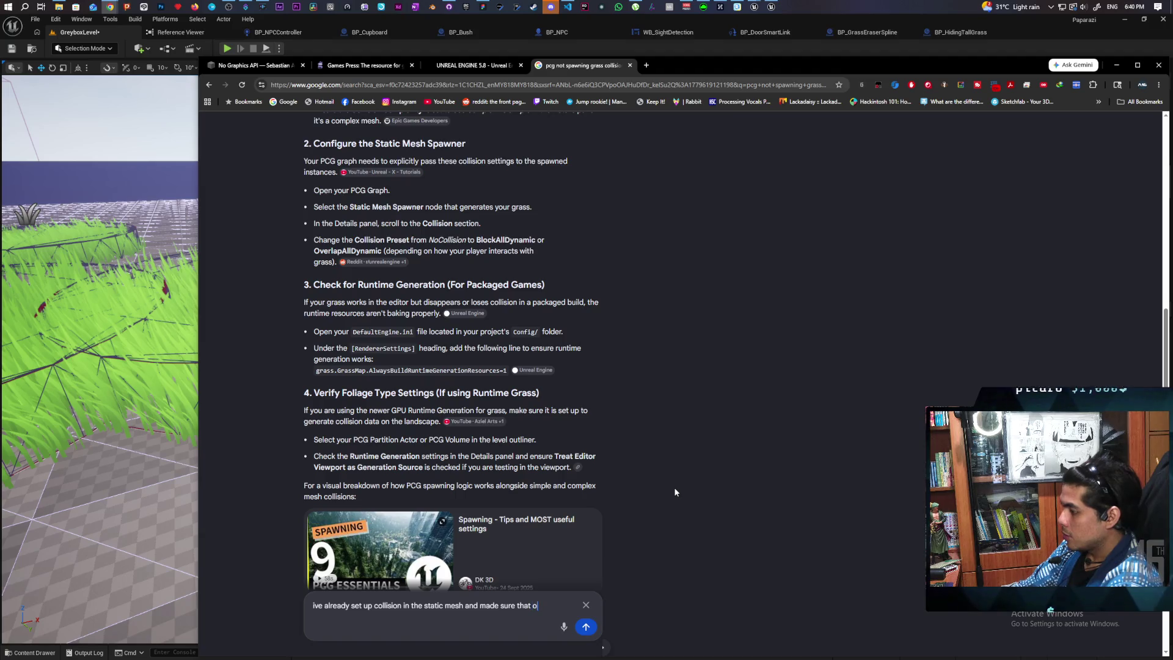
{"action": "type", "text": "ollision is on in the"}
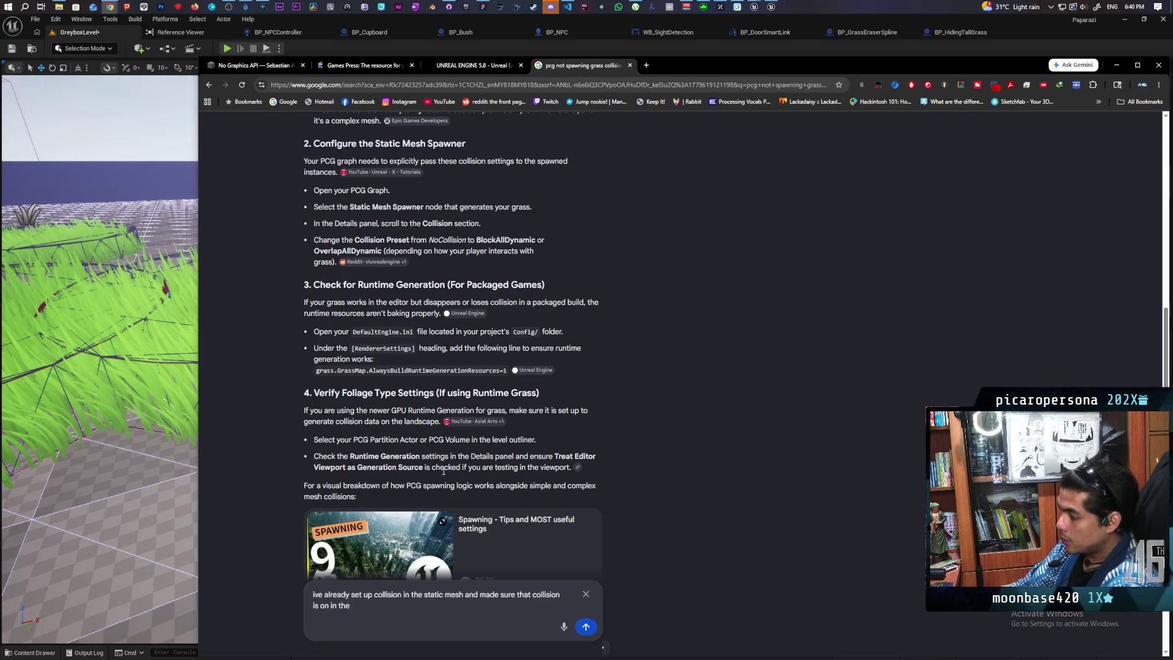
{"action": "type", "text": "pcg"}
{"action": "key", "text": "Return"}
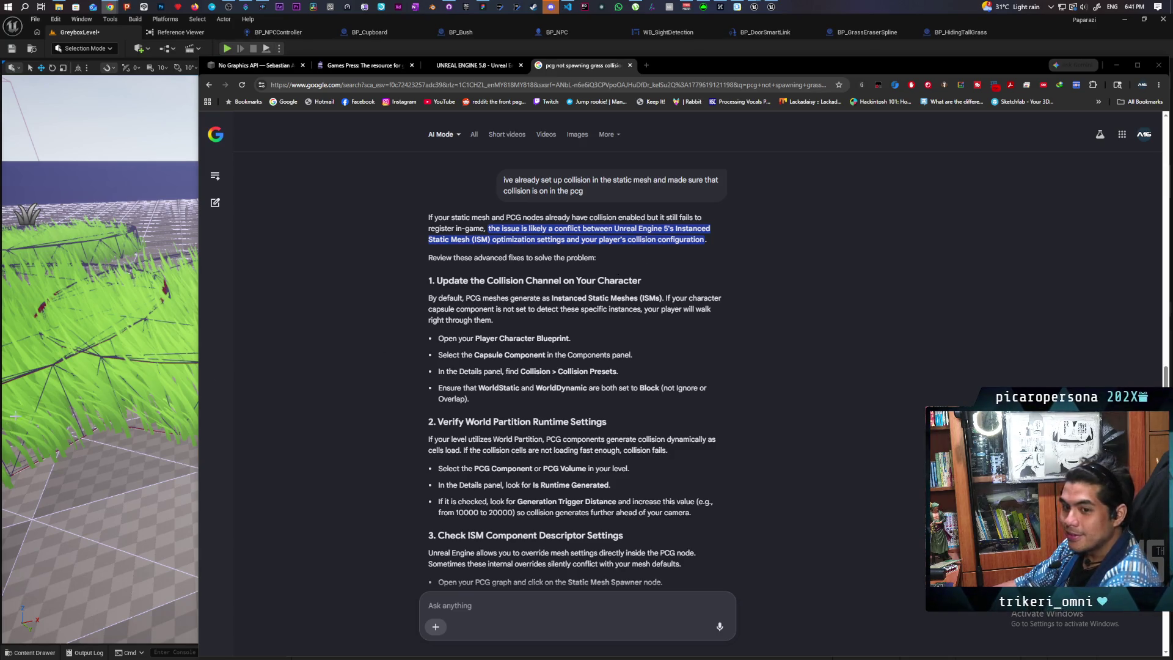
Skim the AI Mode answer, then minimize Chrome to reveal the PCG_TallGrass graph.
{"action": "scroll", "coordinate": [626, 273], "scroll_direction": "down", "scroll_amount": 1}
{"action": "scroll", "coordinate": [624, 278], "scroll_direction": "up", "scroll_amount": 1}
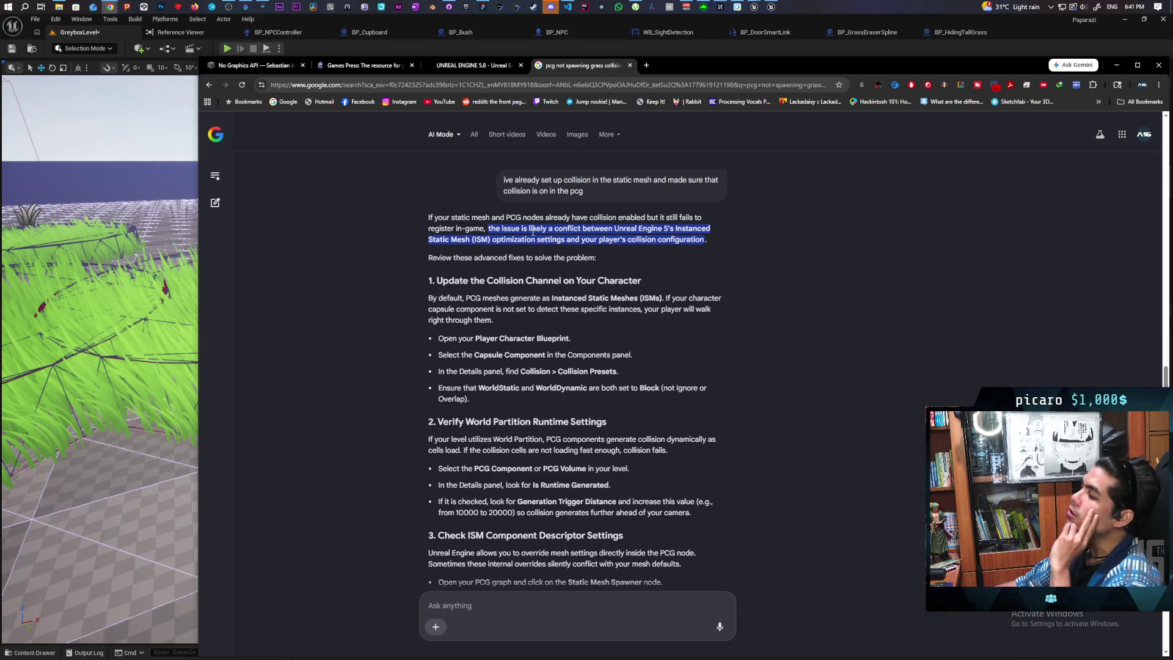
{"action": "left_click", "coordinate": [1117, 66]}
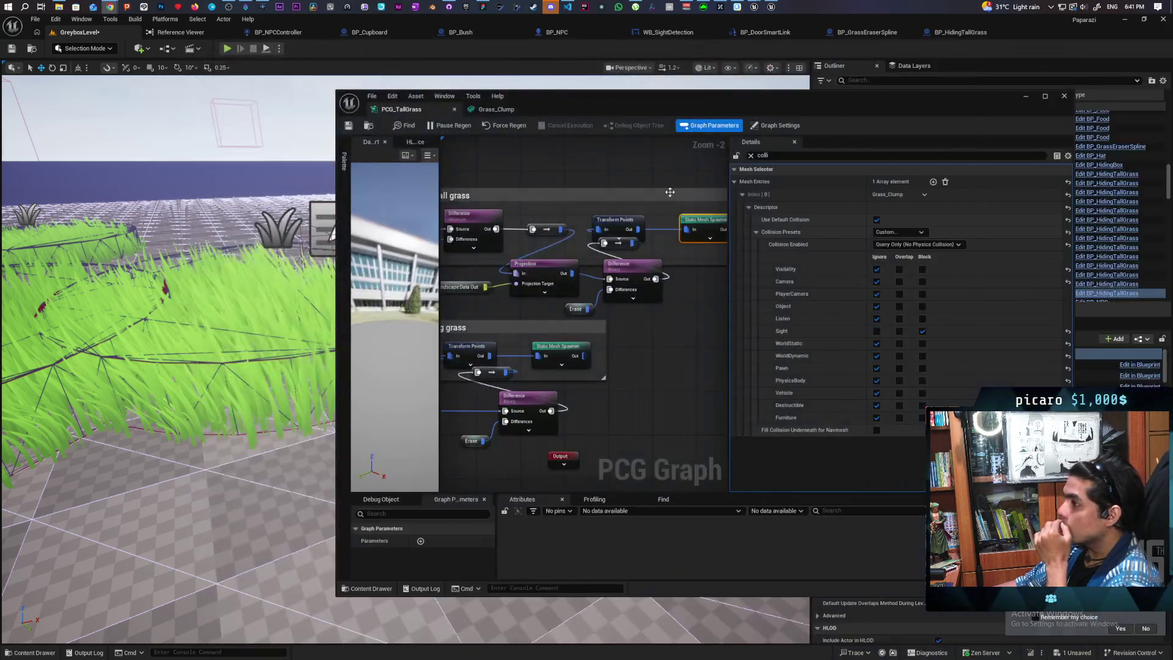
Select NewPCGGraph's grass, filter Details by 'collisi', and inspect Grass_Clump_27 and Grass_Clump_38.
{"action": "left_click", "coordinate": [1026, 96]}
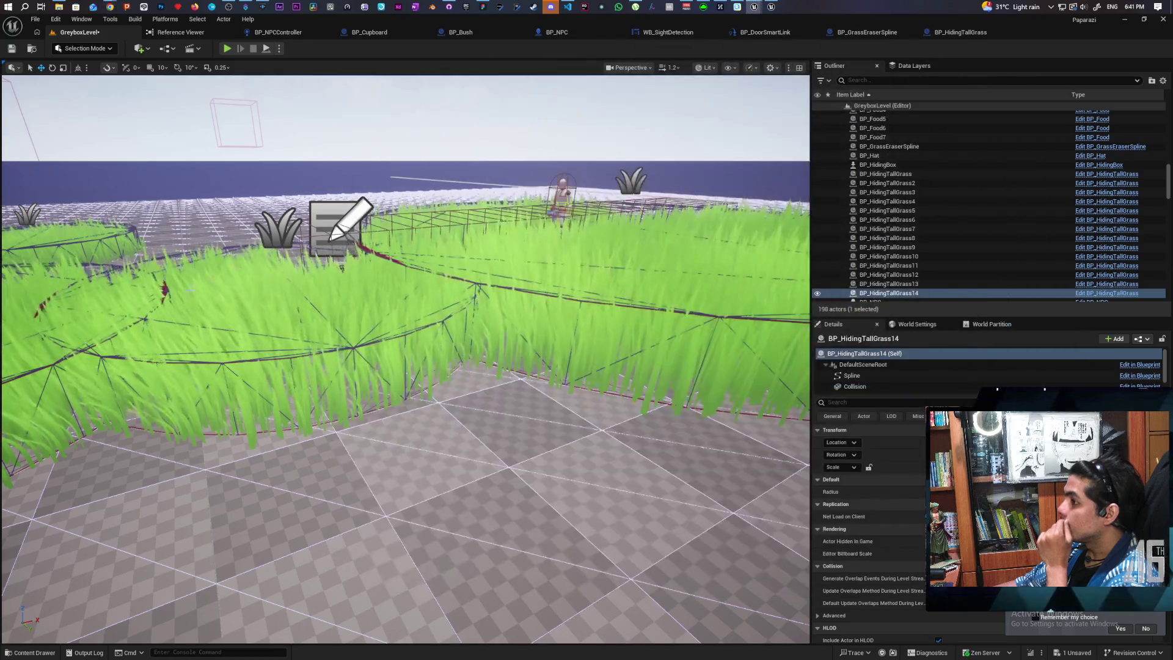
{"action": "left_click", "coordinate": [883, 374]}
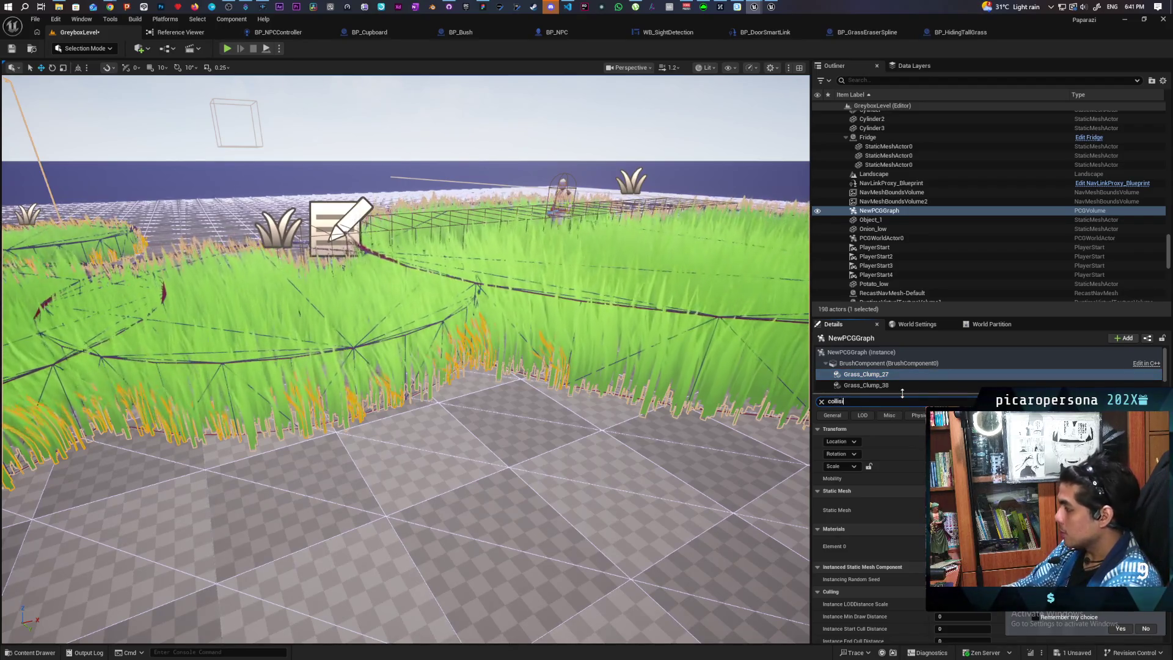
{"action": "type", "text": "collisi"}
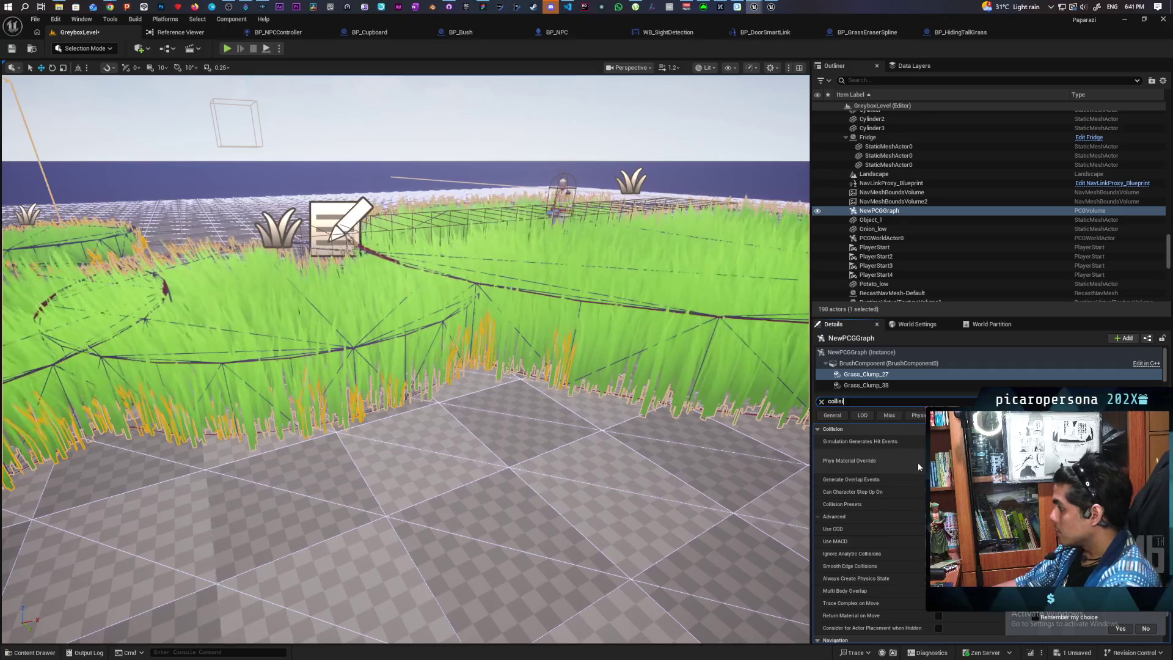
{"action": "left_click", "coordinate": [870, 386]}
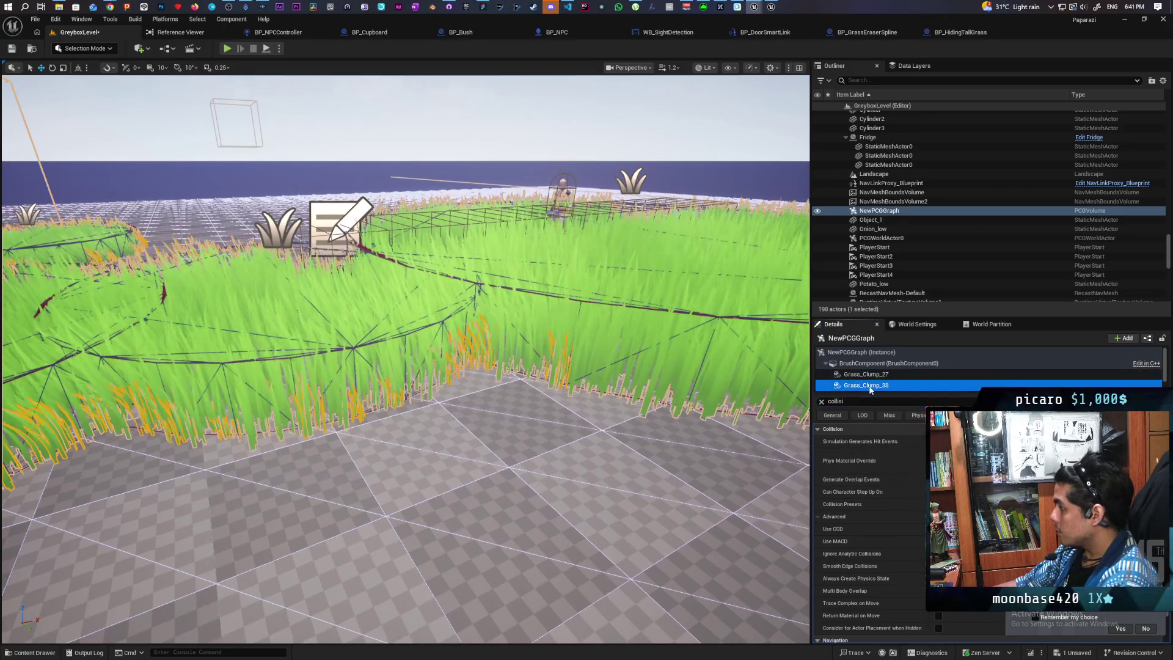
{"action": "left_click", "coordinate": [881, 377]}
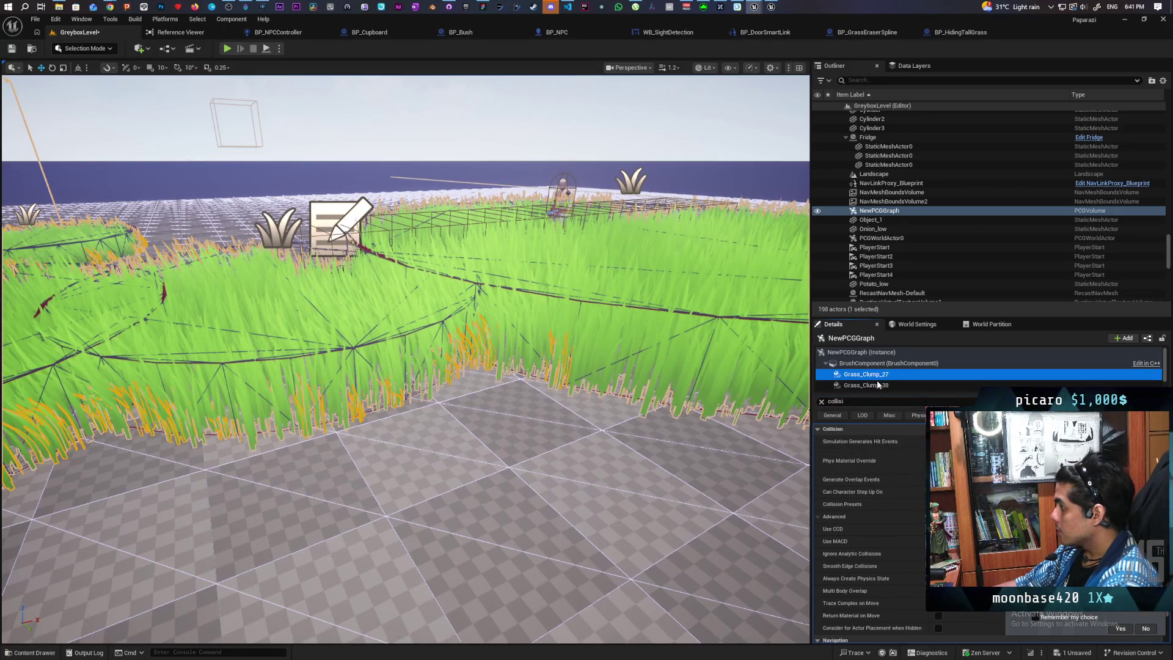
{"action": "key", "text": "Down"}
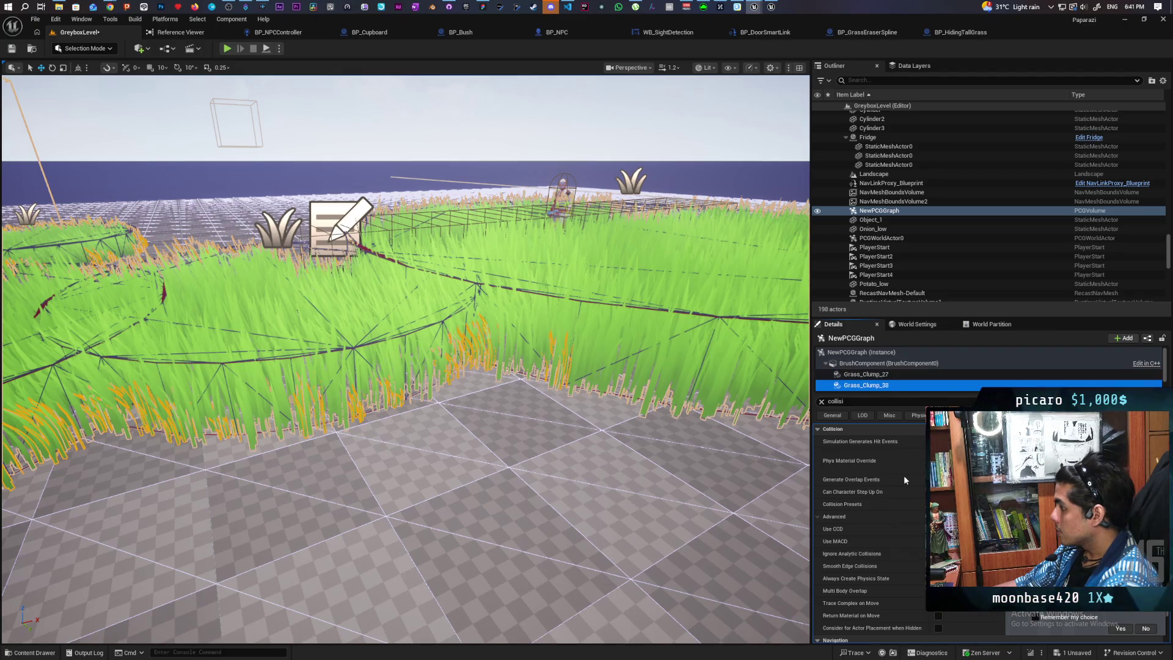
{"action": "scroll", "coordinate": [904, 475], "scroll_direction": "down", "scroll_amount": 1}
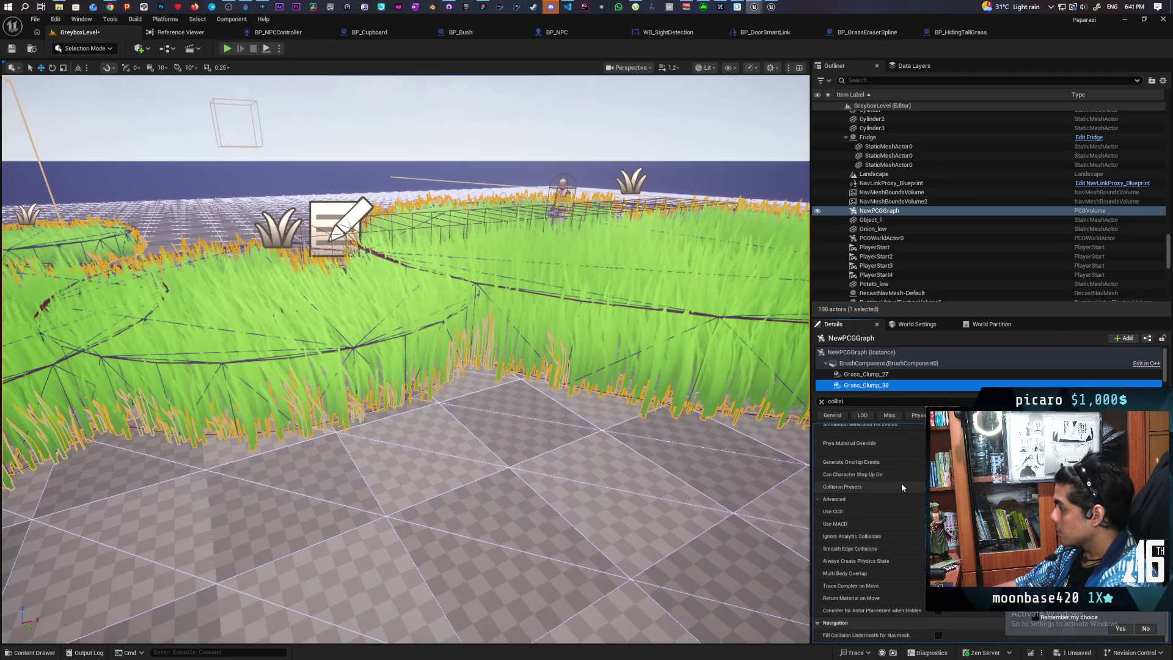
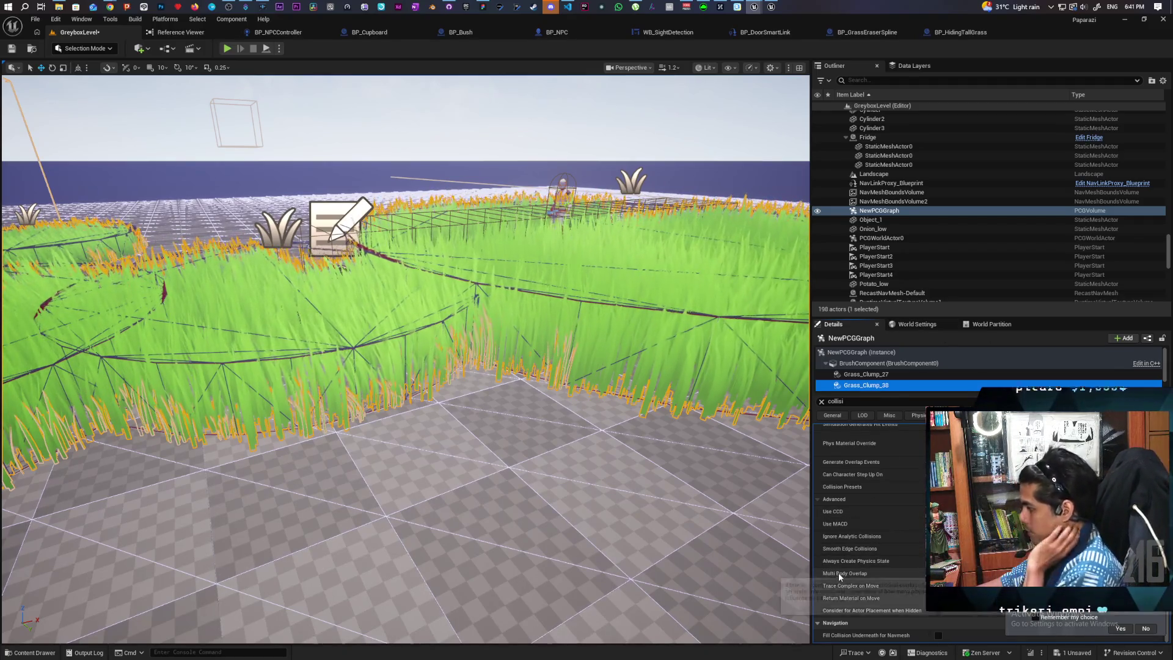
Set Grass_Clump_38's collision preset to Custom after glancing at Grass_Clump_27.
{"action": "mouse_move", "coordinate": [839, 573]}
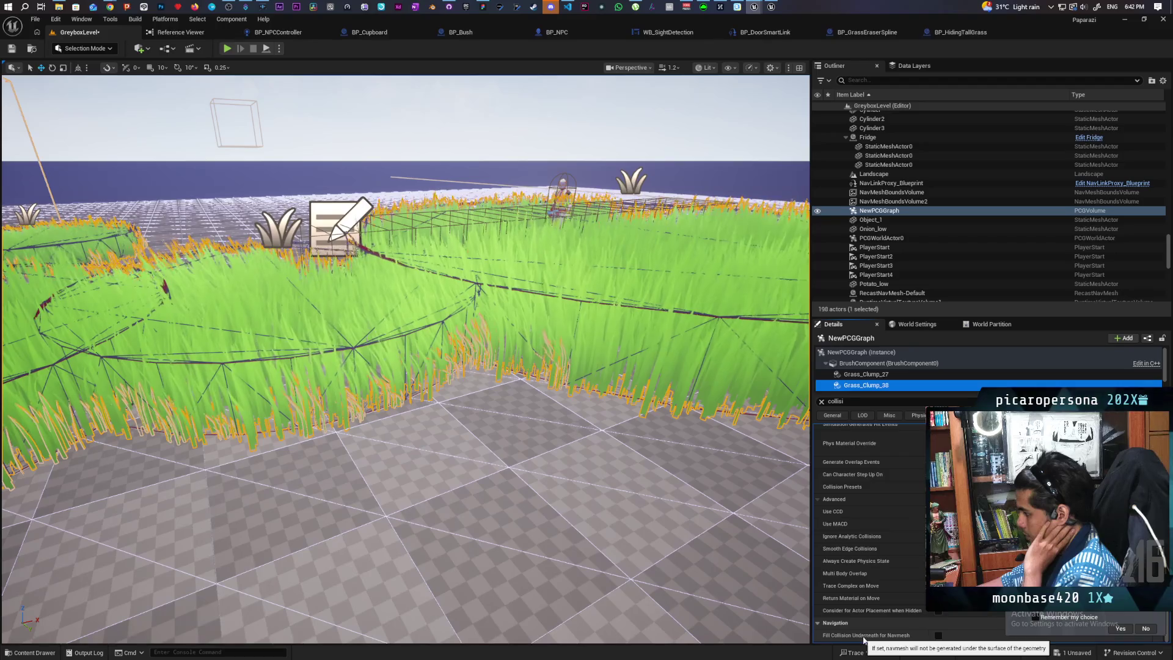
{"action": "scroll", "coordinate": [878, 628], "scroll_direction": "up", "scroll_amount": 1}
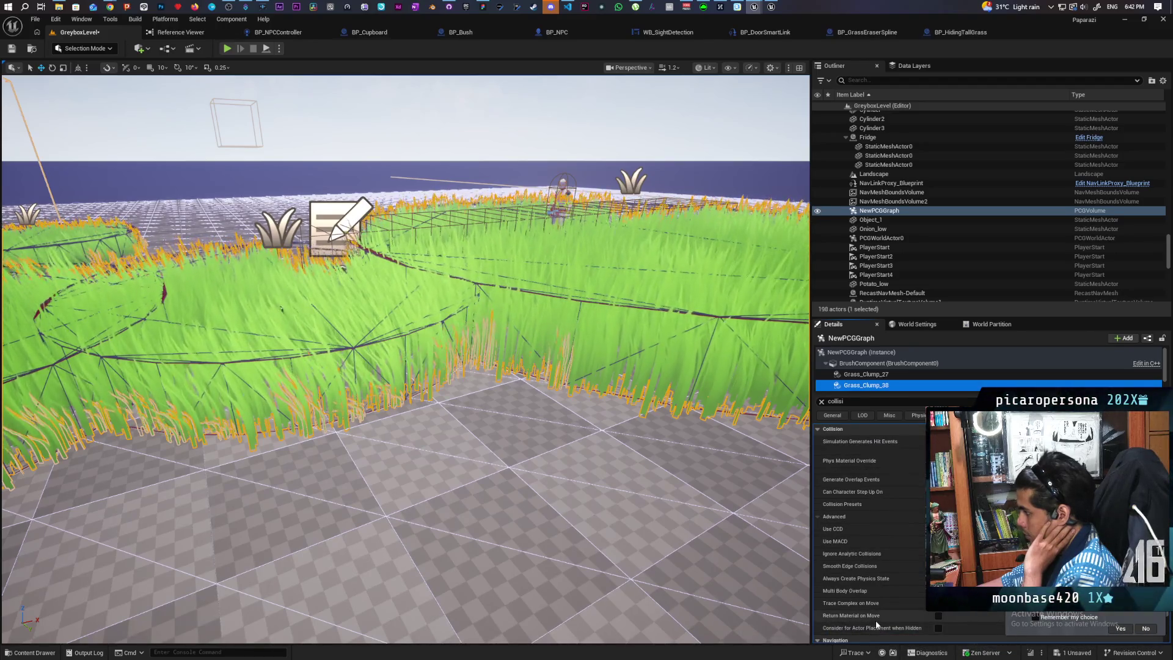
{"action": "left_click", "coordinate": [887, 375]}
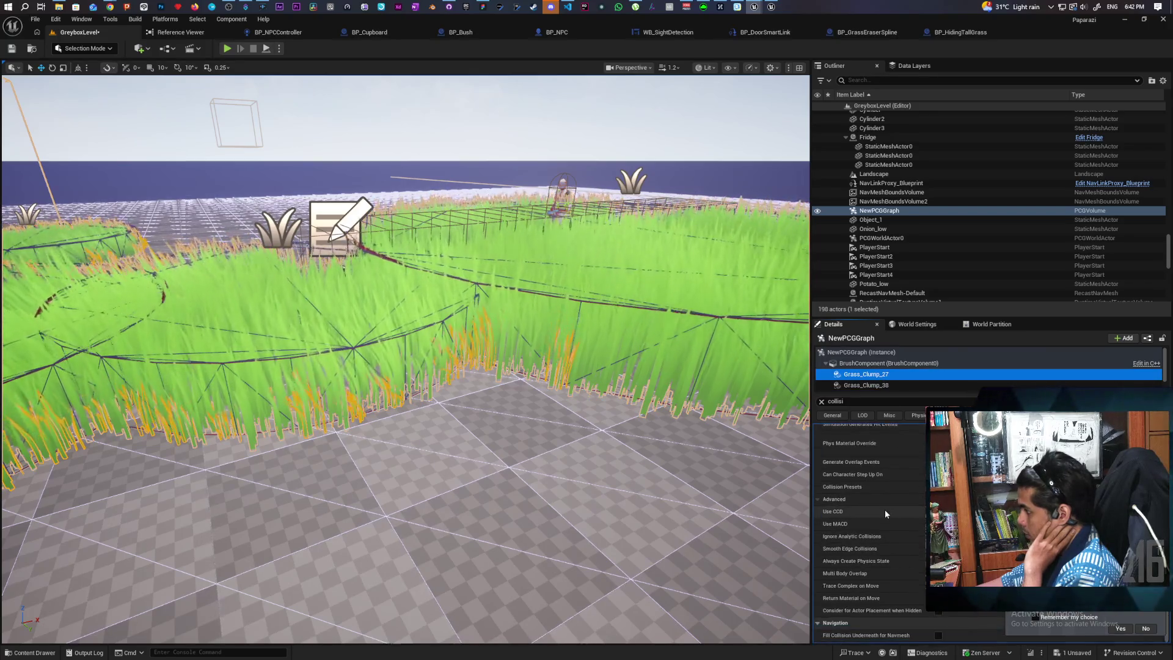
{"action": "scroll", "coordinate": [883, 508], "scroll_direction": "down", "scroll_amount": 1}
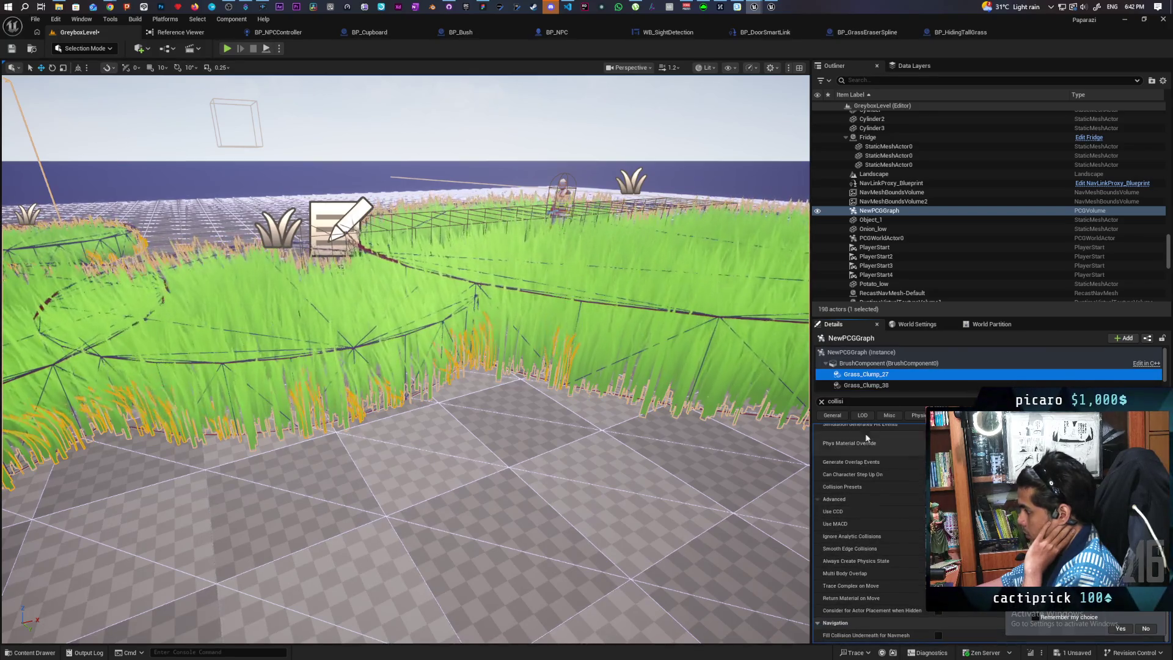
{"action": "left_click", "coordinate": [866, 385]}
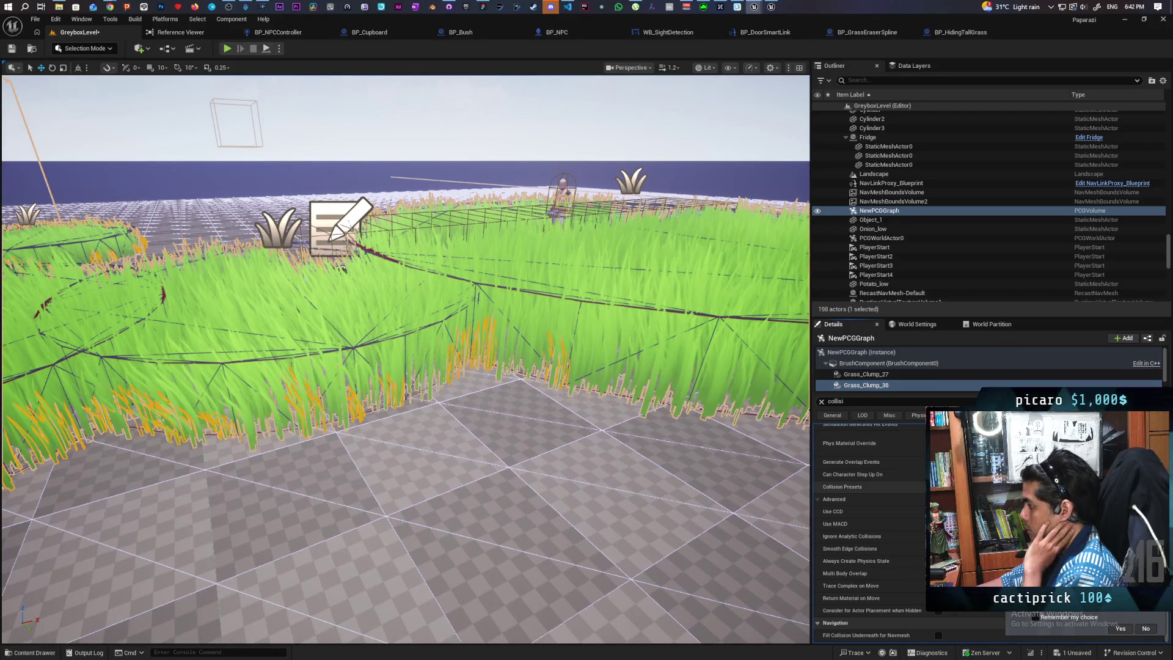
{"action": "left_click", "coordinate": [954, 486]}
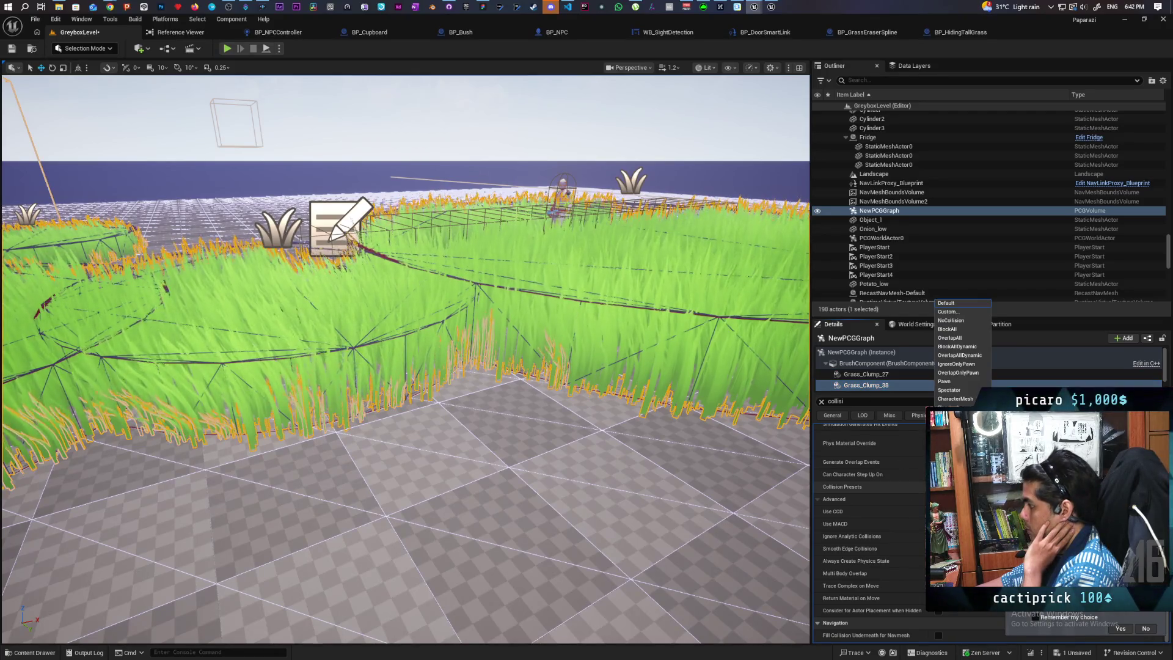
{"action": "left_click", "coordinate": [965, 313]}
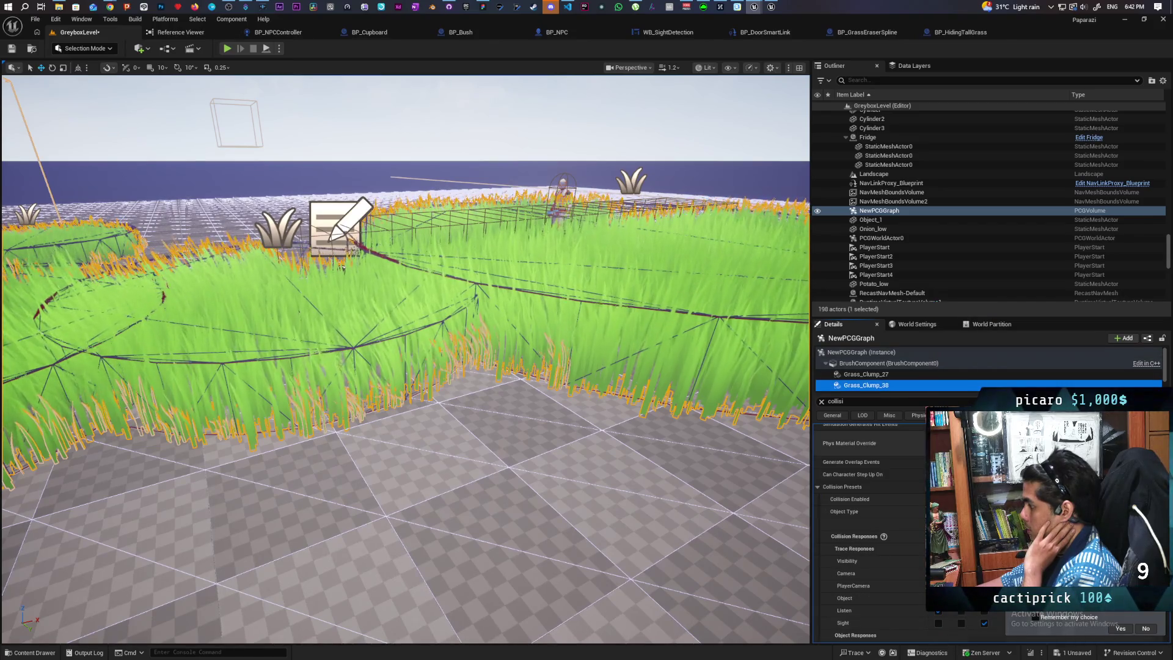
Review Grass_Clump_27's expanded collision preset responses, then save the level.
{"action": "scroll", "coordinate": [907, 551], "scroll_direction": "down", "scroll_amount": 2}
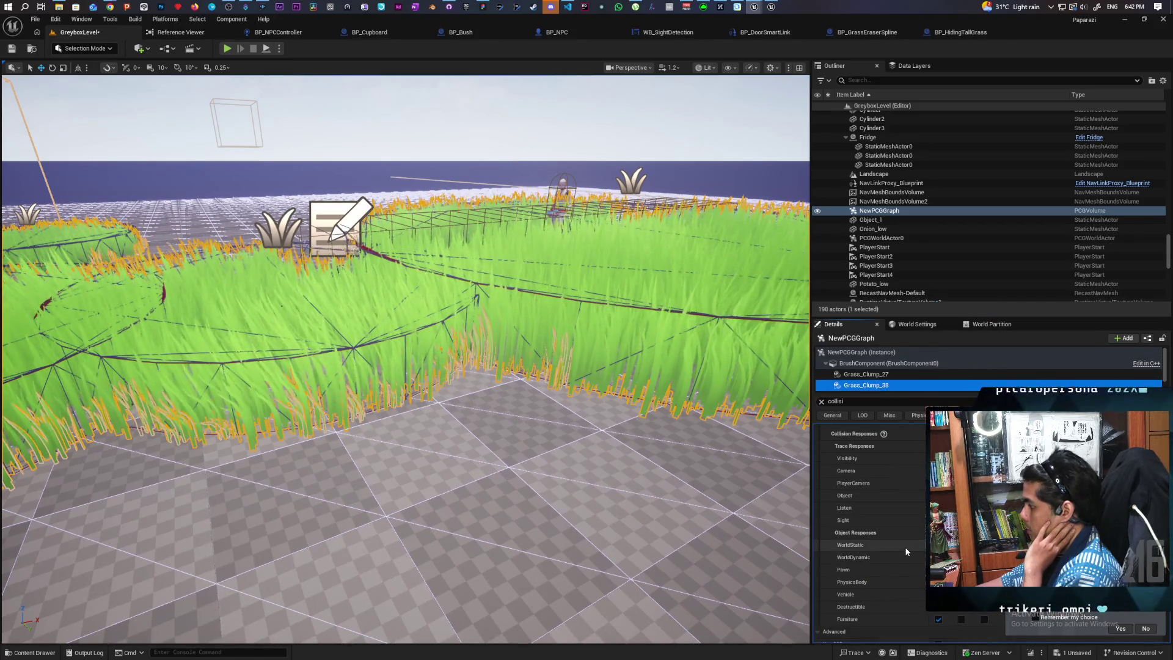
{"action": "scroll", "coordinate": [907, 552], "scroll_direction": "down", "scroll_amount": 1}
{"action": "scroll", "coordinate": [907, 551], "scroll_direction": "up", "scroll_amount": 1}
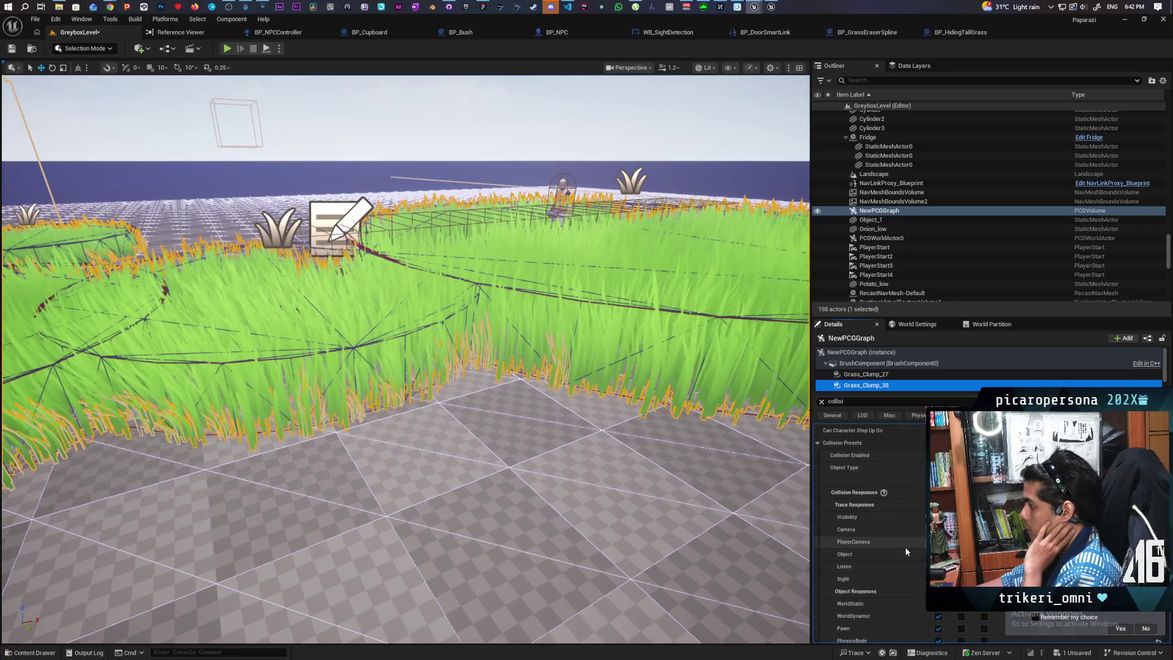
{"action": "scroll", "coordinate": [906, 551], "scroll_direction": "up", "scroll_amount": 1}
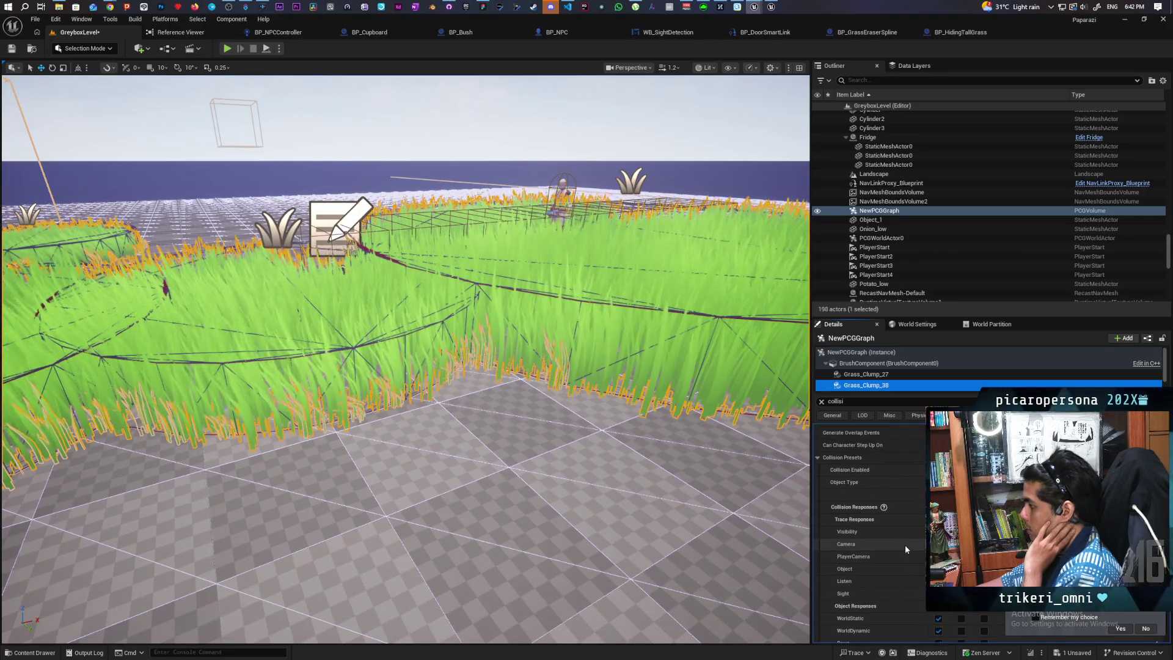
{"action": "scroll", "coordinate": [909, 527], "scroll_direction": "up", "scroll_amount": 1}
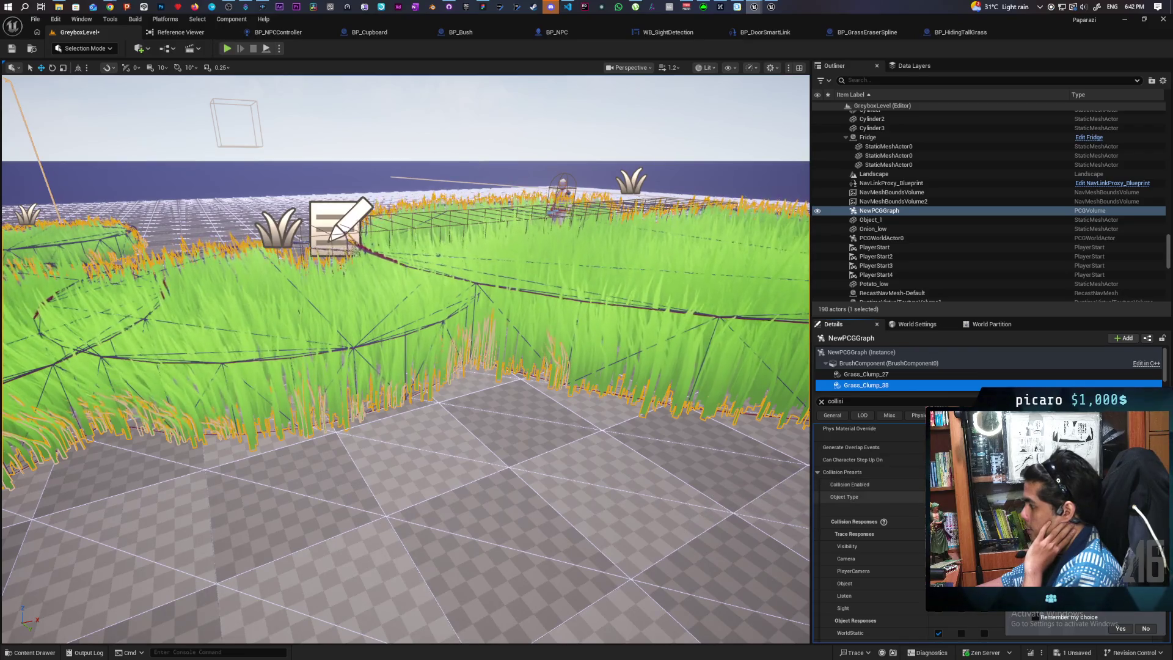
{"action": "left_click", "coordinate": [856, 497]}
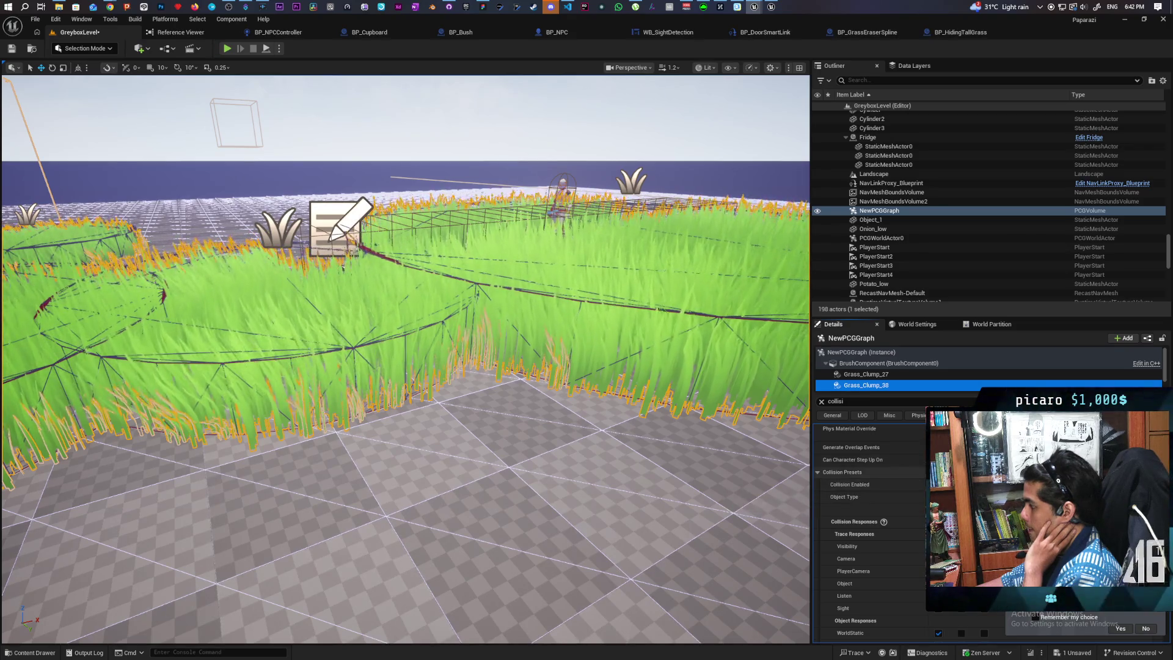
{"action": "left_click", "coordinate": [867, 374]}
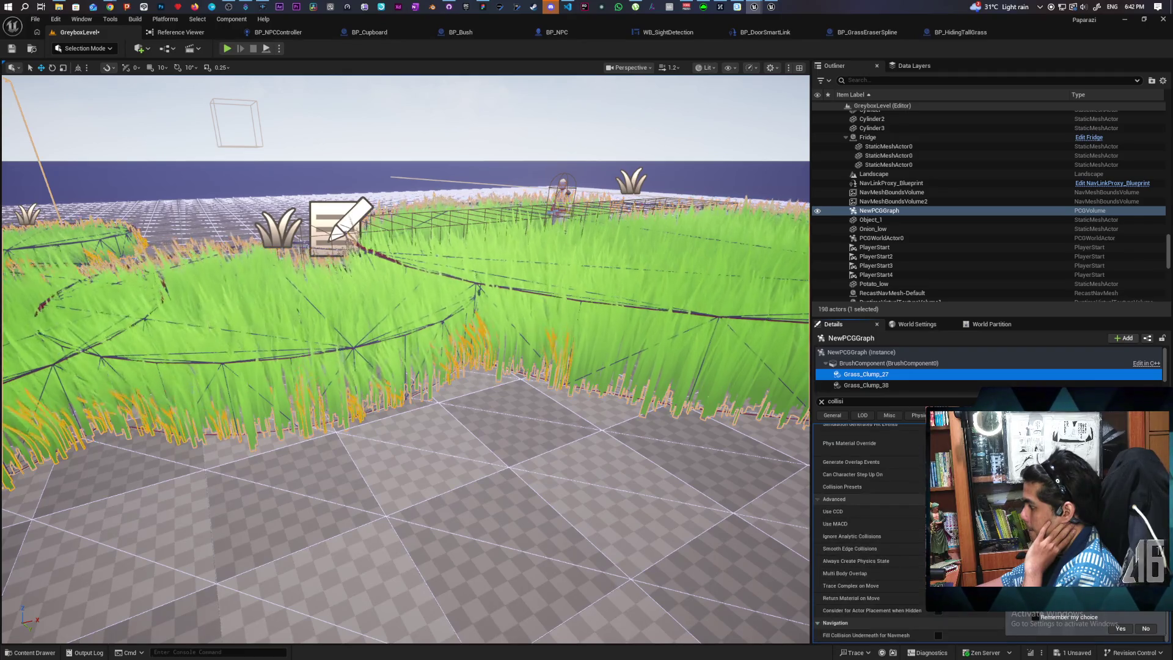
{"action": "left_click", "coordinate": [842, 486]}
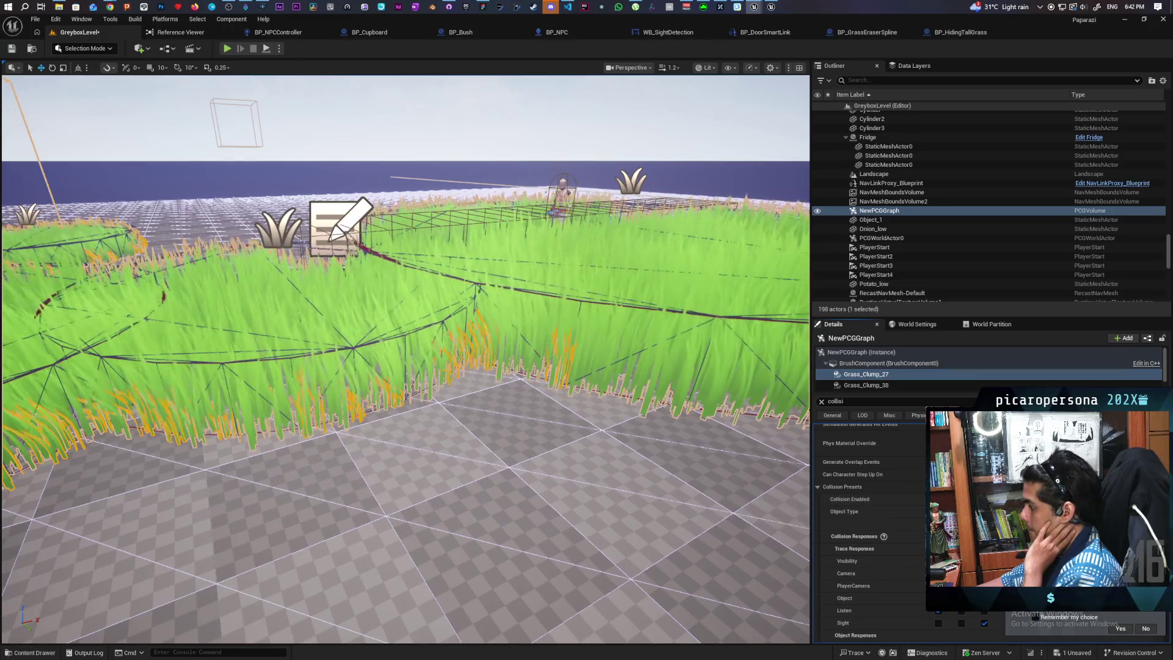
{"action": "scroll", "coordinate": [901, 518], "scroll_direction": "down", "scroll_amount": 3}
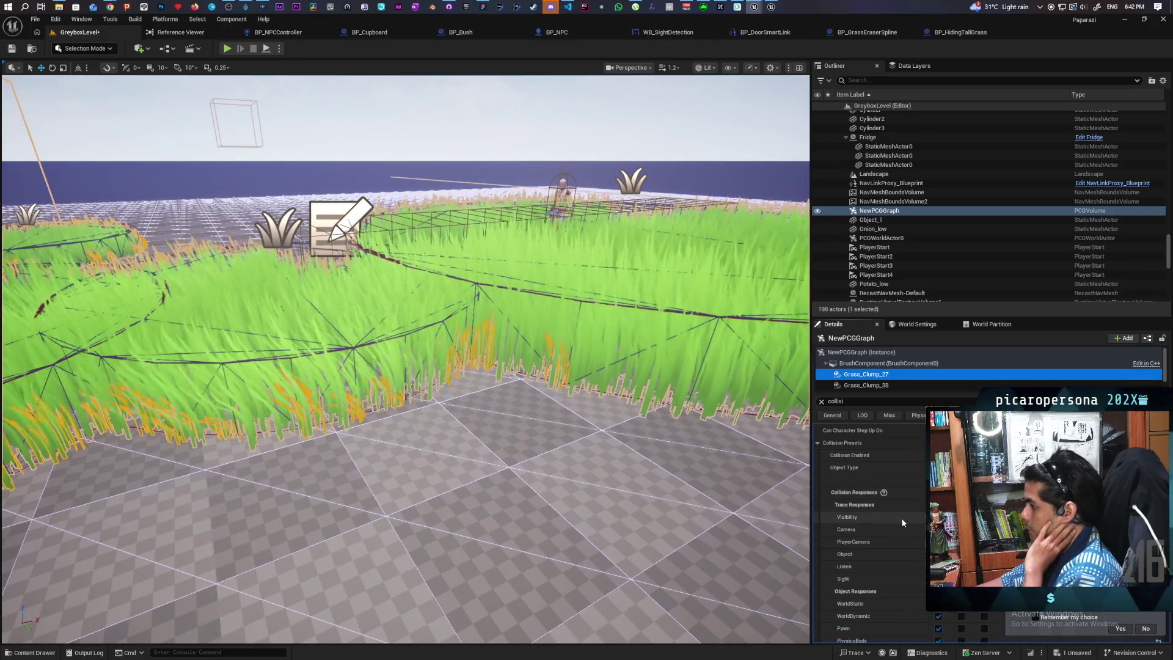
{"action": "key", "text": "ctrl+s"}
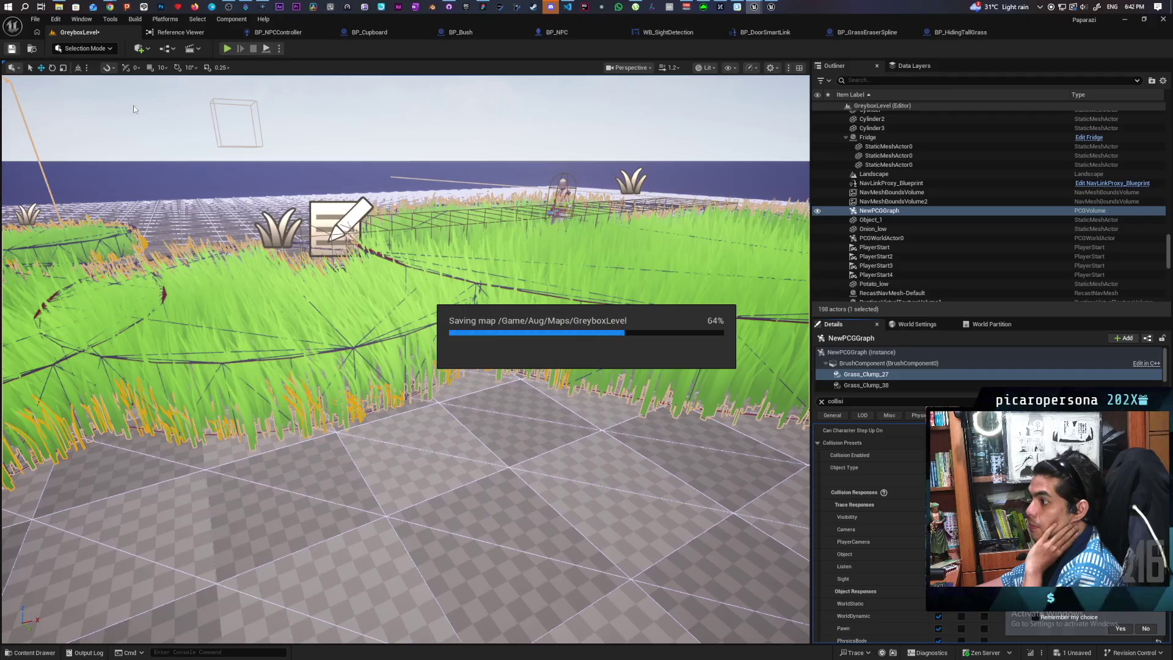
Start play-in-editor and walk the character between the bushes into the tall grass.
{"action": "left_click", "coordinate": [227, 49]}
{"action": "key", "text": "w"}
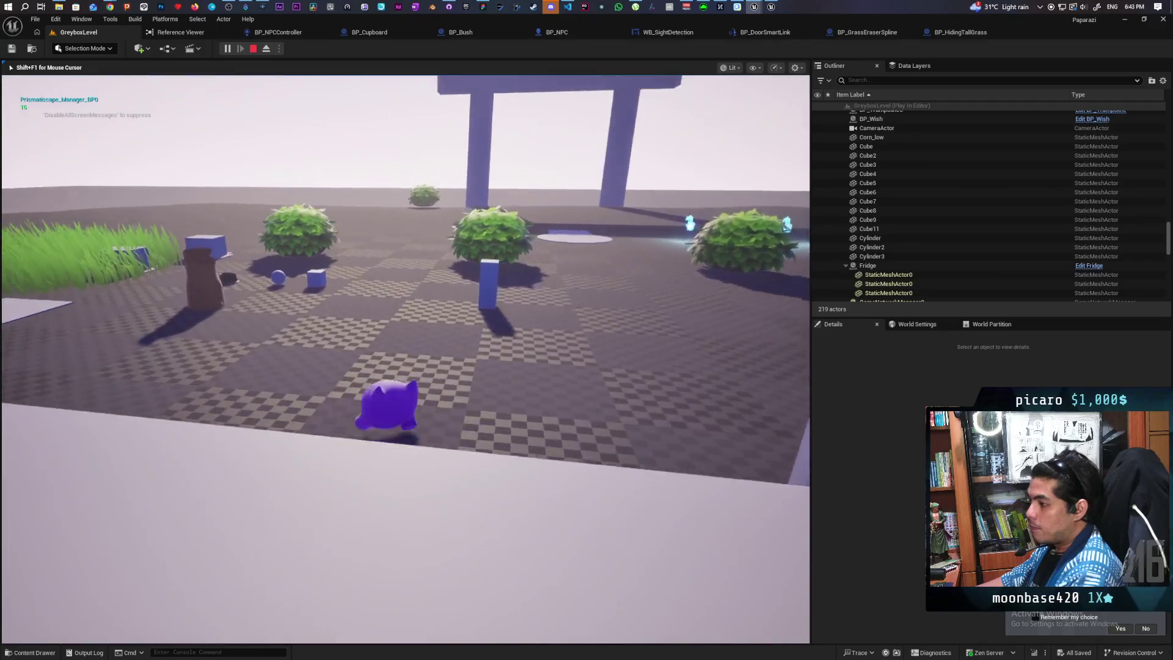
{"action": "key", "text": "w"}
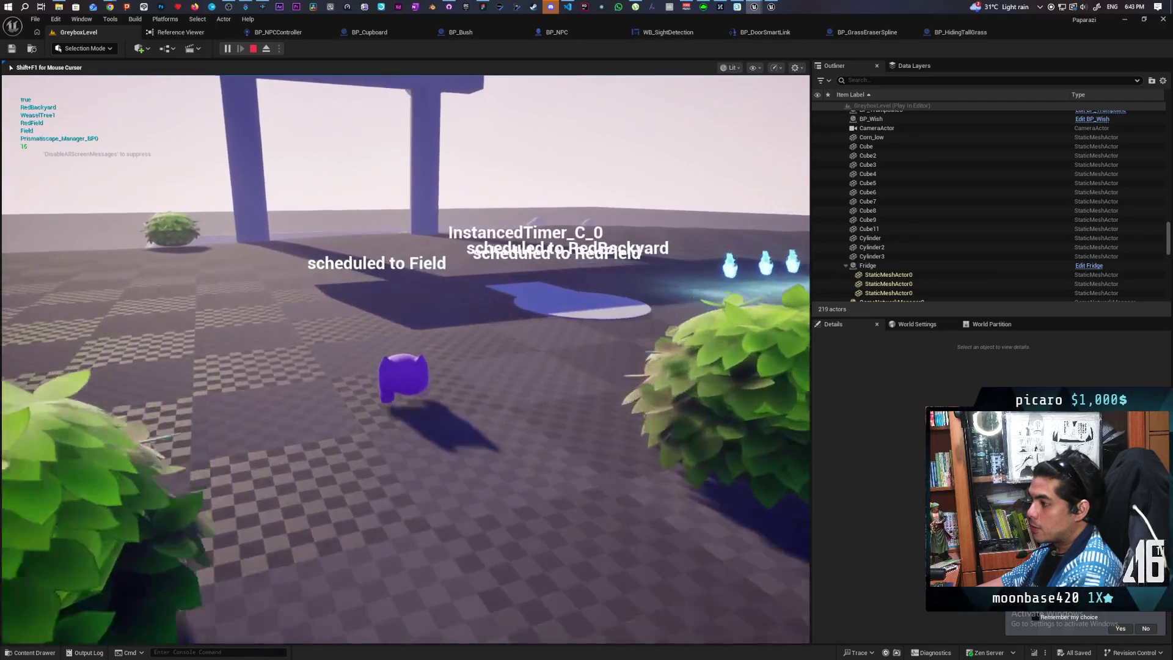
{"action": "key", "text": "w"}
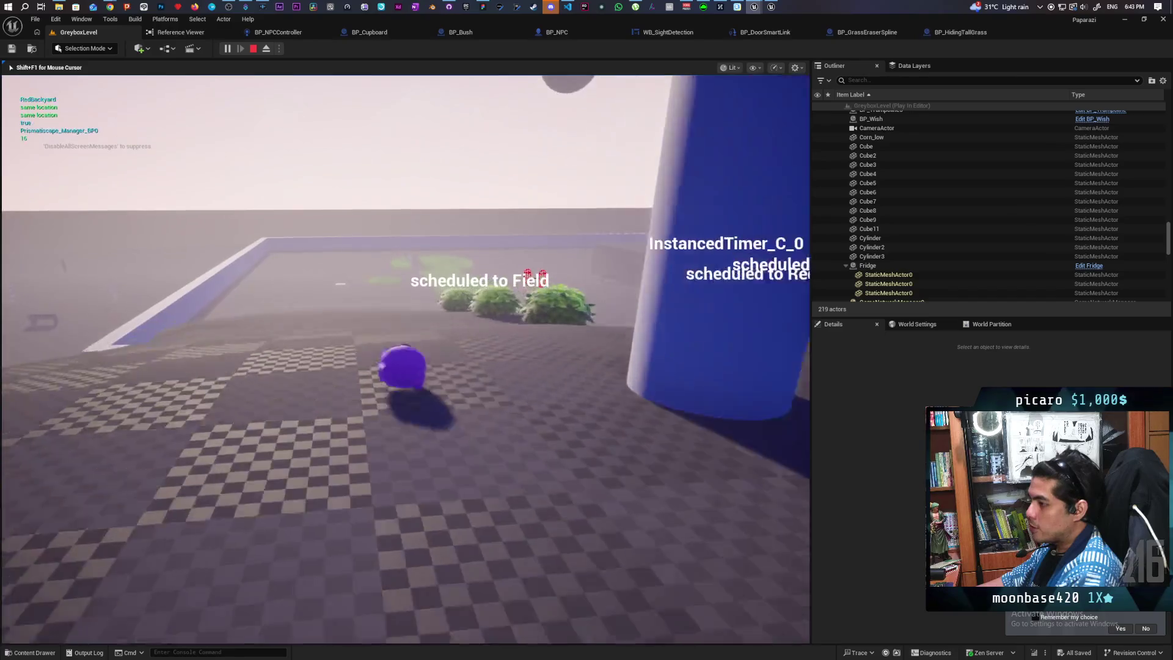
{"action": "key", "text": "w"}
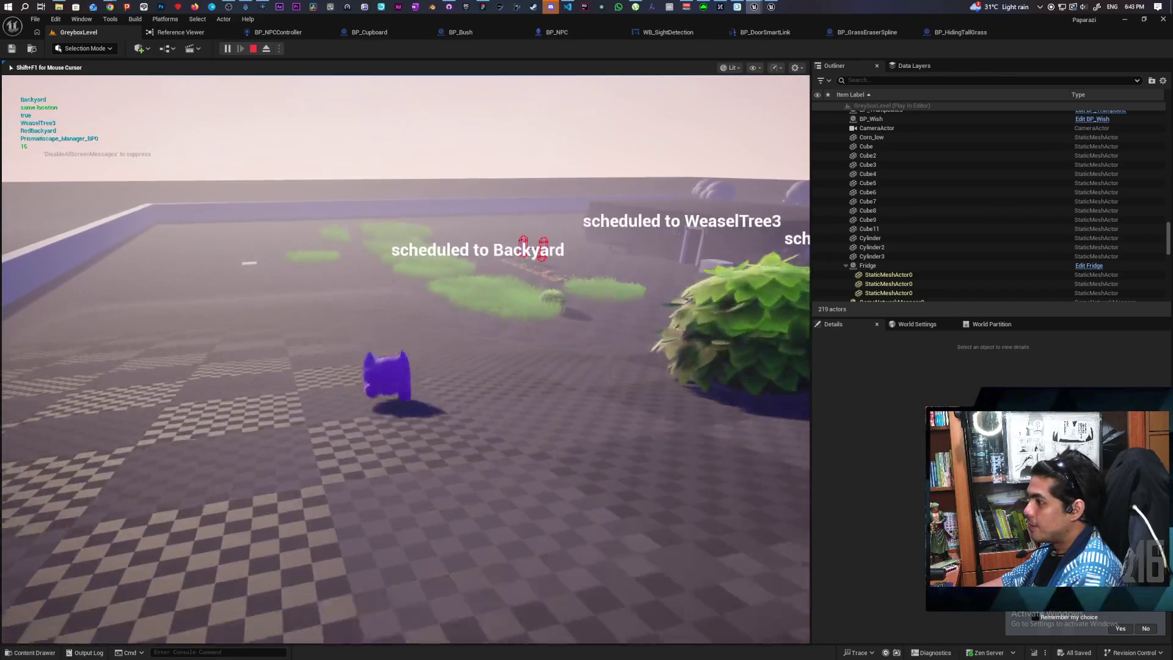
{"action": "key", "text": "w"}
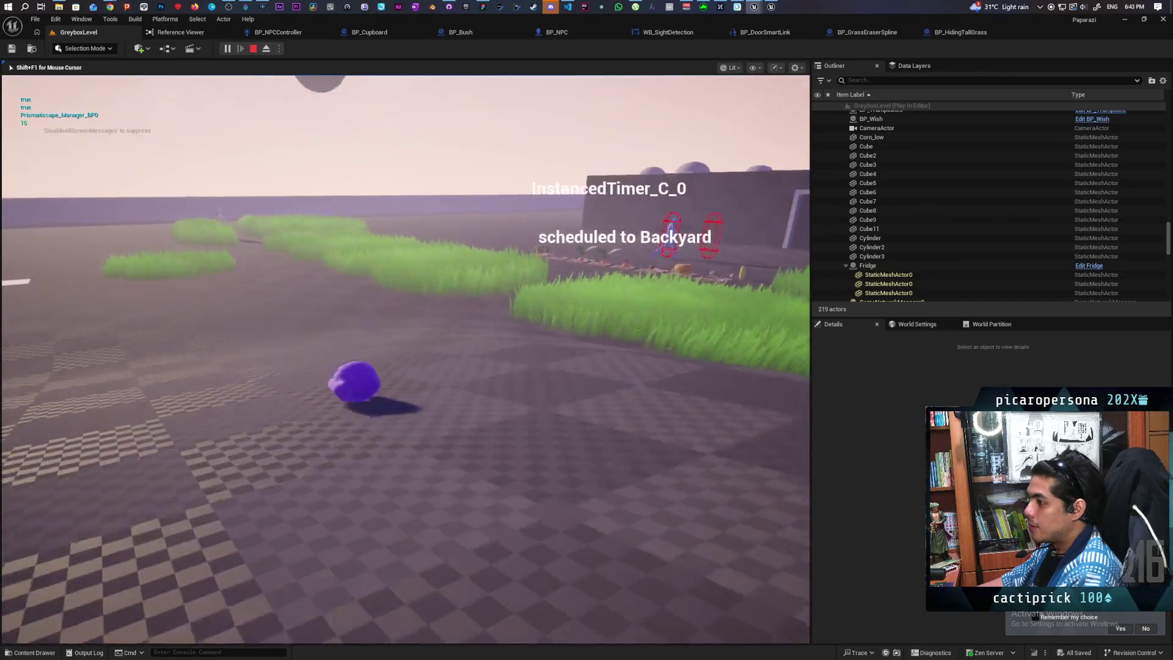
{"action": "key", "text": "w"}
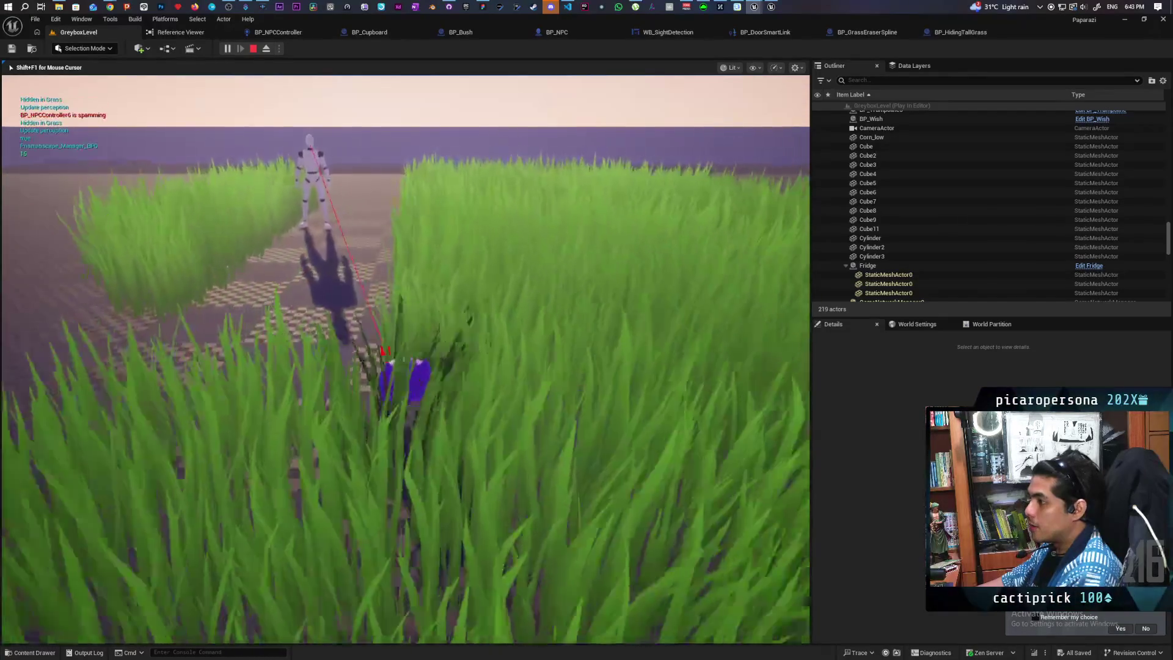
{"action": "key", "text": "w"}
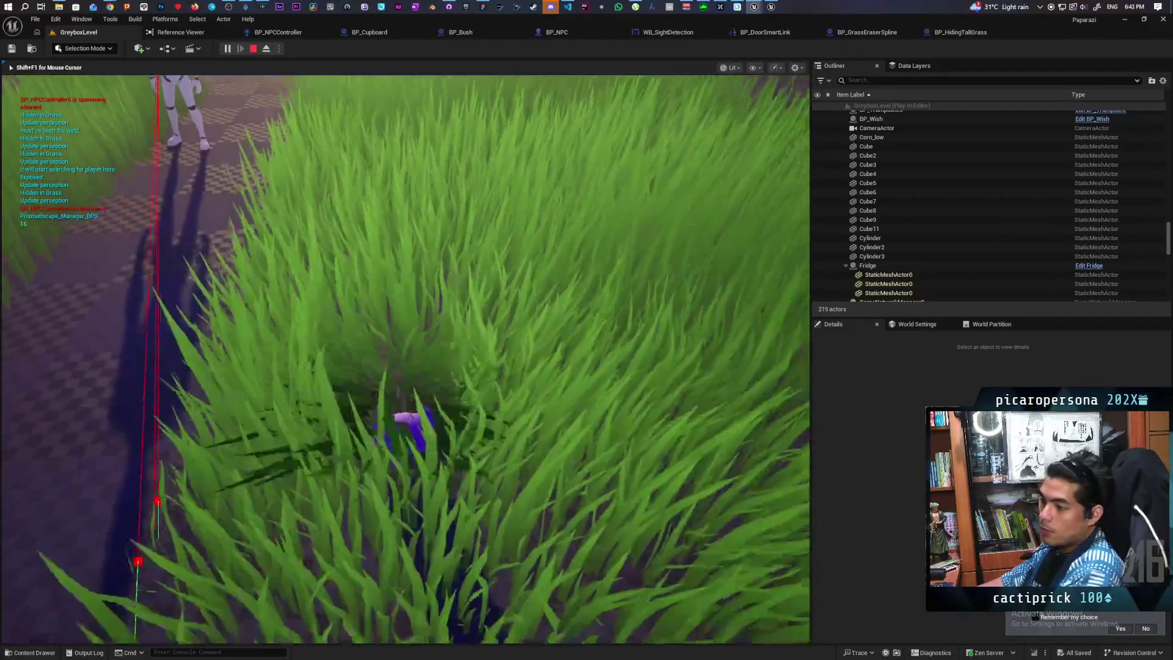
Move through the grass toward the NPC, cross the path, hide in grass again, and stop playing.
{"action": "key", "text": "w"}
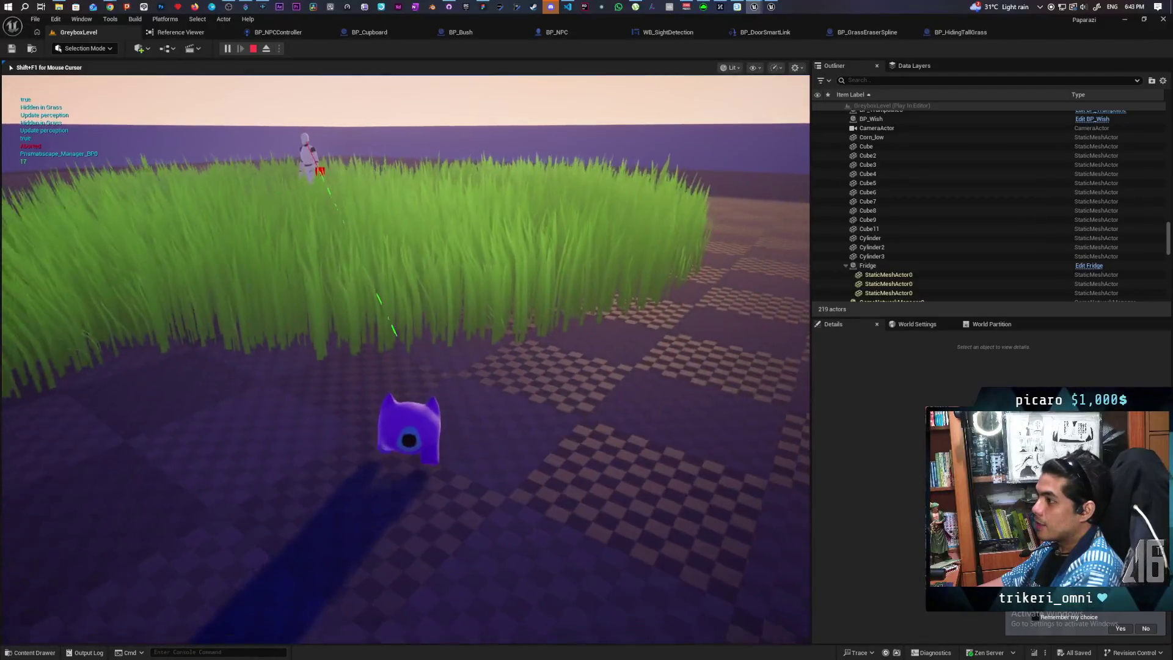
{"action": "key", "text": "w"}
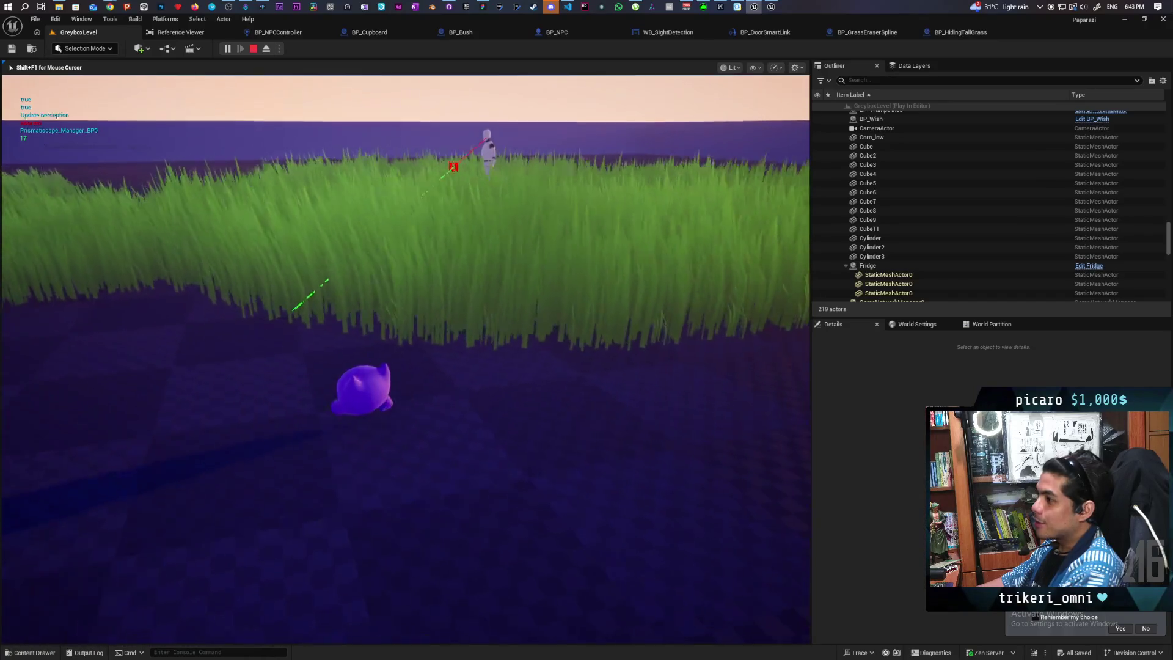
{"action": "key", "text": "w"}
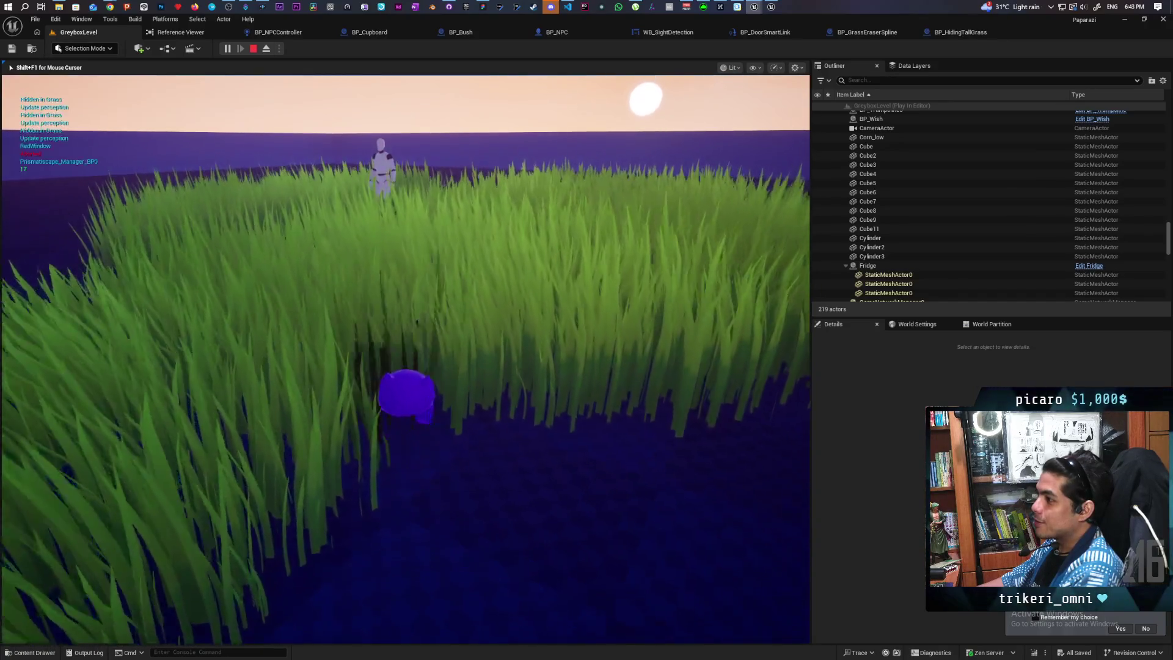
{"action": "key", "text": "w"}
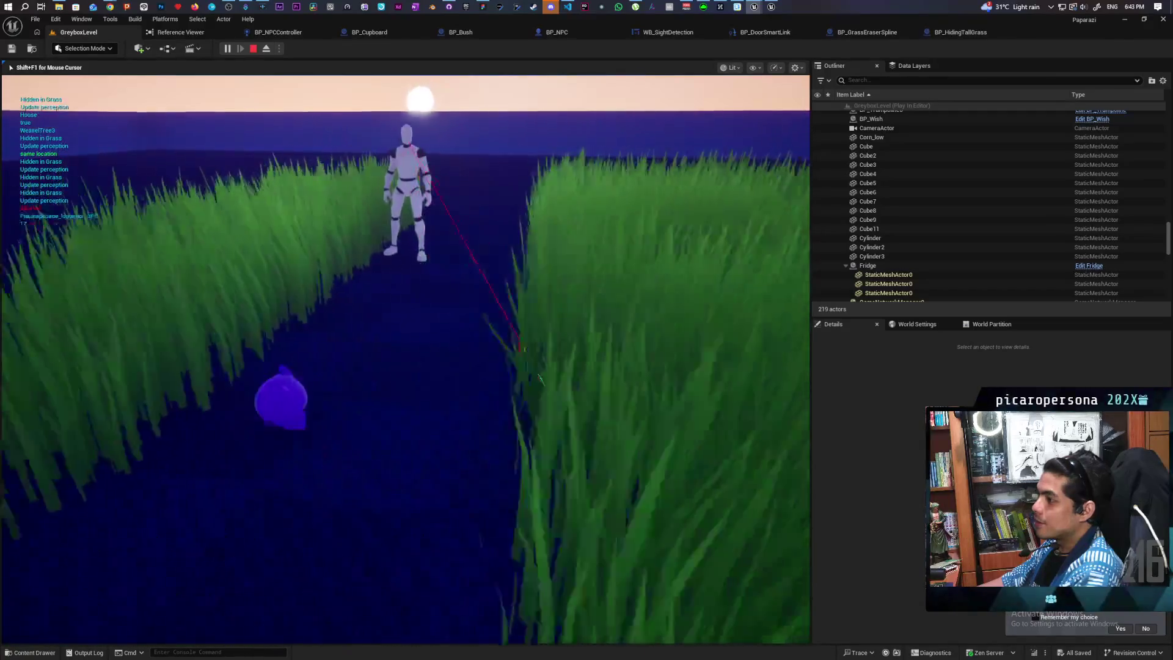
{"action": "key", "text": "w"}
{"action": "key", "text": "w"}
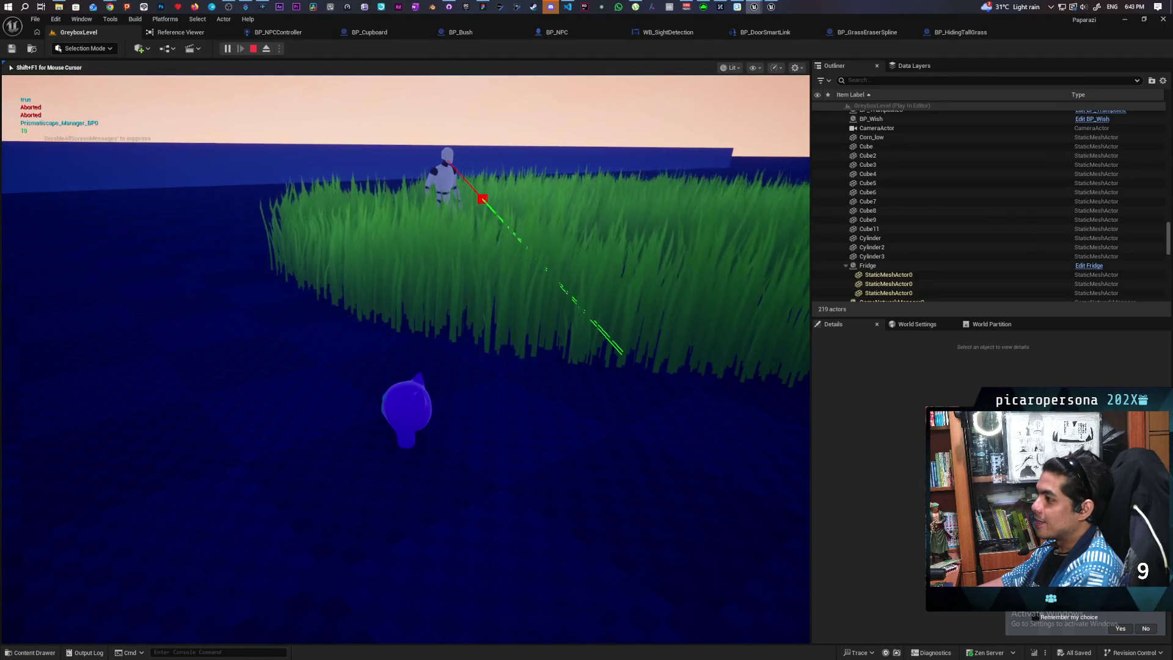
{"action": "key", "text": "w"}
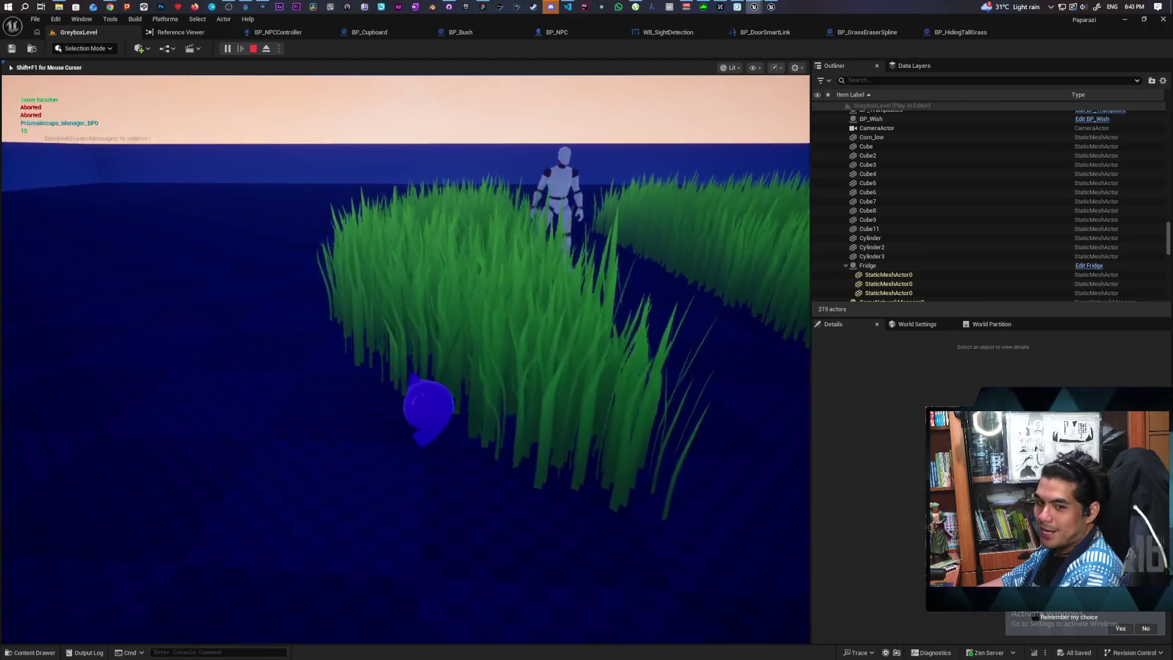
{"action": "key", "text": "Escape"}
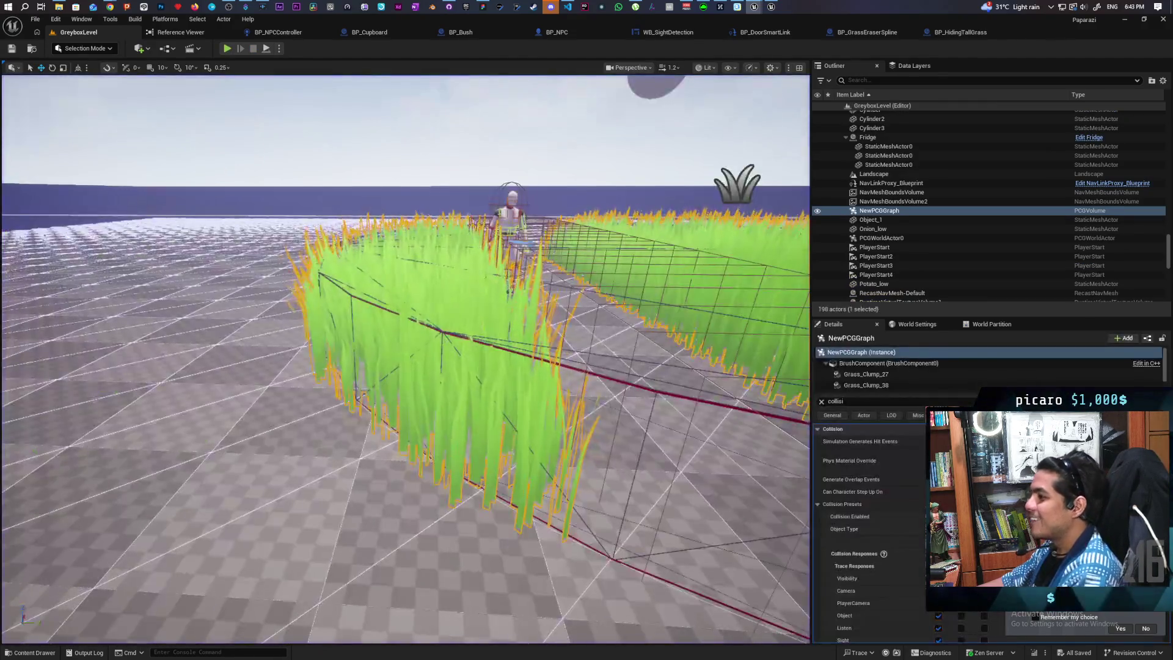
Clear the 'collisi' Details filter on NewPCGGraph, then start a new play session.
{"action": "scroll", "coordinate": [405, 360], "scroll_direction": "down", "scroll_amount": 5}
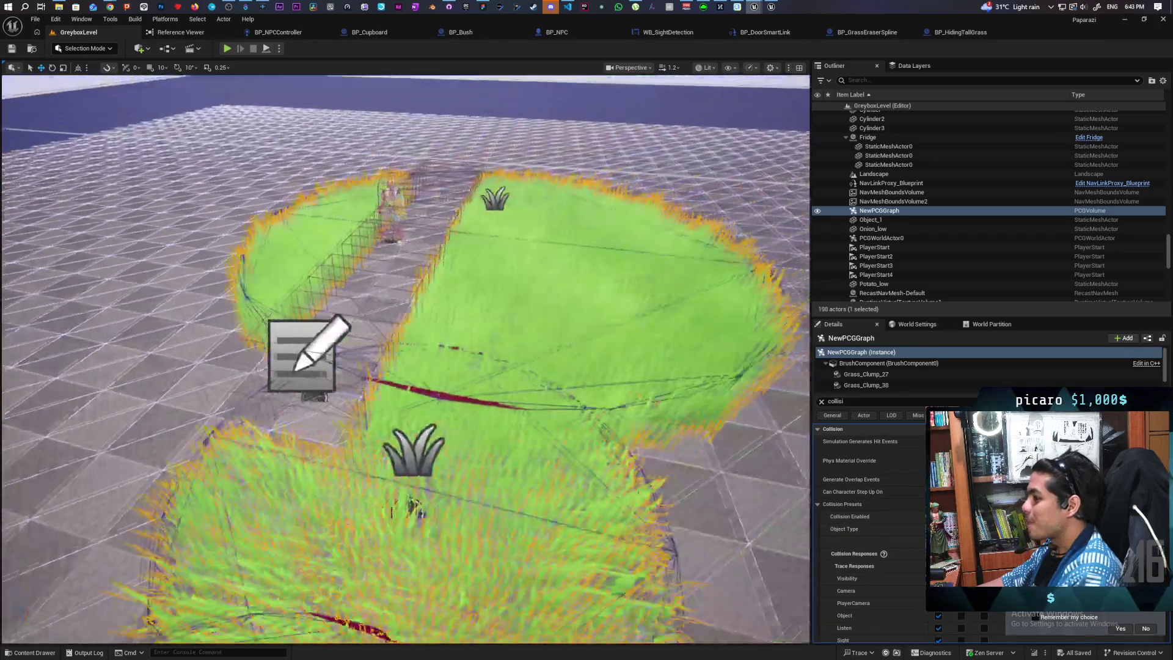
{"action": "scroll", "coordinate": [405, 360], "scroll_direction": "down", "scroll_amount": 3}
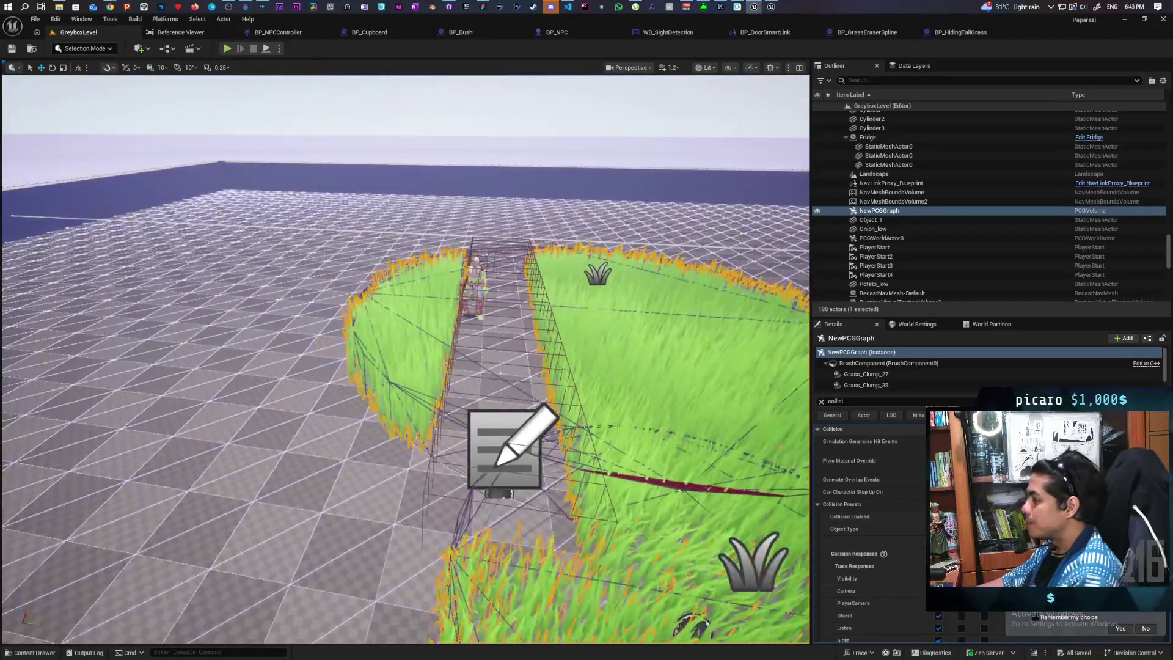
{"action": "left_click", "coordinate": [822, 402]}
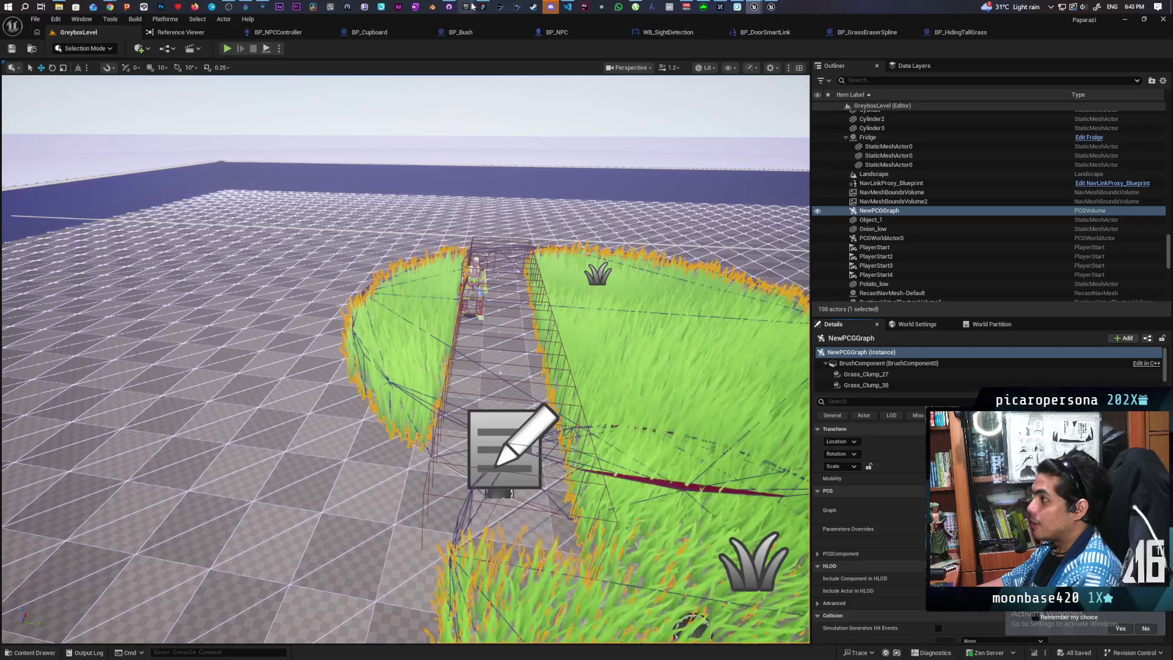
{"action": "mouse_move", "coordinate": [487, 8]}
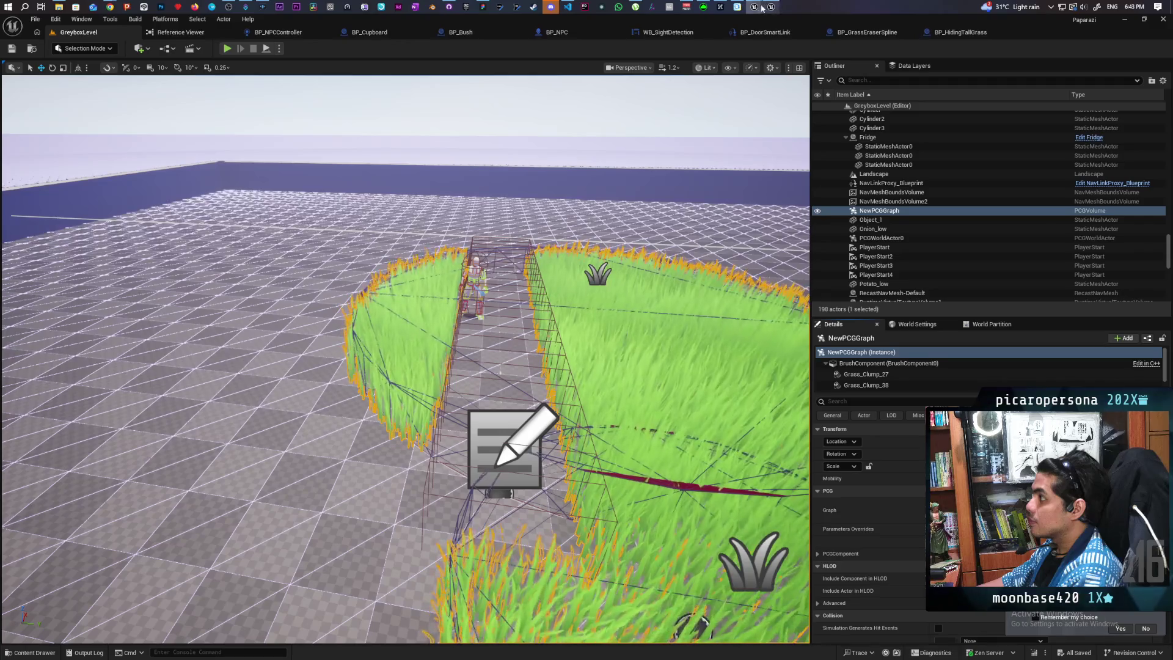
{"action": "mouse_move", "coordinate": [746, 8]}
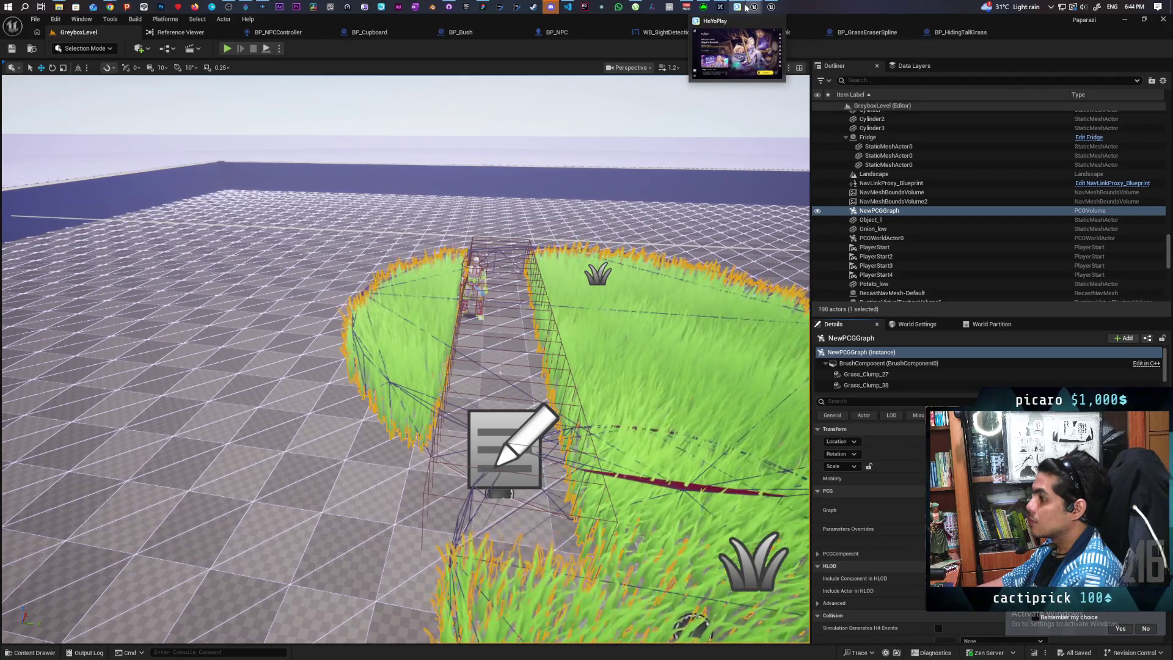
{"action": "left_click", "coordinate": [230, 48]}
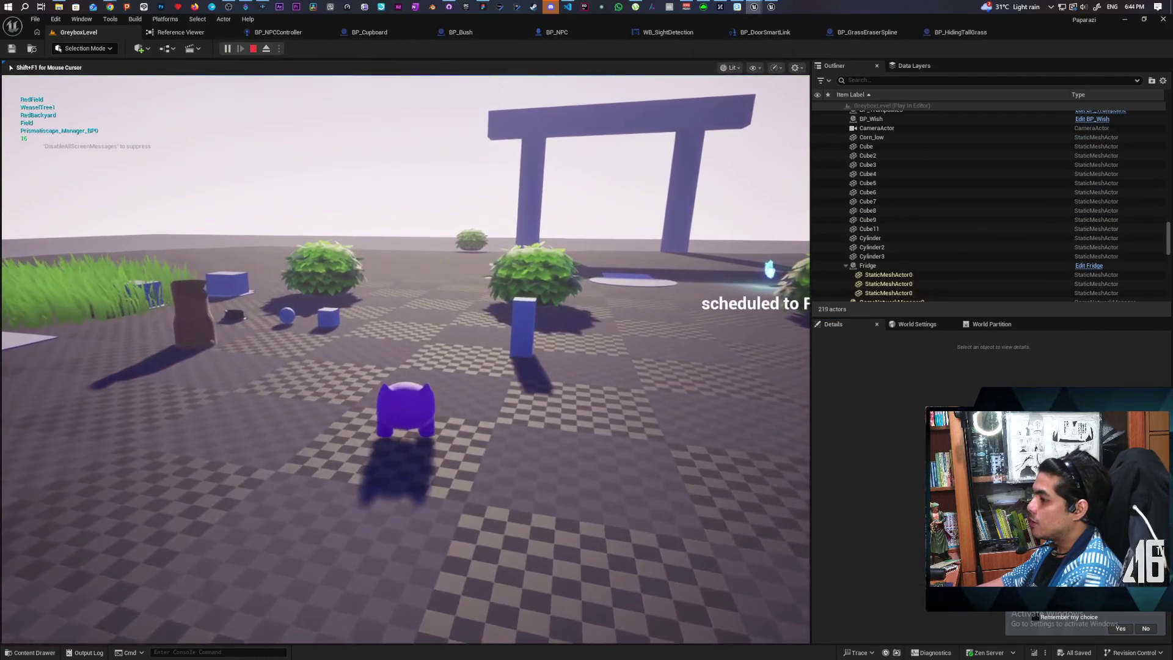
Restart the play session and run 'stat fps' to show the frame-rate counter.
{"action": "key", "text": "space"}
{"action": "key", "text": "Escape"}
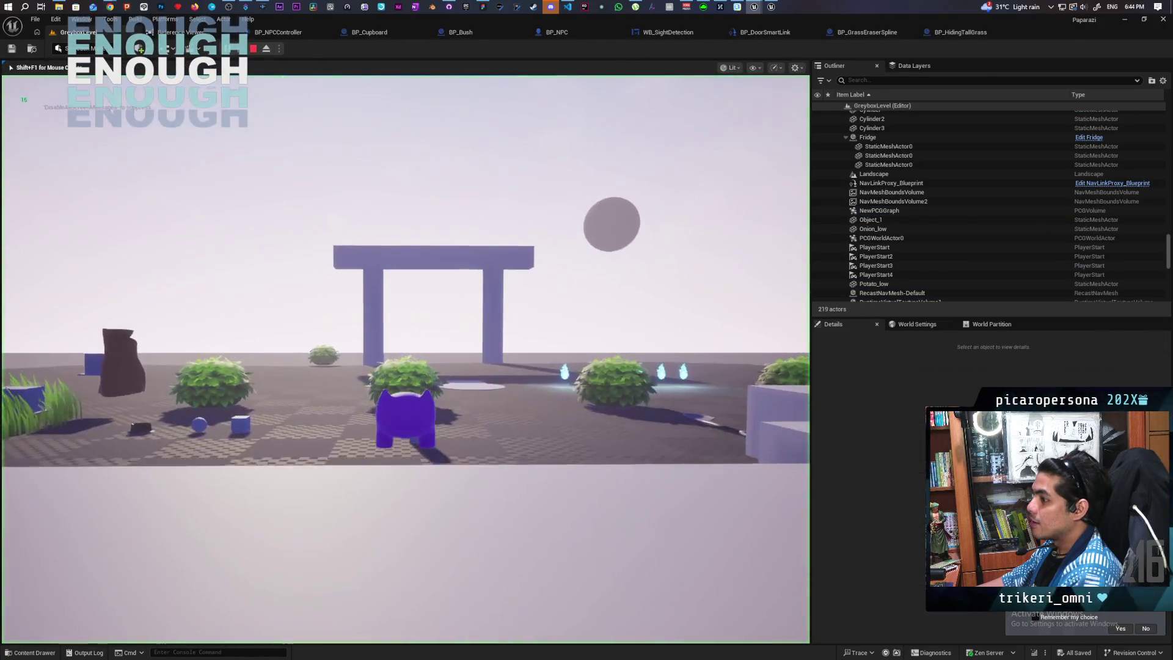
{"action": "left_click", "coordinate": [227, 48]}
{"action": "key", "text": "space"}
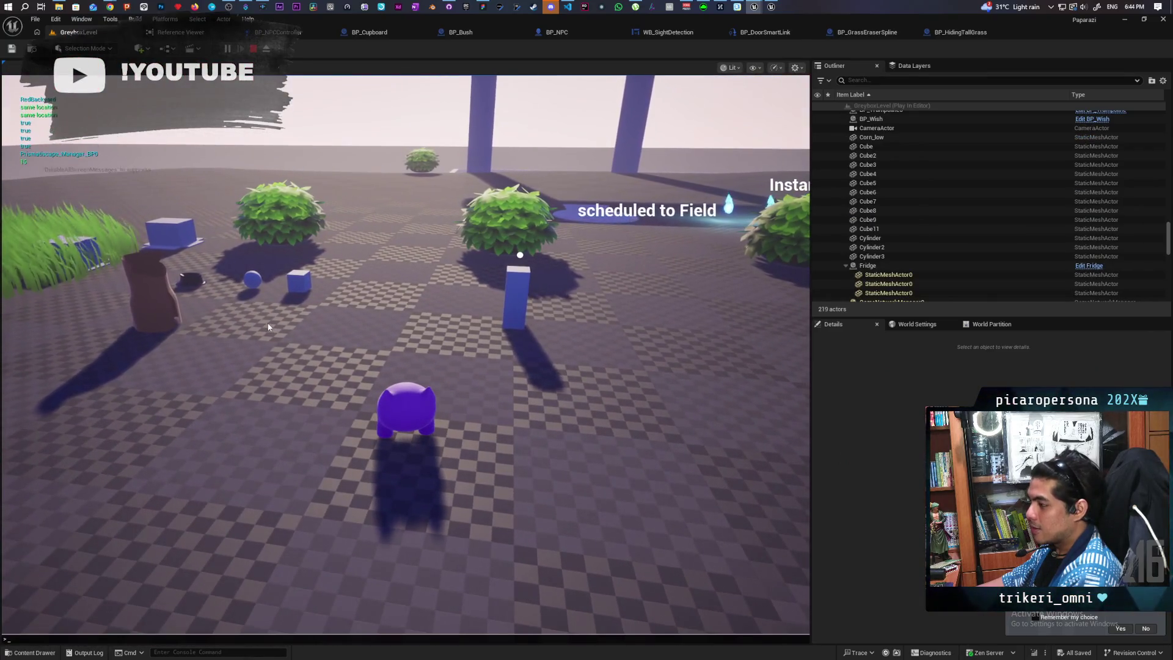
{"action": "type", "text": "stat f"}
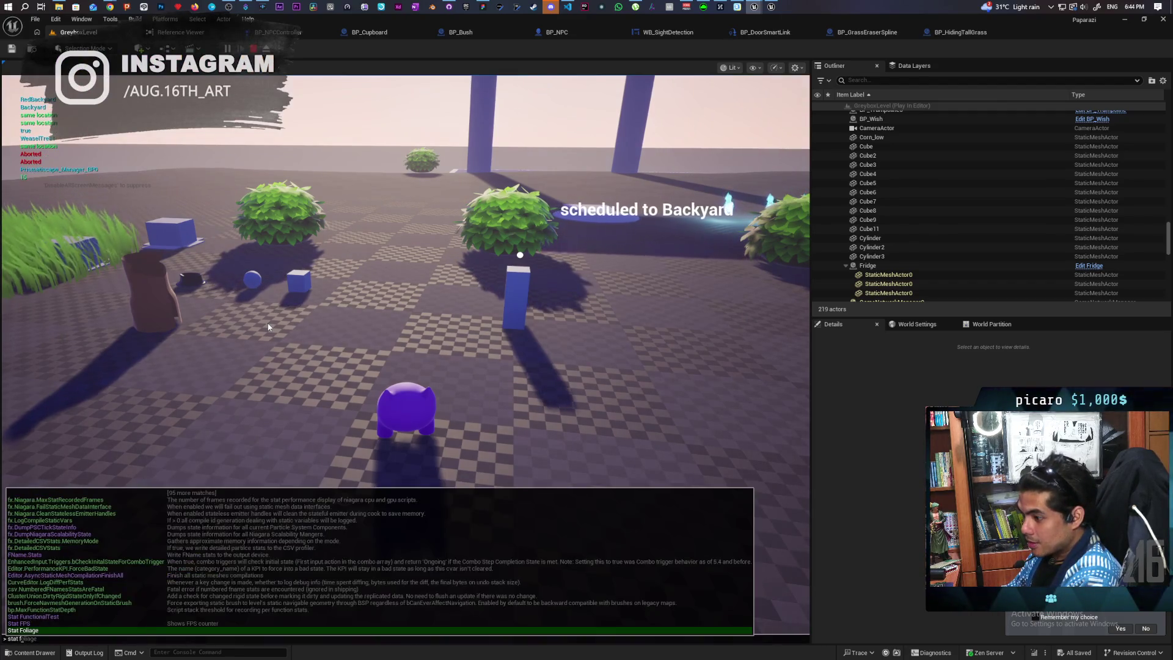
{"action": "type", "text": "ps"}
{"action": "key", "text": "Return"}
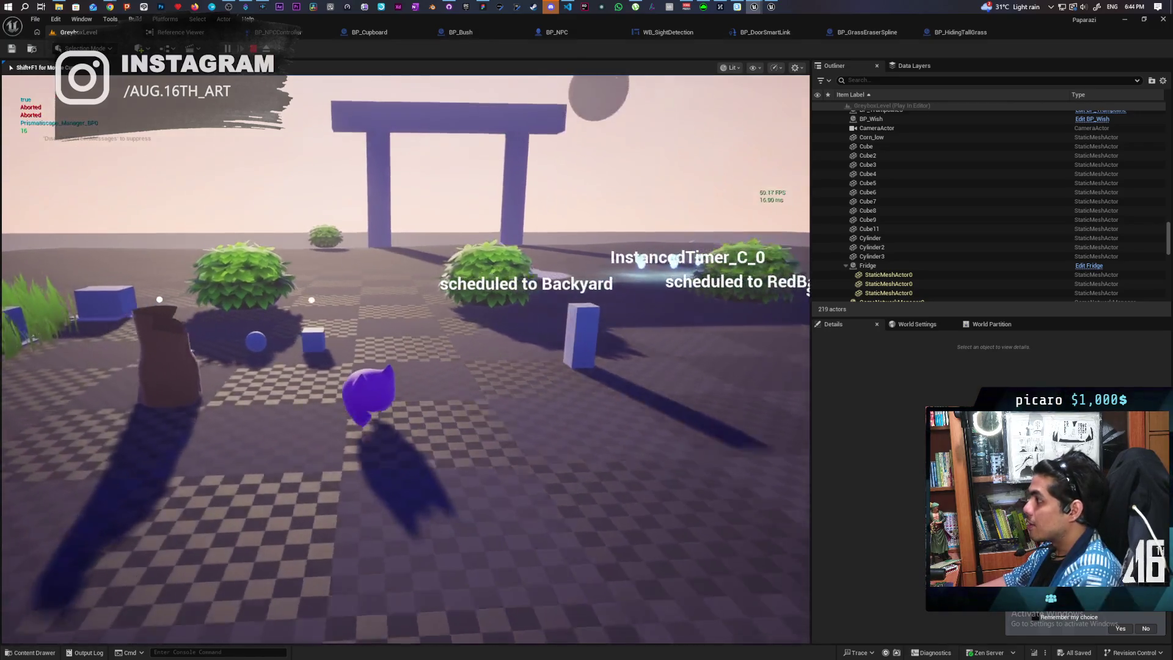
Walk the cat across the floor, past the bushes, toward the tall grass patches.
{"action": "key", "text": "w"}
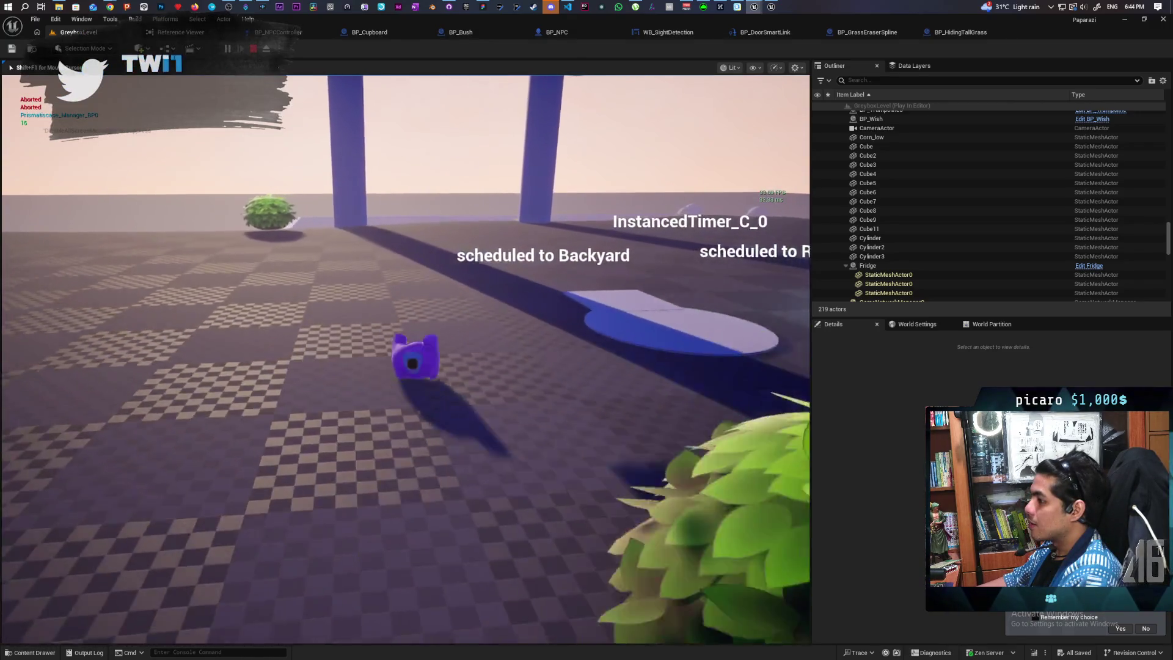
{"action": "key", "text": "a"}
{"action": "key", "text": "w"}
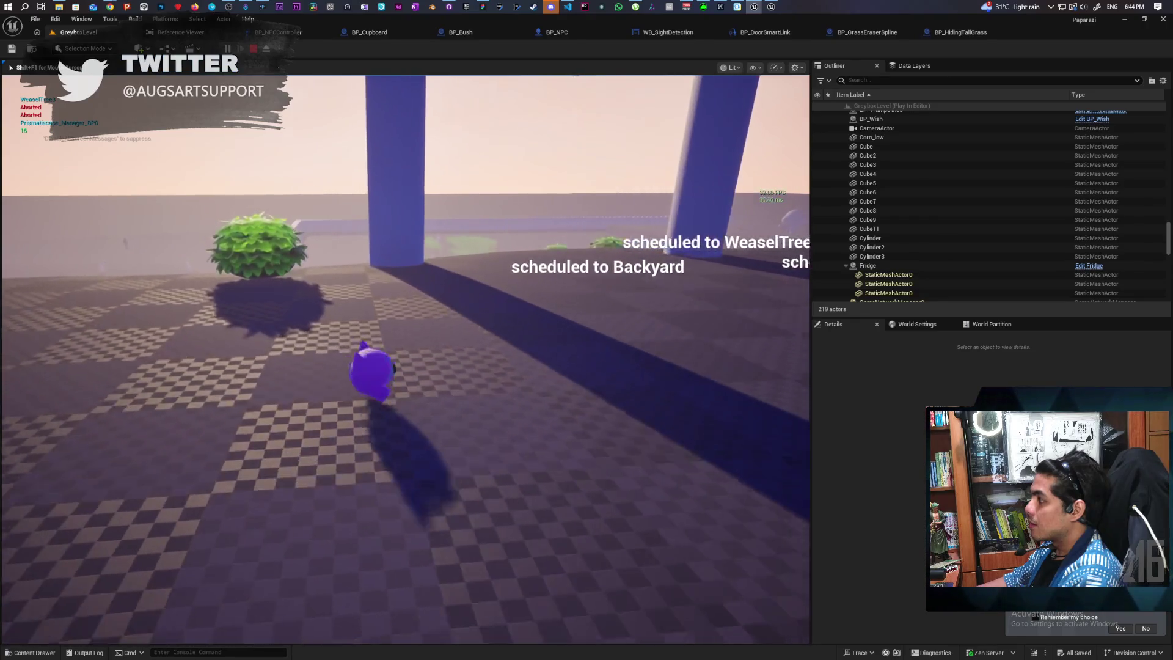
{"action": "key", "text": "w"}
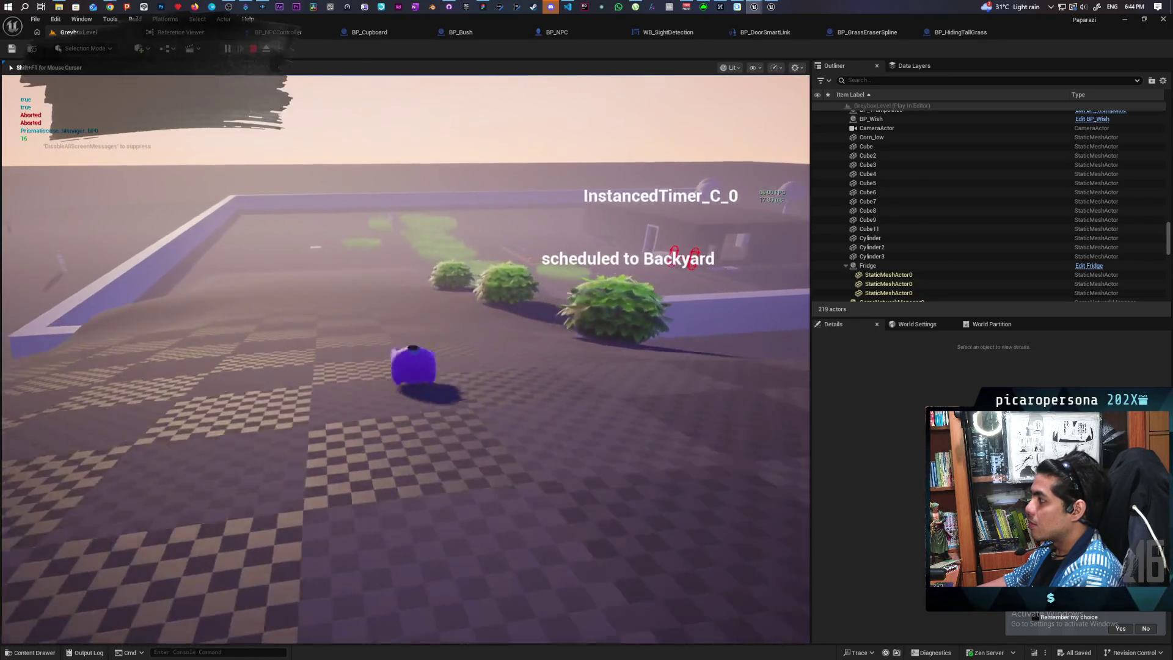
{"action": "key", "text": "w"}
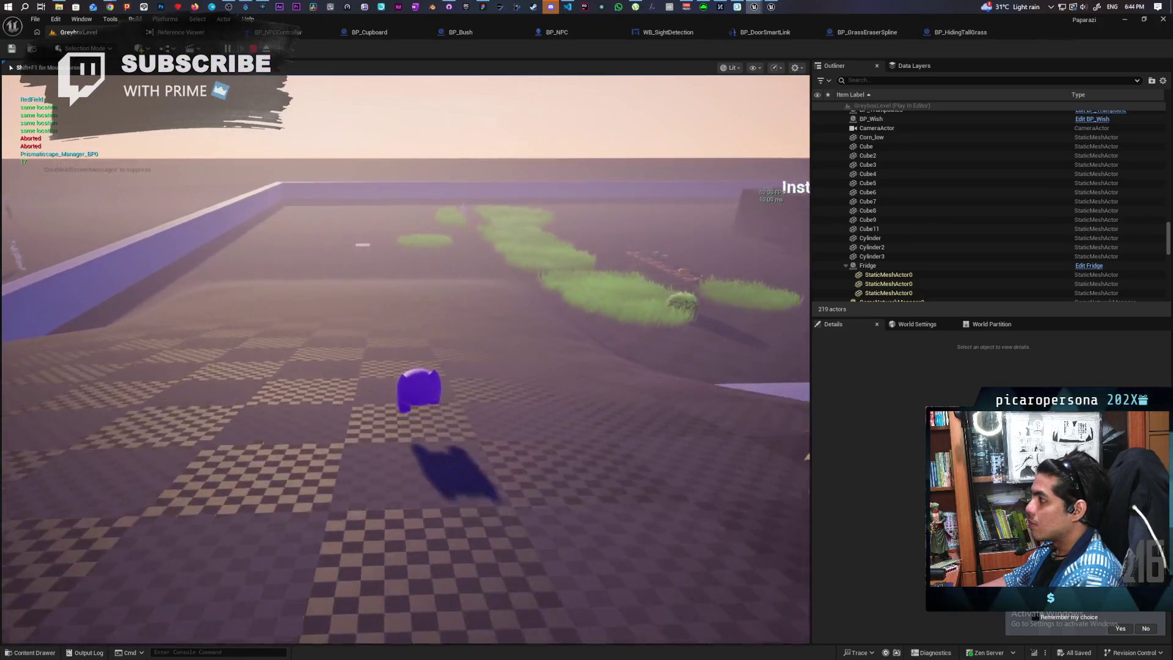
{"action": "key", "text": "w"}
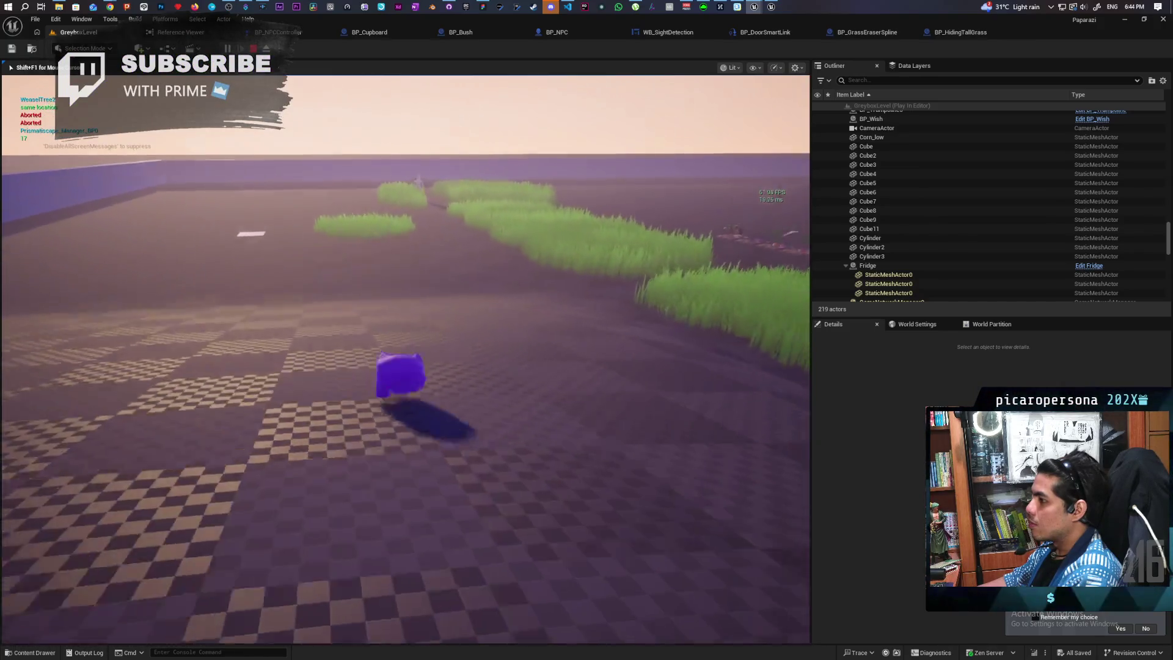
{"action": "key", "text": "w"}
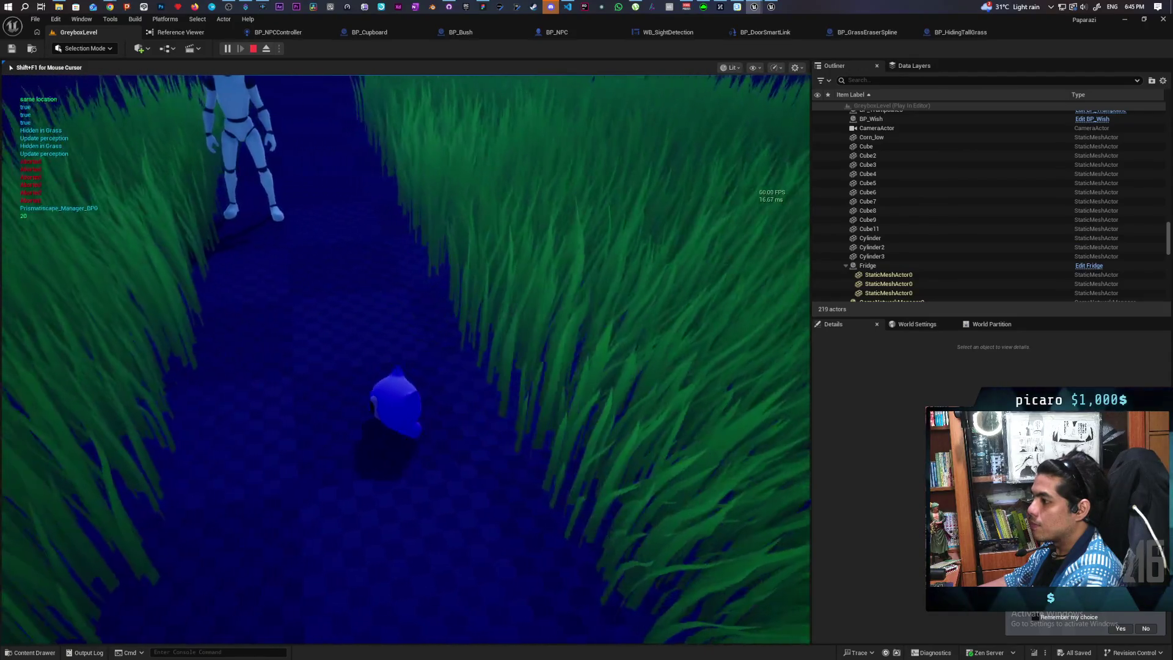
Stop playing, select the grass eraser spline actor, and open the BP_GrassEraserSpline Blueprint.
{"action": "key", "text": "Escape"}
{"action": "scroll", "coordinate": [310, 538], "scroll_direction": "down", "scroll_amount": 5}
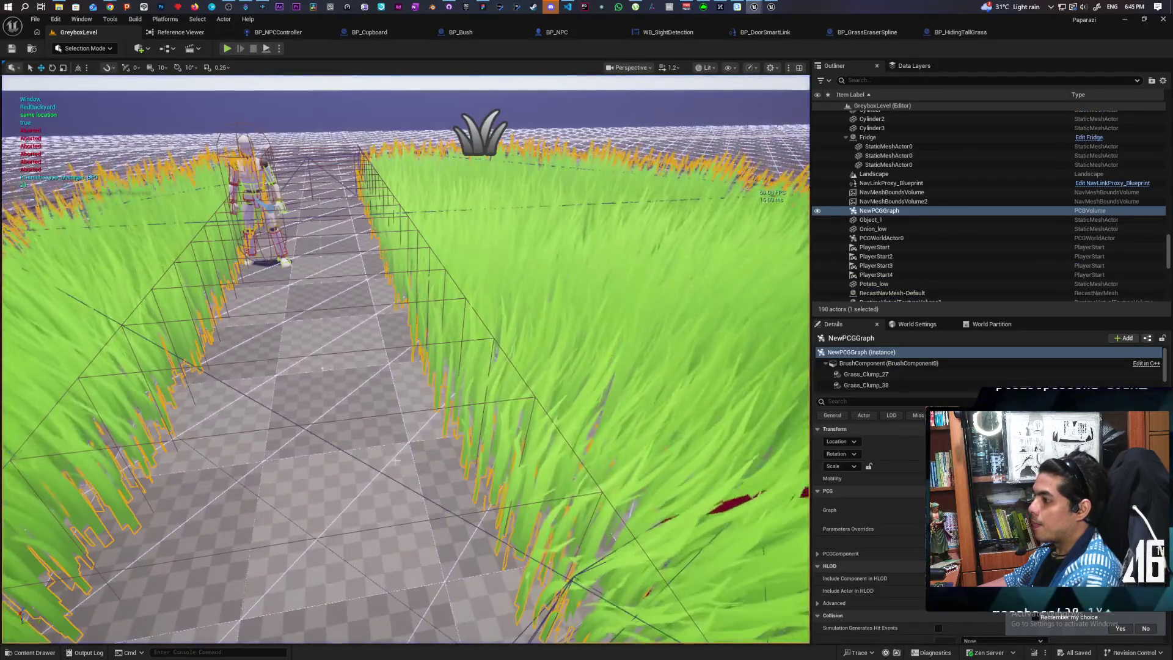
{"action": "scroll", "coordinate": [374, 413], "scroll_direction": "up", "scroll_amount": 5}
{"action": "left_click", "coordinate": [374, 413]}
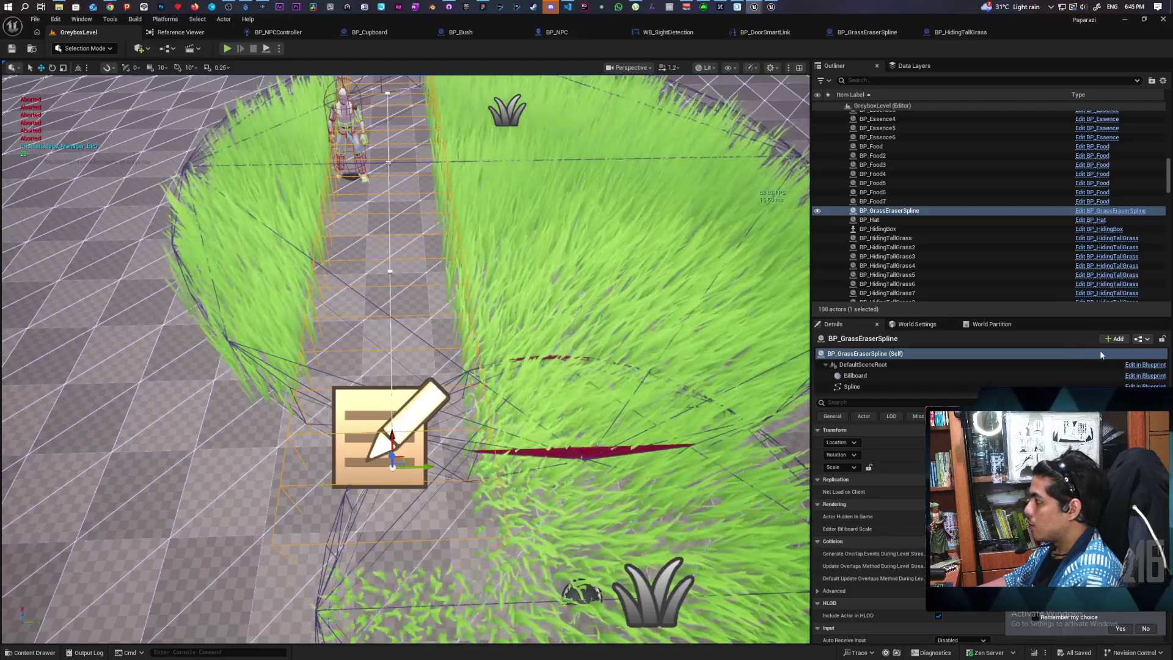
{"action": "left_click", "coordinate": [1091, 210]}
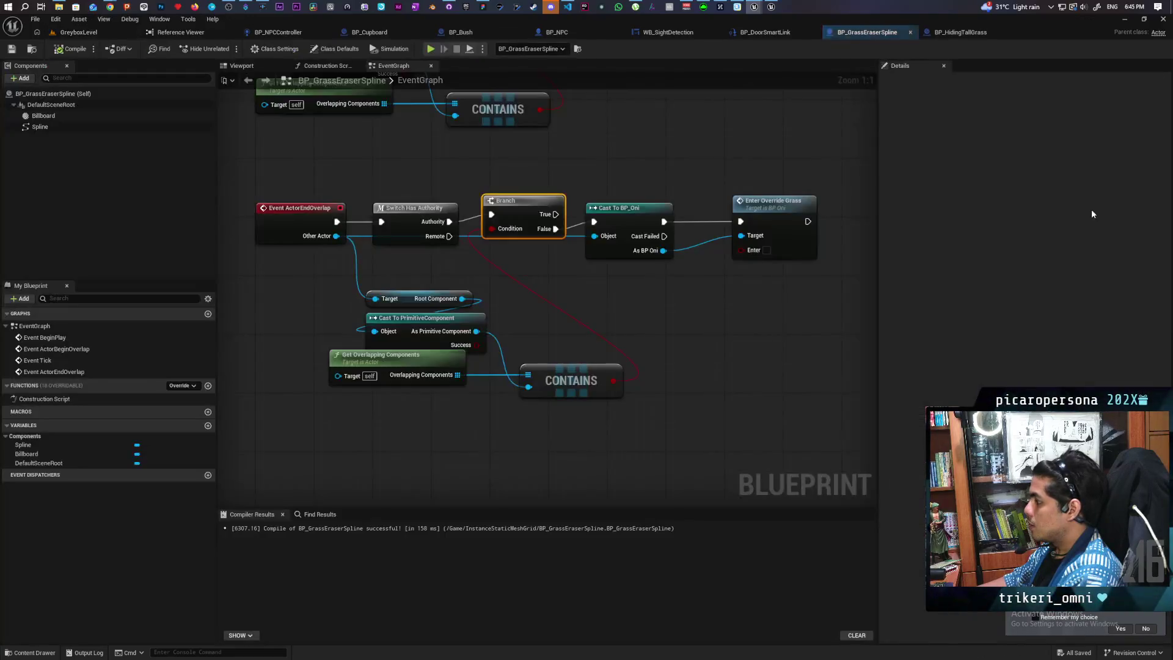
In the Construction Script, split the In Box Extent pin into X, Y, Z and save.
{"action": "mouse_move", "coordinate": [604, 270]}
{"action": "left_mouse_down"}
{"action": "mouse_move", "coordinate": [618, 450]}
{"action": "mouse_move", "coordinate": [618, 398]}
{"action": "mouse_move", "coordinate": [387, 88]}
{"action": "left_mouse_up"}
{"action": "left_click", "coordinate": [328, 68]}
{"action": "mouse_move", "coordinate": [672, 239]}
{"action": "left_mouse_down"}
{"action": "mouse_move", "coordinate": [742, 260]}
{"action": "mouse_move", "coordinate": [746, 278]}
{"action": "mouse_move", "coordinate": [665, 297]}
{"action": "mouse_move", "coordinate": [657, 323]}
{"action": "left_mouse_up"}
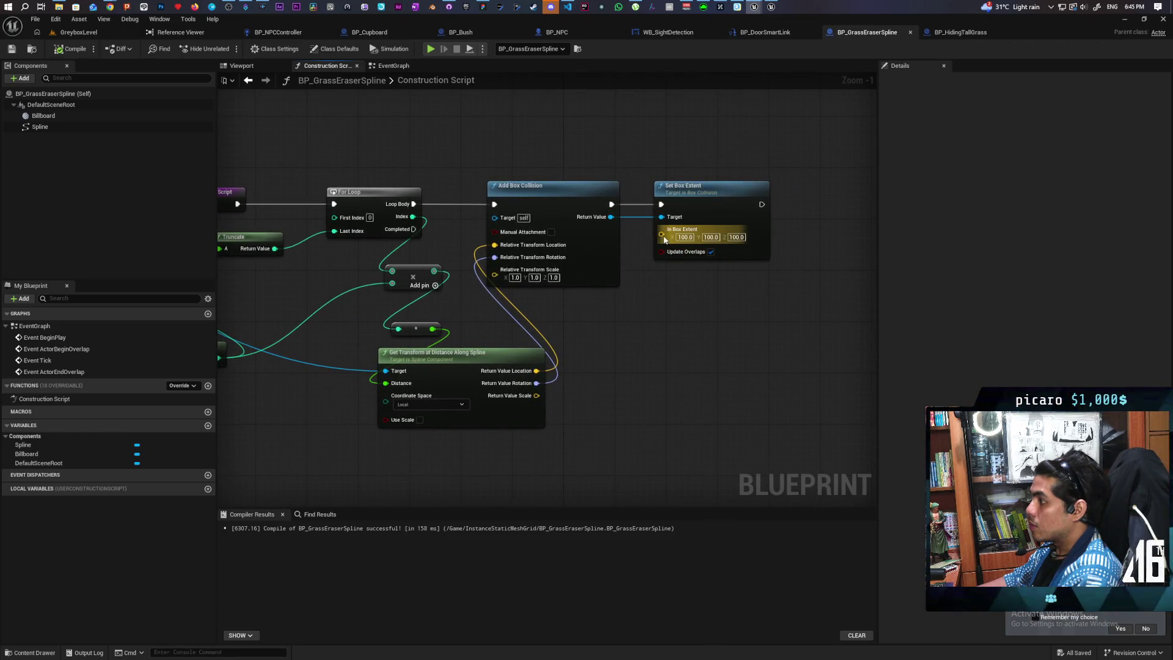
{"action": "right_click", "coordinate": [664, 236]}
{"action": "left_click", "coordinate": [703, 286]}
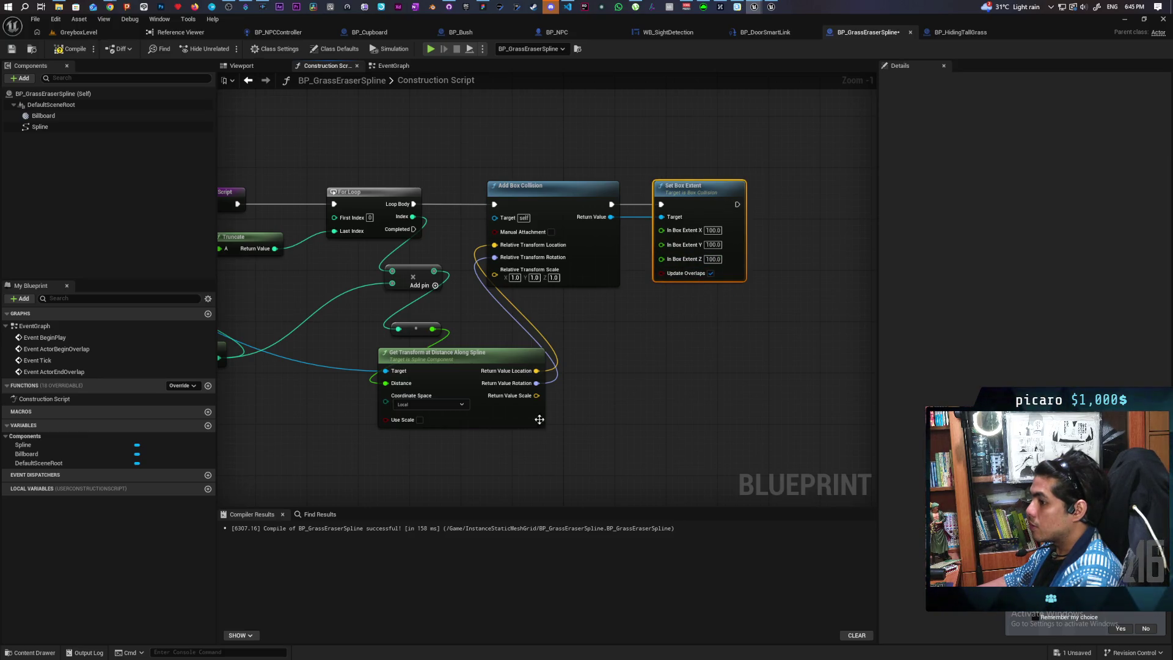
{"action": "key", "text": "ctrl+s"}
Promote the Y extent pin to an In Box Extent Y variable and recompile.
{"action": "left_click_drag", "start_coordinate": [674, 249], "coordinate": [622, 353]}
{"action": "left_click", "coordinate": [695, 423]}
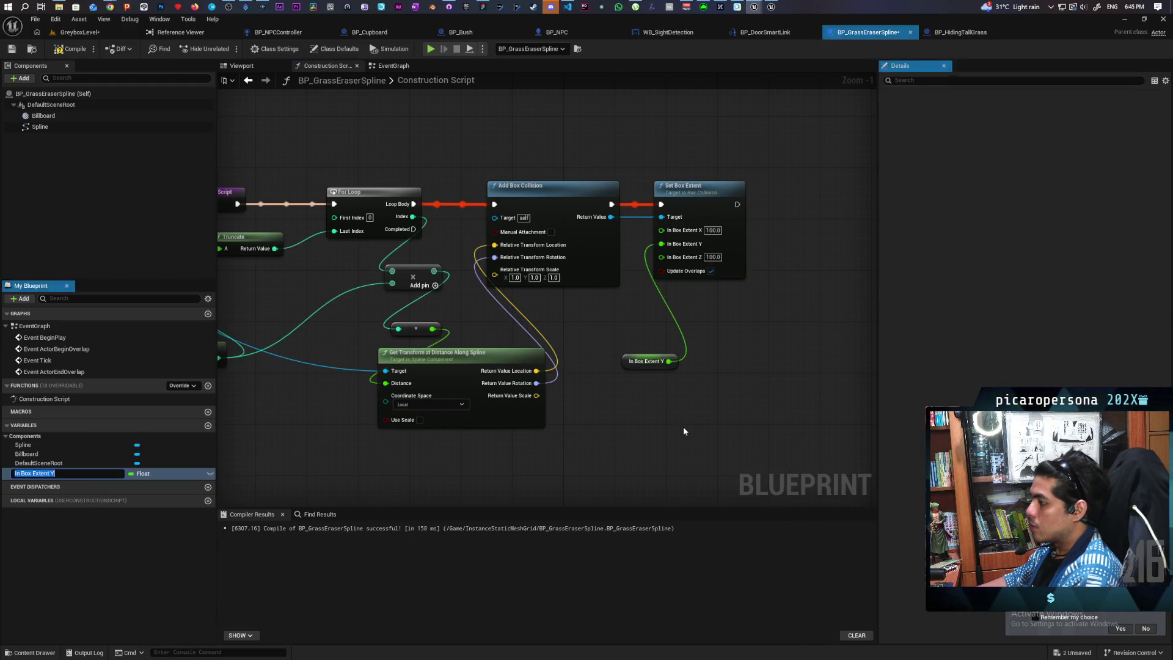
{"action": "left_click", "coordinate": [71, 49]}
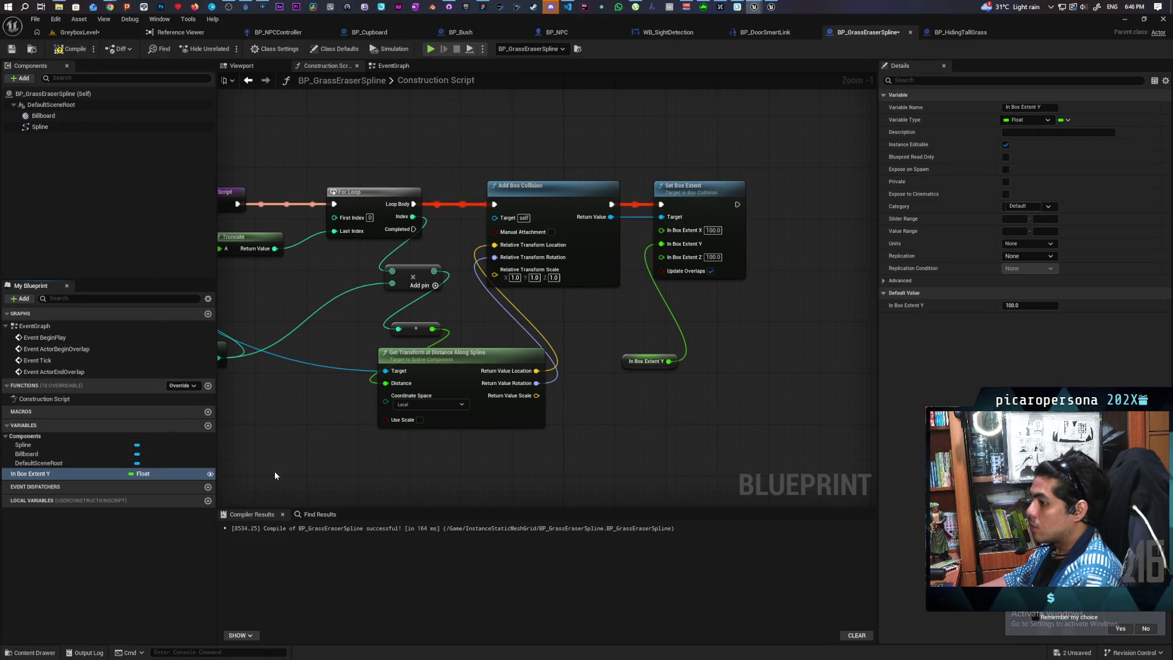
{"action": "left_click", "coordinate": [70, 48]}
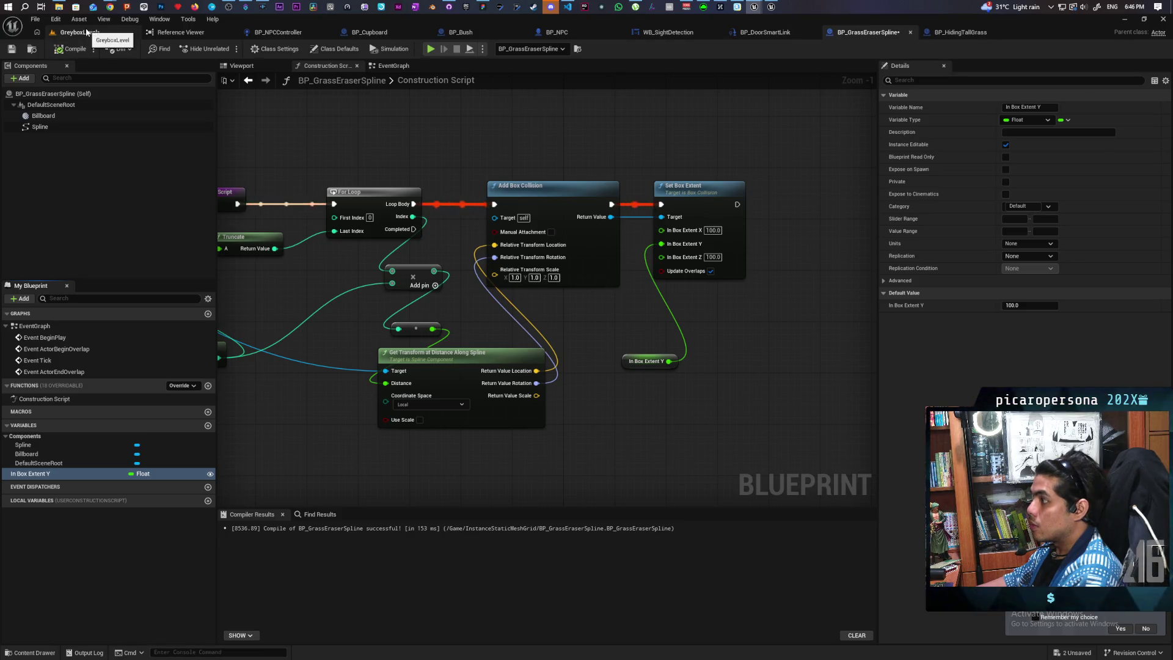
Return to GreyboxLevel, save the level and Blueprint, and start a playtest.
{"action": "left_click", "coordinate": [86, 31]}
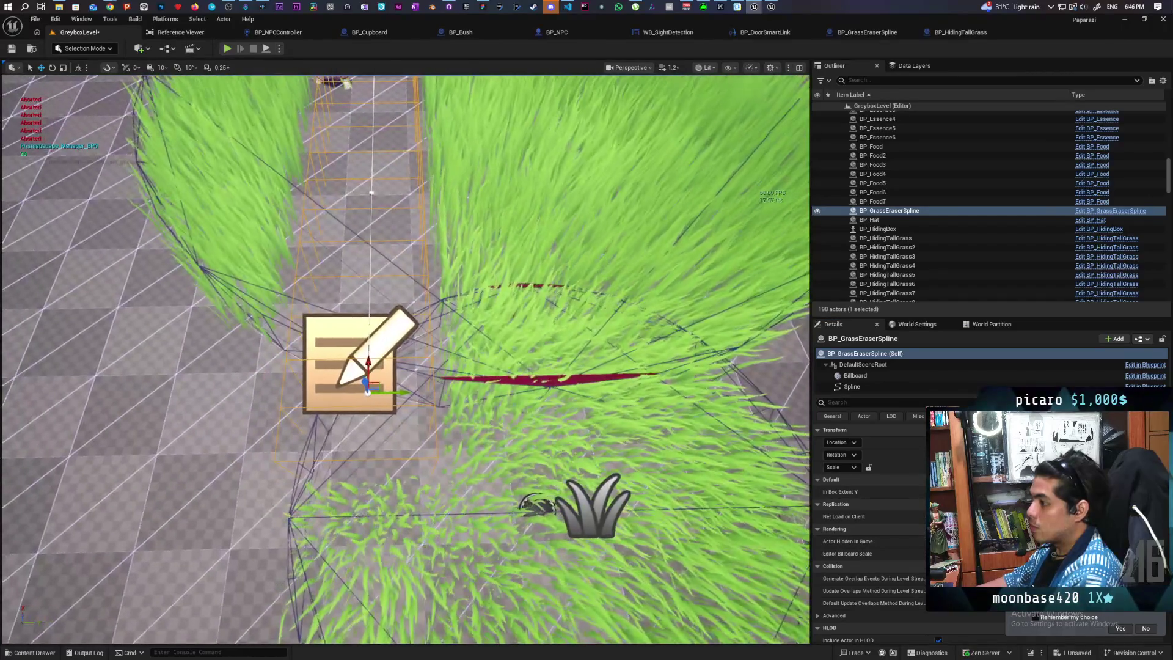
{"action": "key", "text": "ctrl+s"}
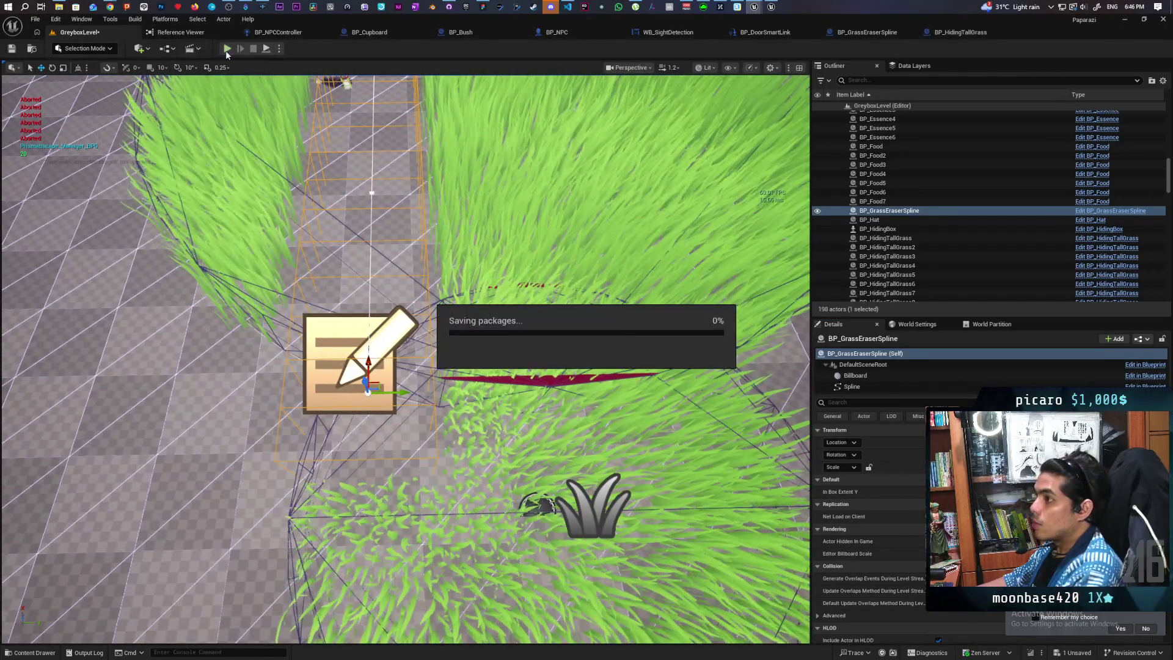
{"action": "left_click", "coordinate": [226, 49]}
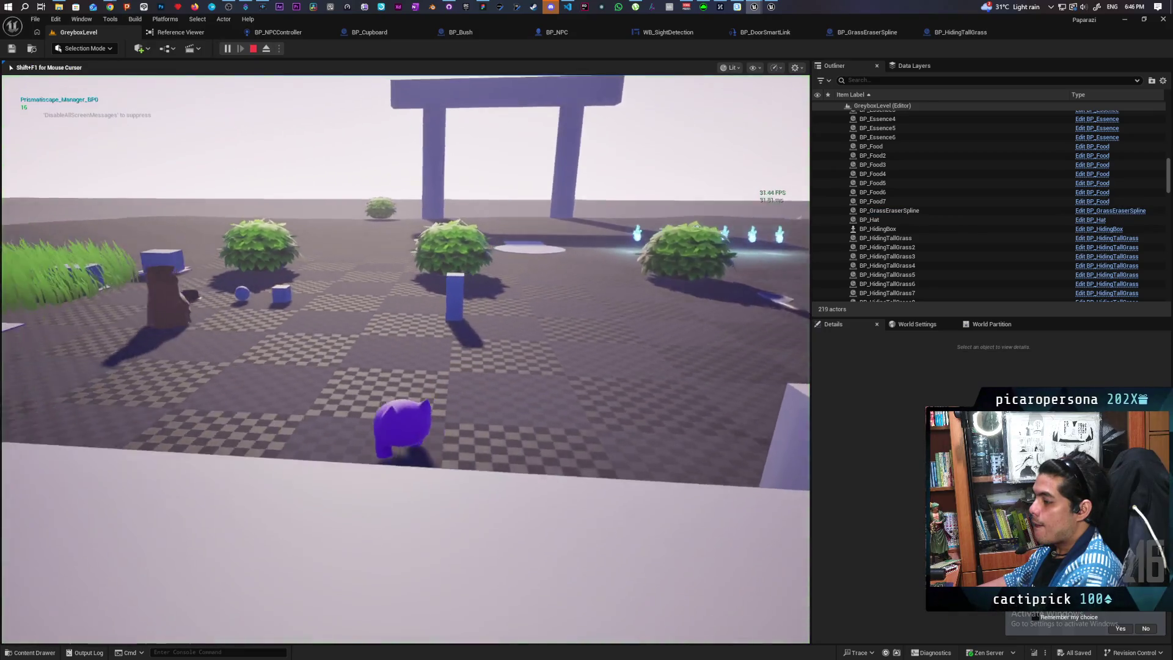
Walk the cat past the bushes, through the tall grass, and out onto the path.
{"action": "key", "text": "w"}
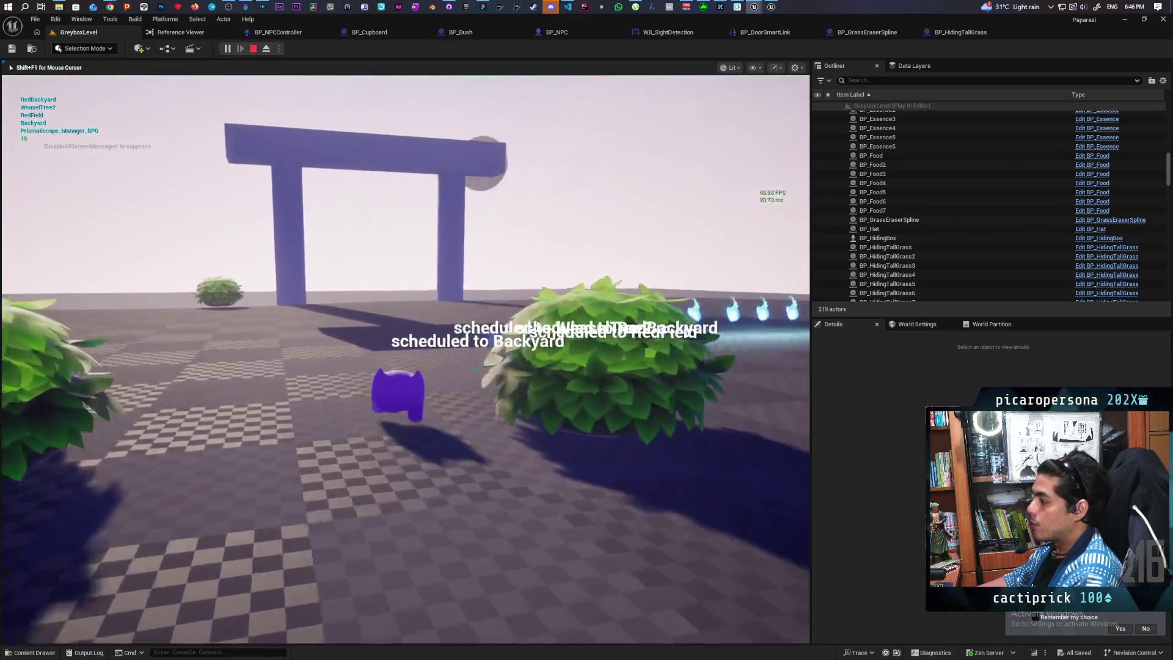
{"action": "key", "text": "w"}
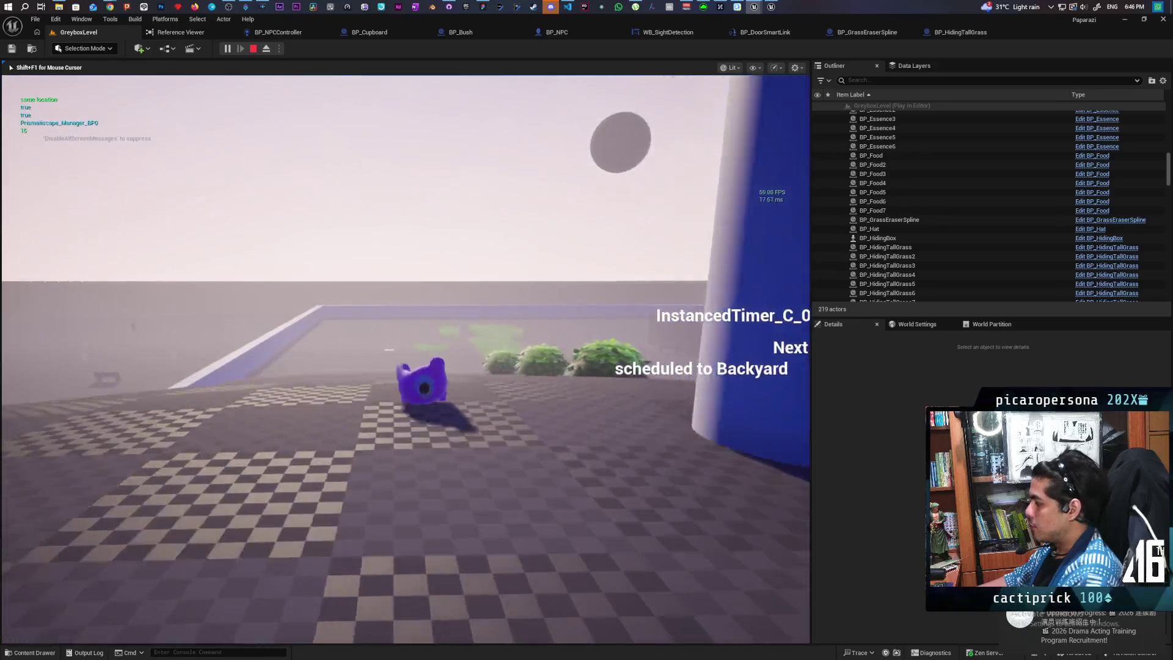
{"action": "key", "text": "w"}
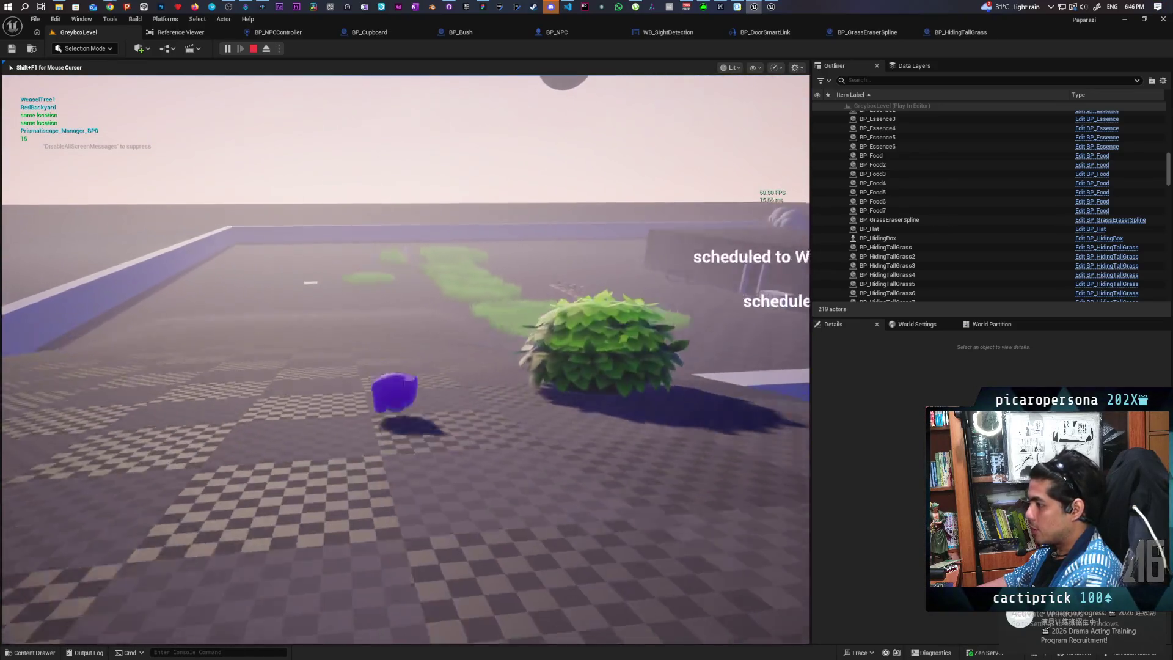
{"action": "key", "text": "w"}
{"action": "key", "text": "a"}
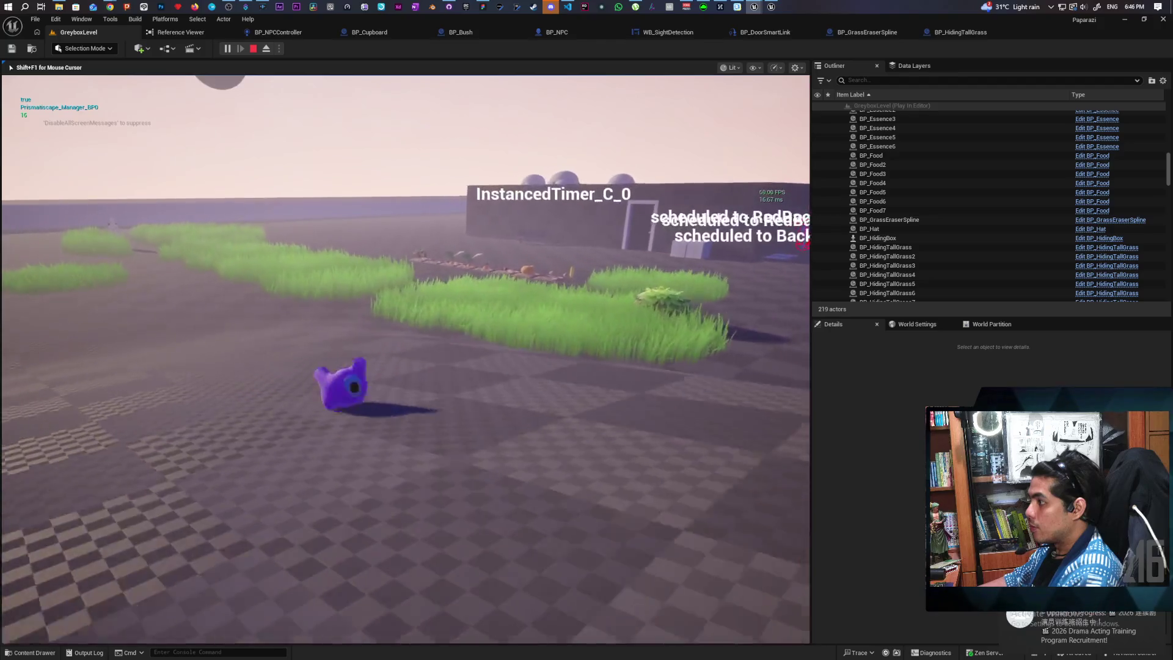
{"action": "key", "text": "w"}
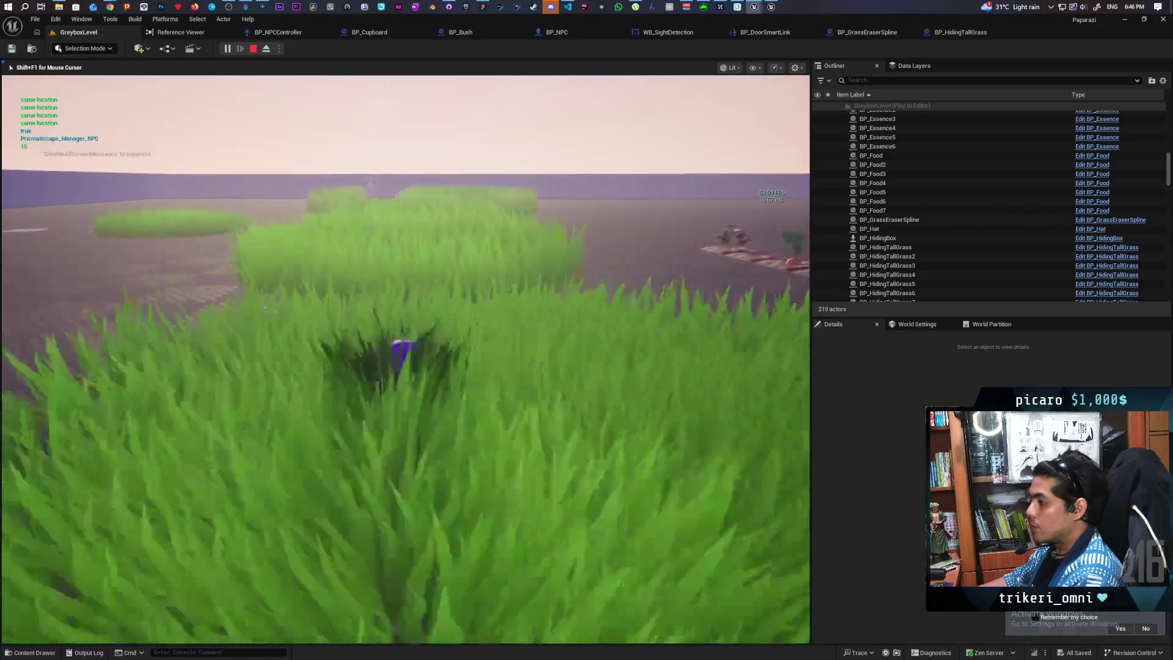
{"action": "key", "text": "w"}
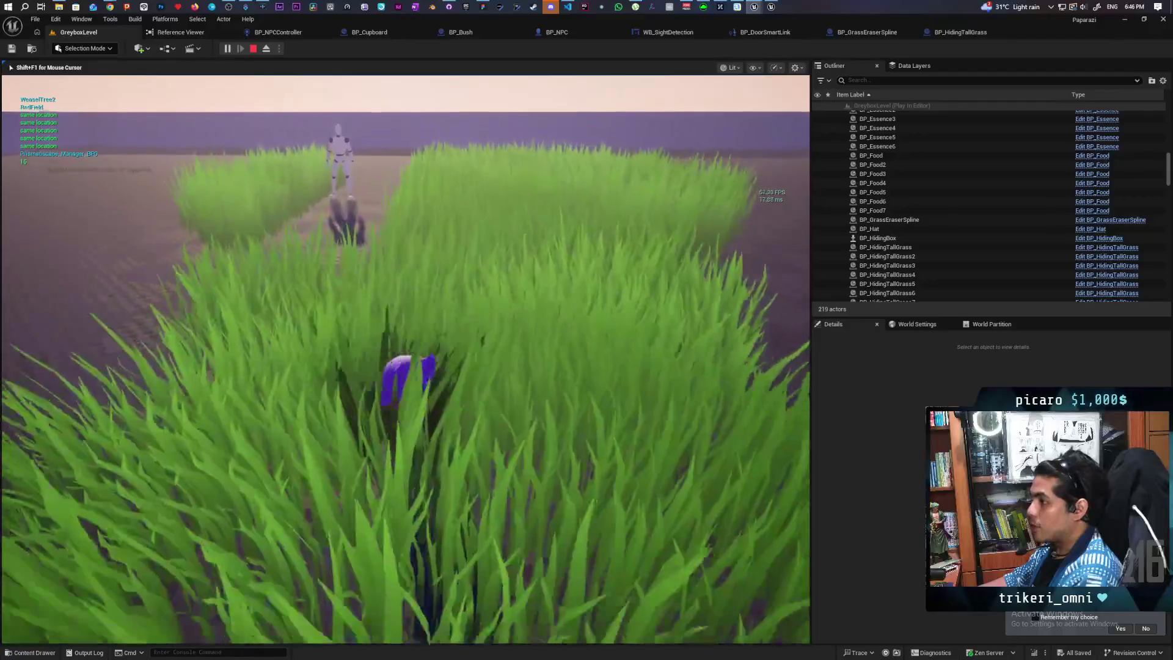
{"action": "key", "text": "w"}
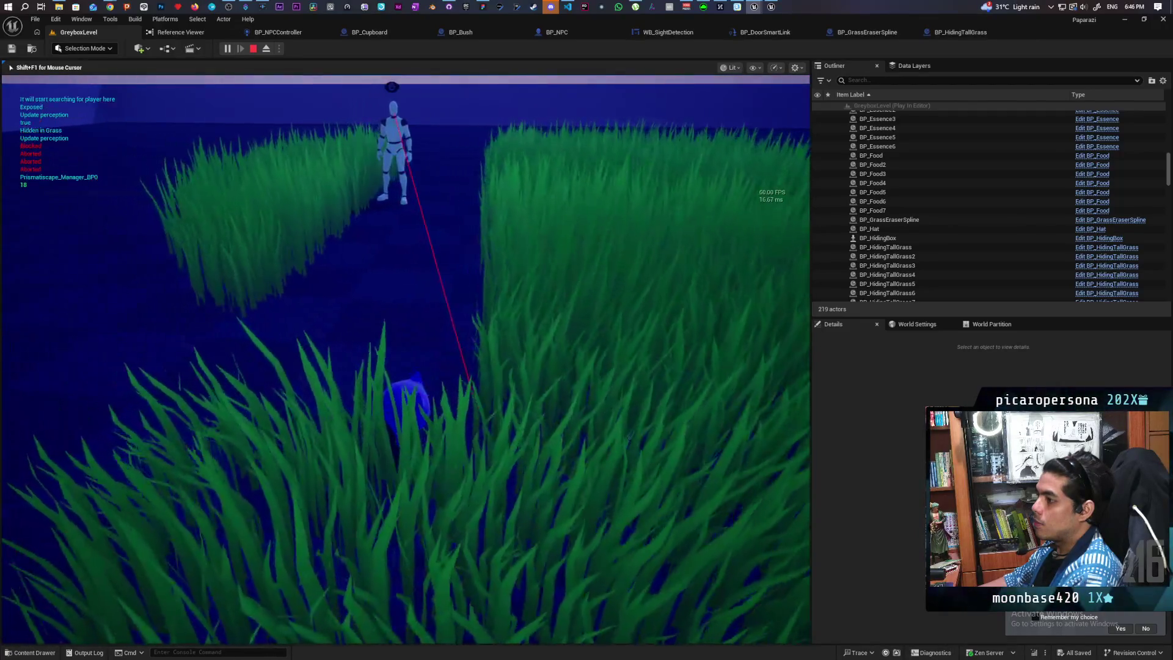
Weave the player ball in and out of the tall grass along the path toward the NPC.
{"action": "key", "text": "w"}
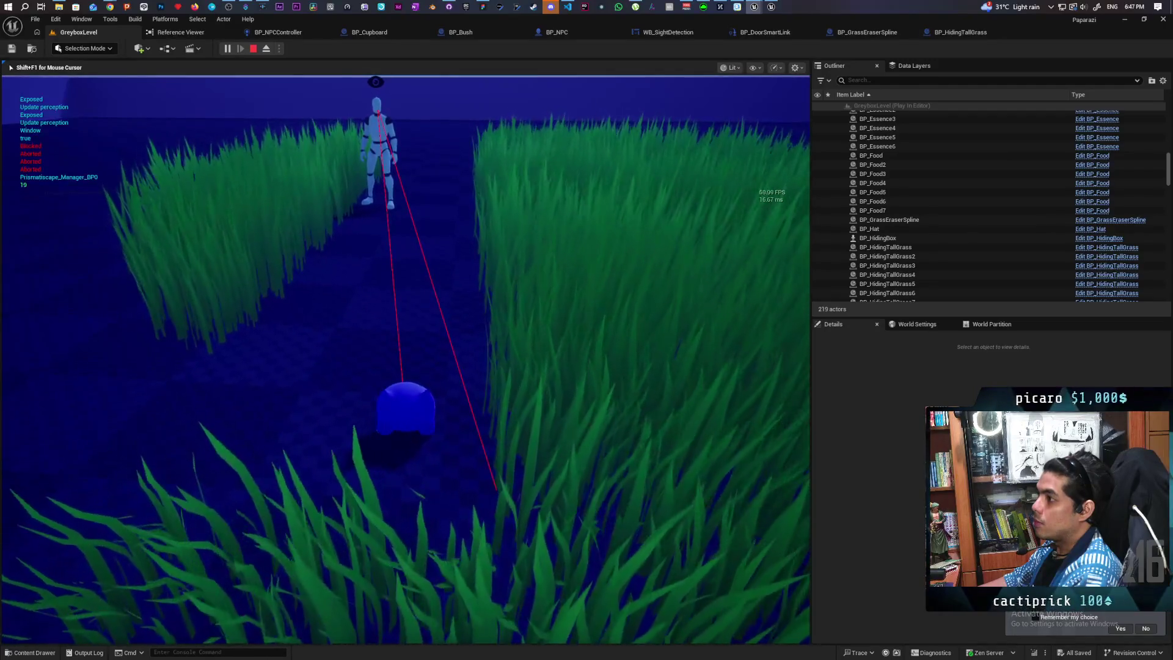
{"action": "key", "text": "w"}
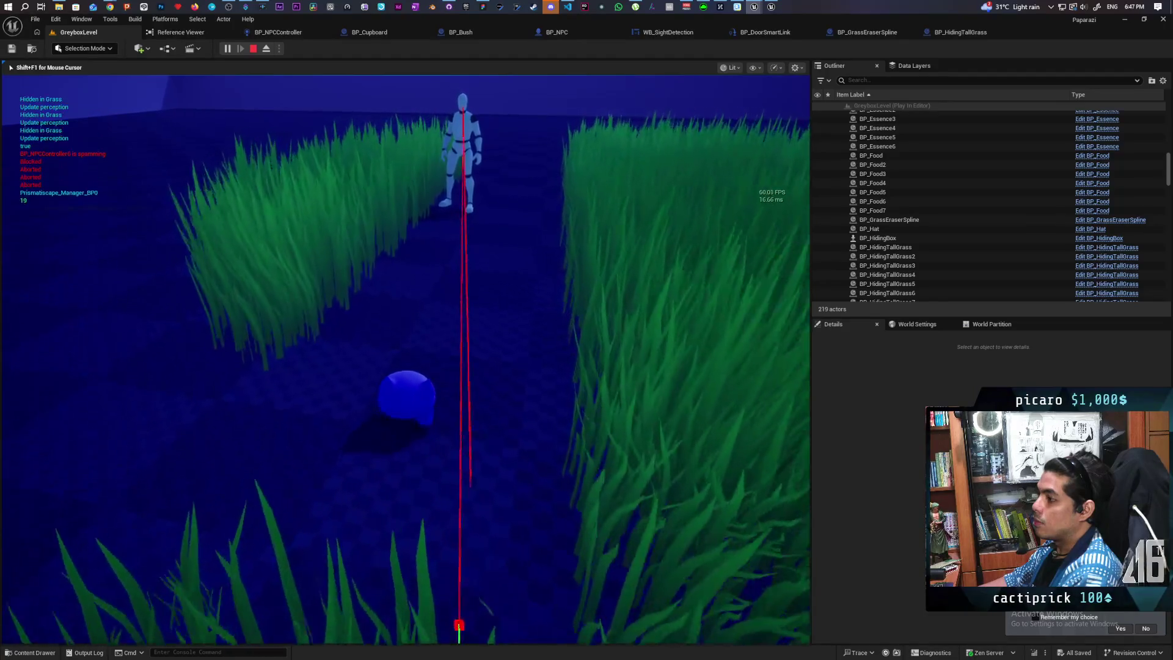
{"action": "key", "text": "w"}
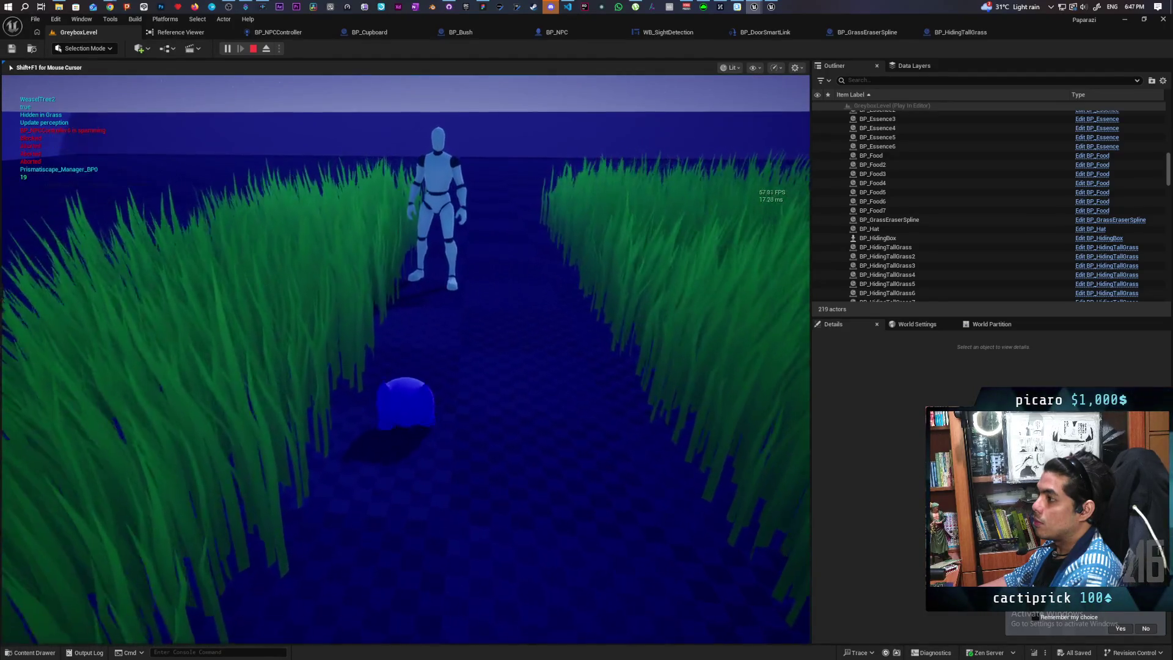
{"action": "key", "text": "w"}
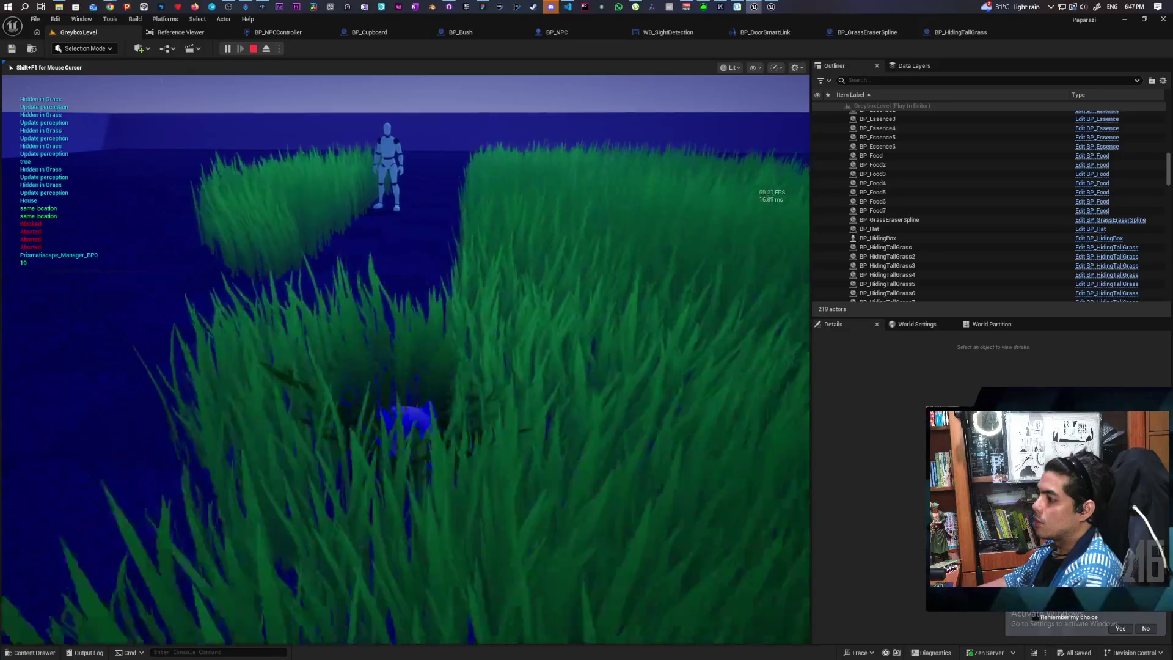
{"action": "key", "text": "w"}
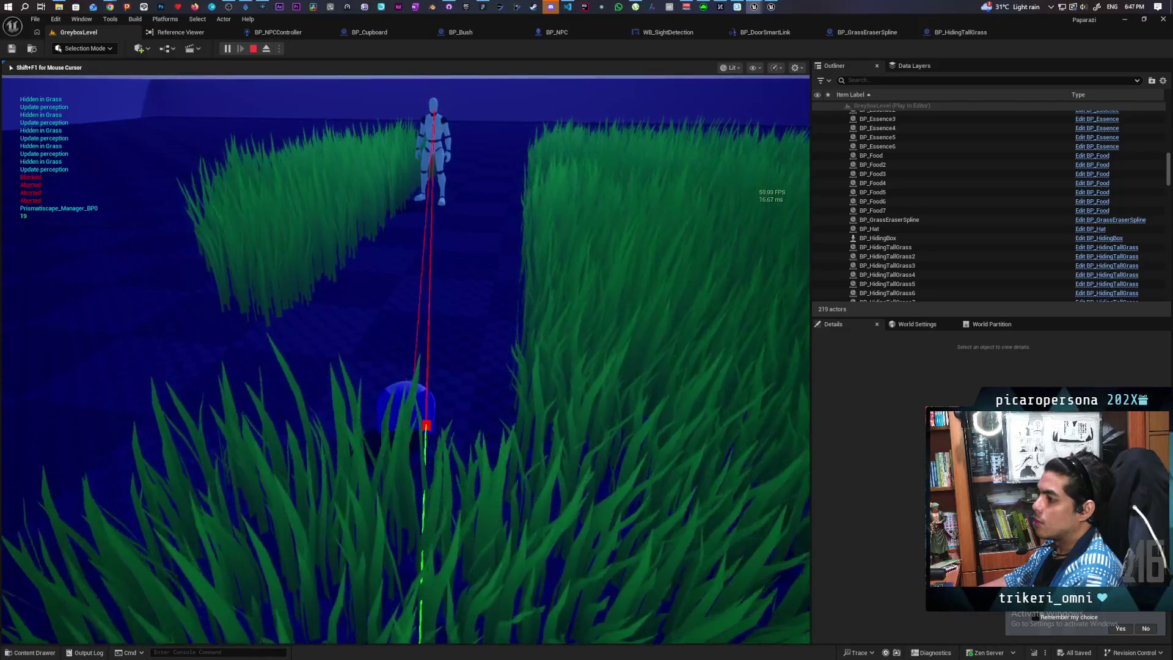
{"action": "key", "text": "d"}
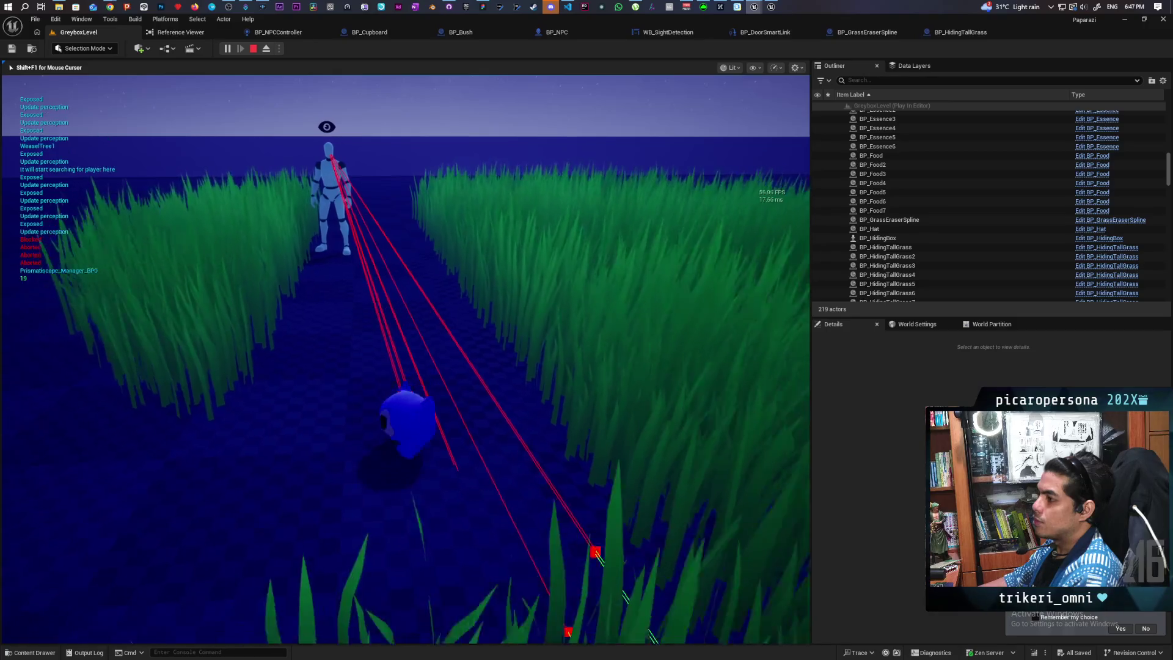
{"action": "key", "text": "d"}
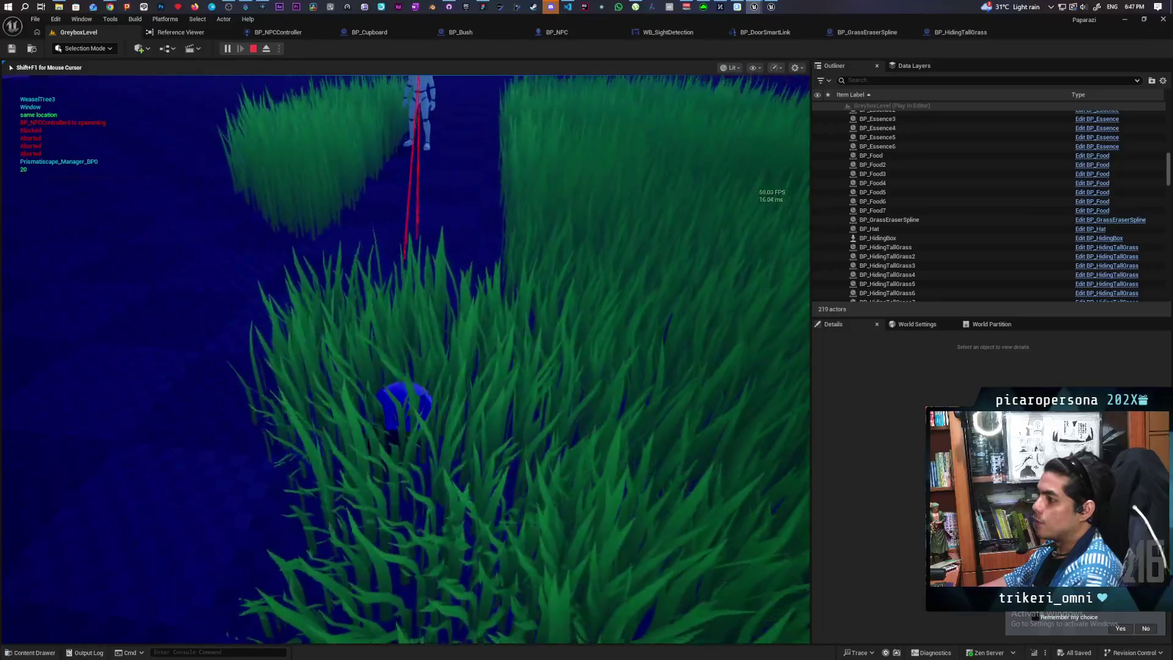
{"action": "key", "text": "w"}
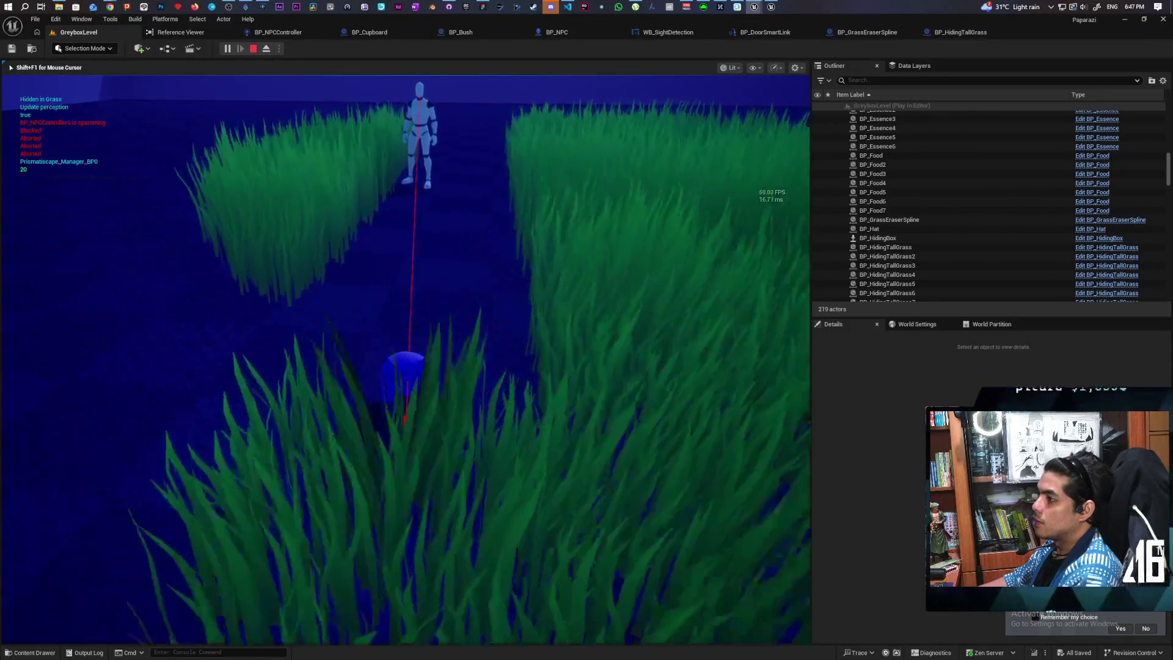
Dip the ball in and out of the foreground grass, settle deep inside, then stop playing.
{"action": "key", "text": "s"}
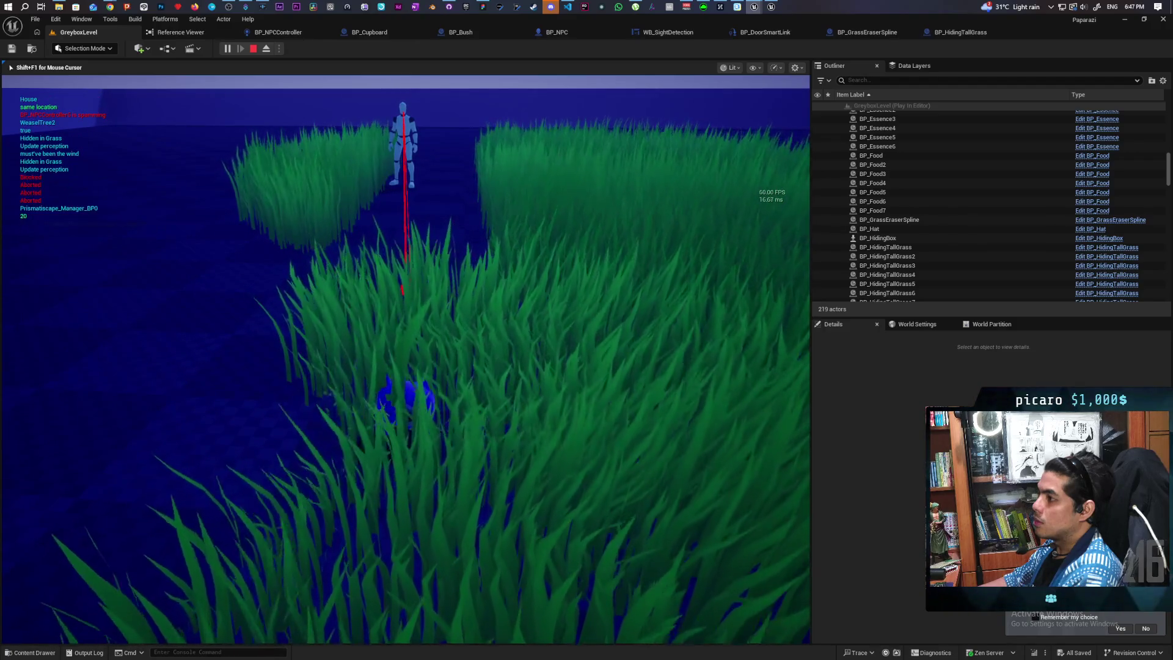
{"action": "key", "text": "w"}
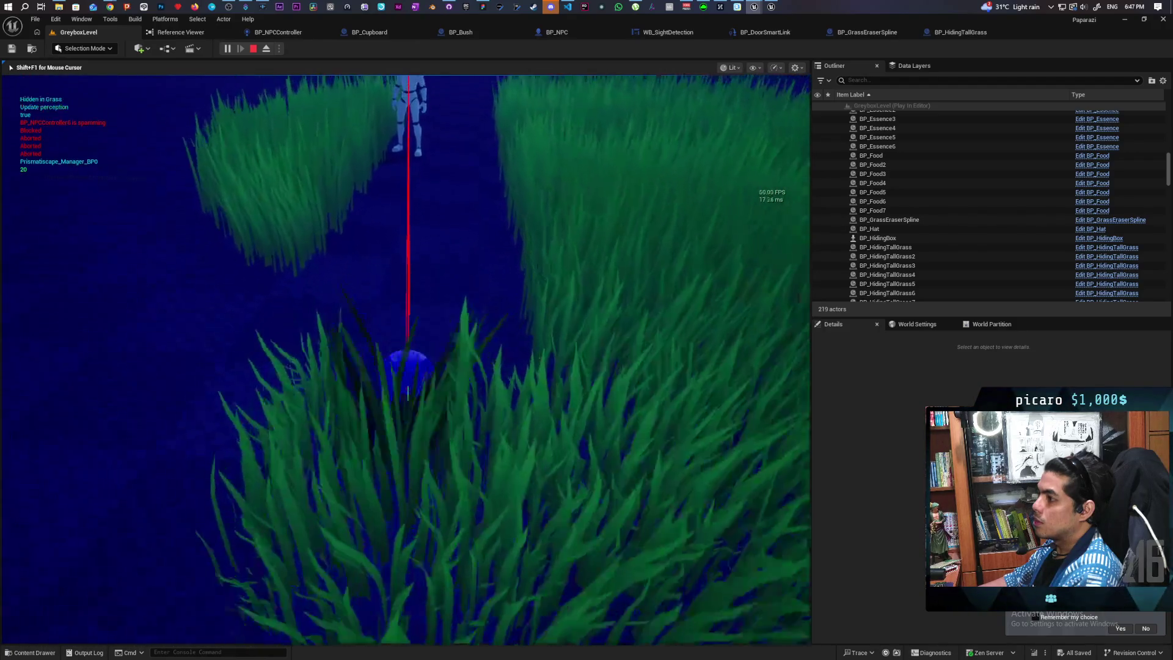
{"action": "key", "text": "s"}
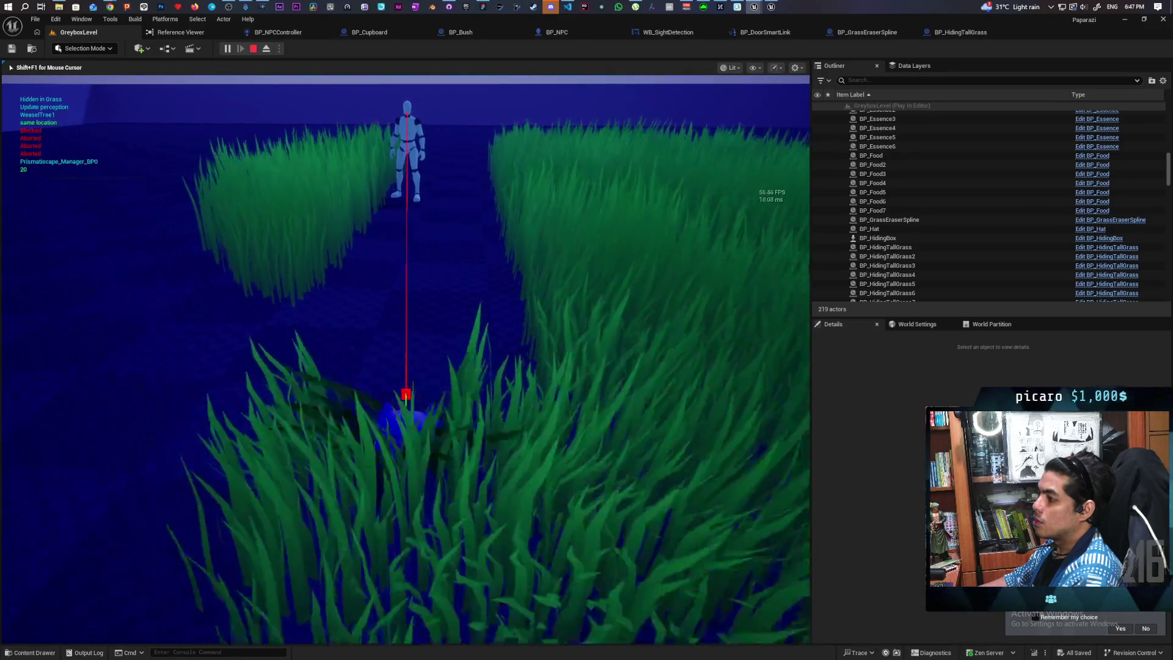
{"action": "key", "text": "w"}
{"action": "key", "text": "s"}
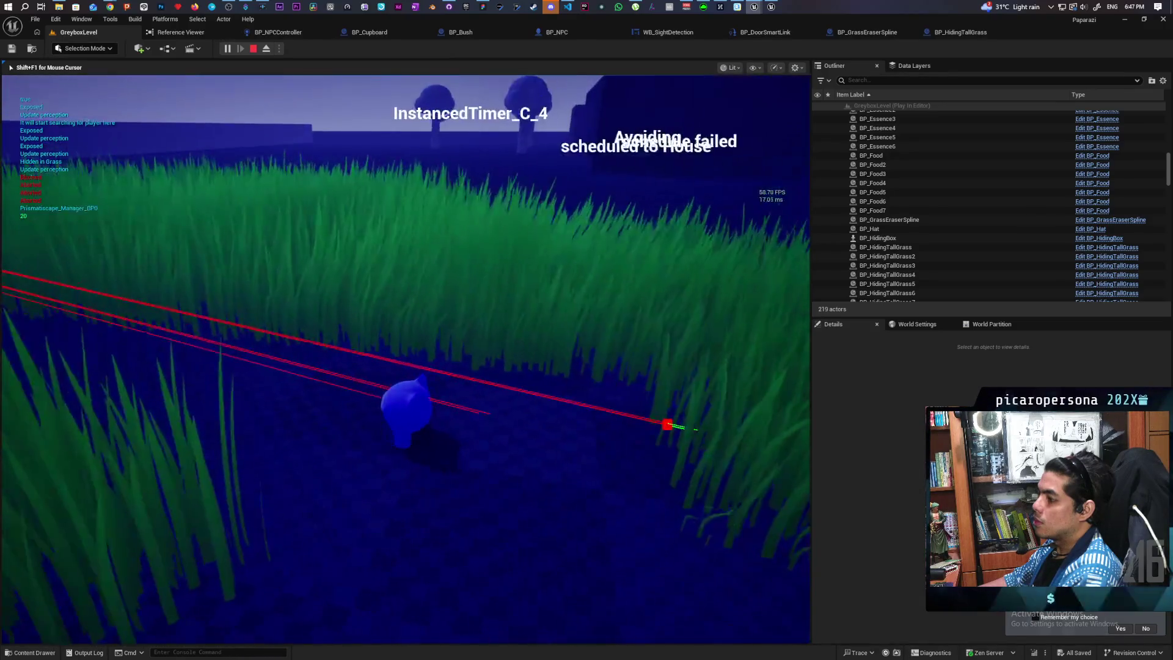
{"action": "key", "text": "a"}
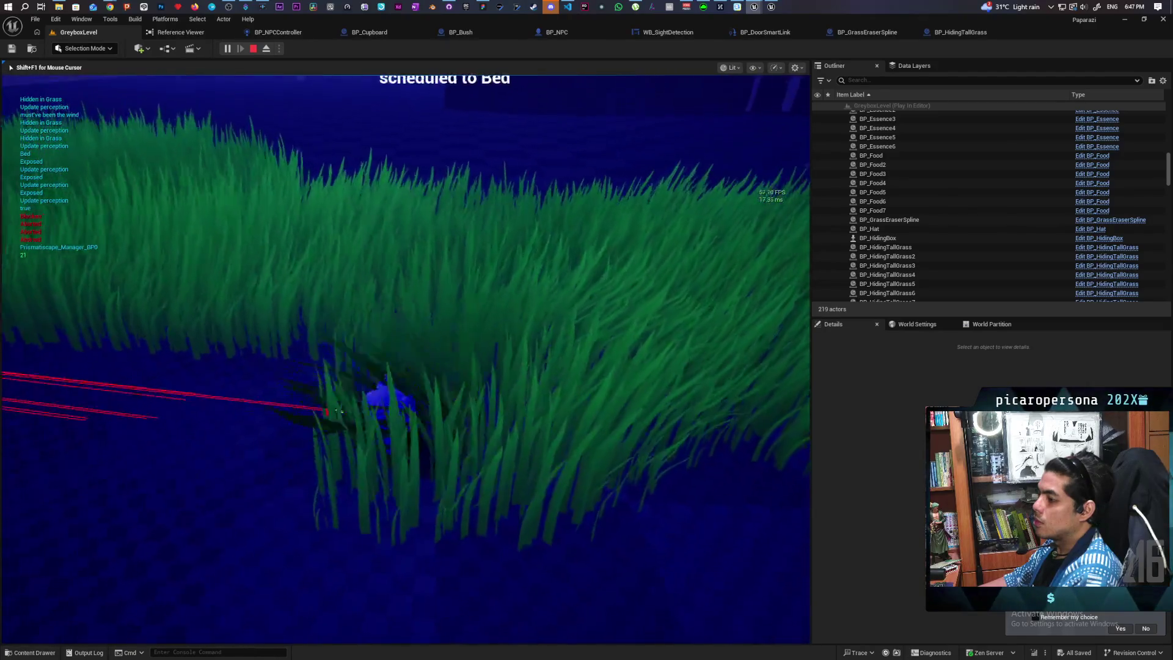
{"action": "key", "text": "w"}
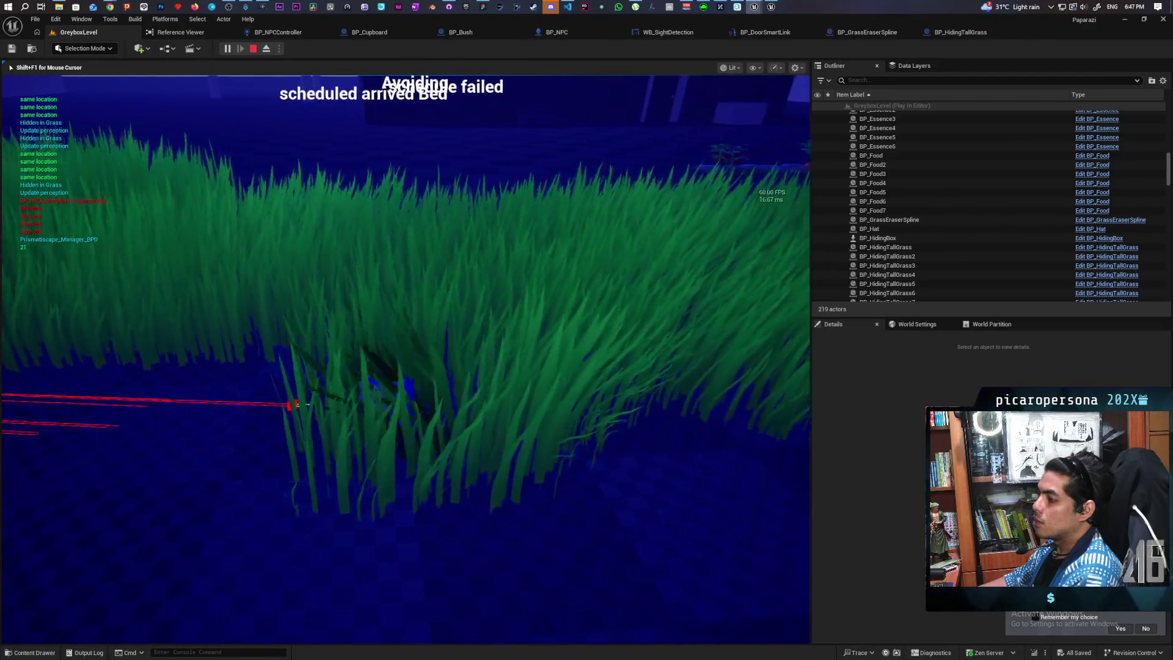
{"action": "key", "text": "s"}
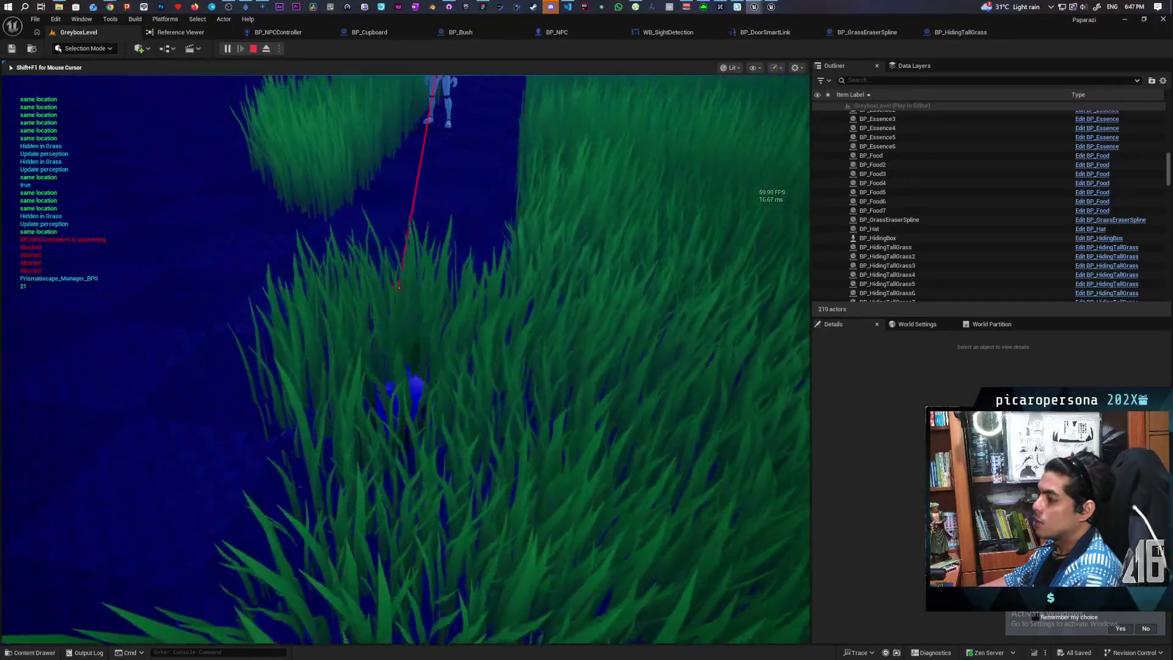
{"action": "key", "text": "s"}
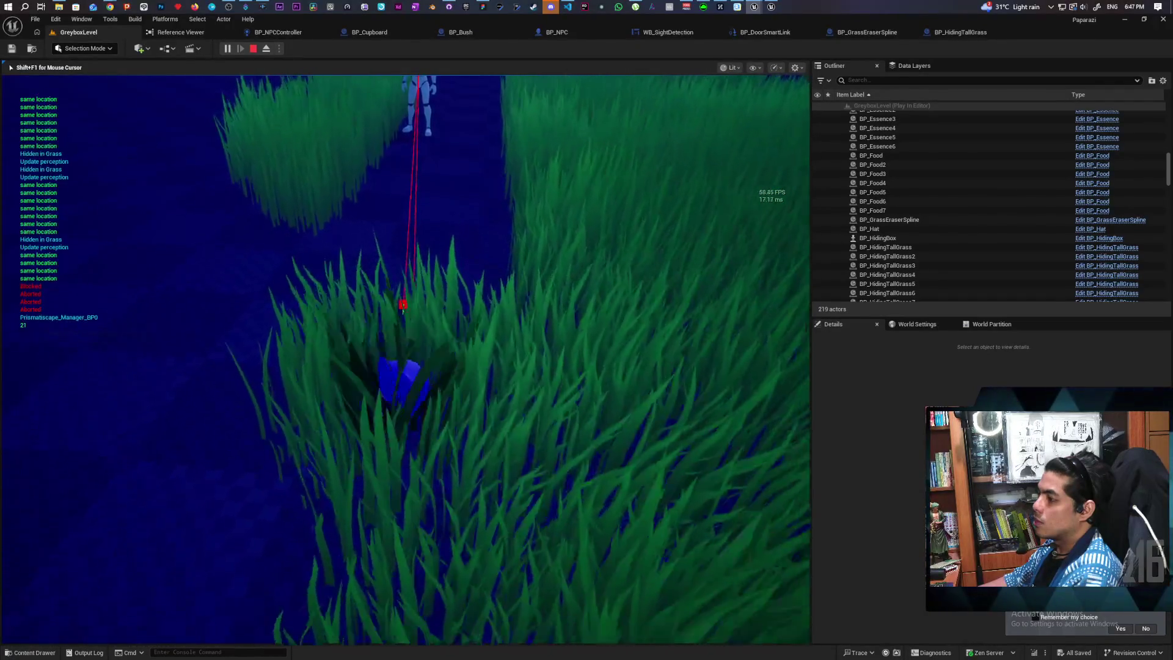
{"action": "key", "text": "s"}
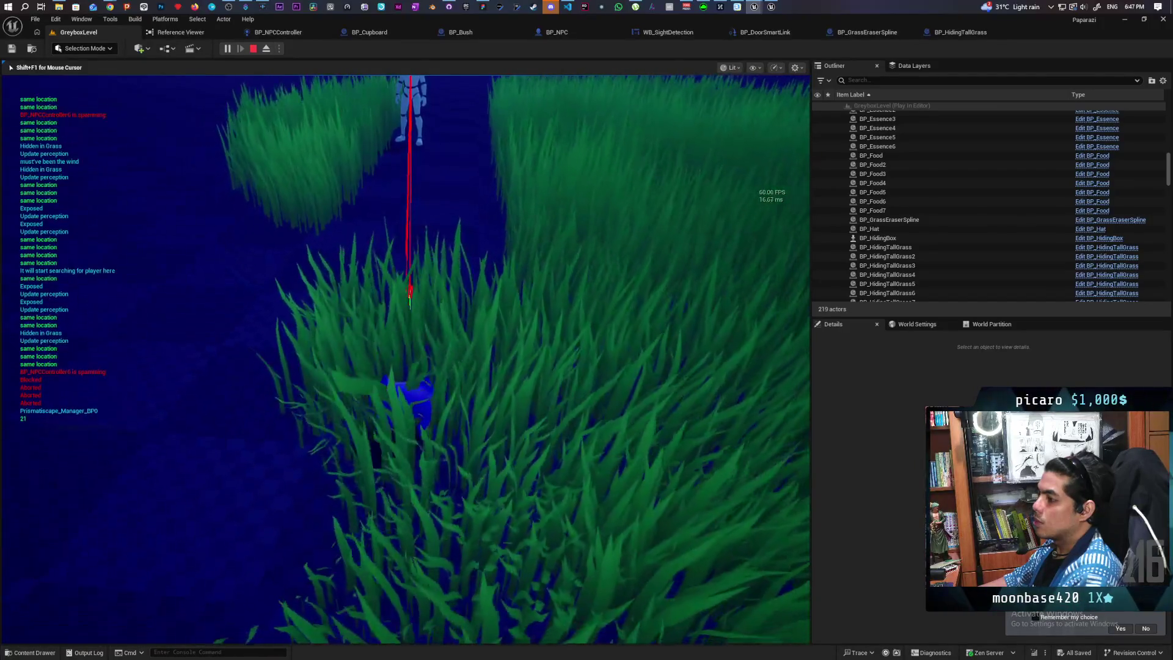
{"action": "key", "text": "Escape"}
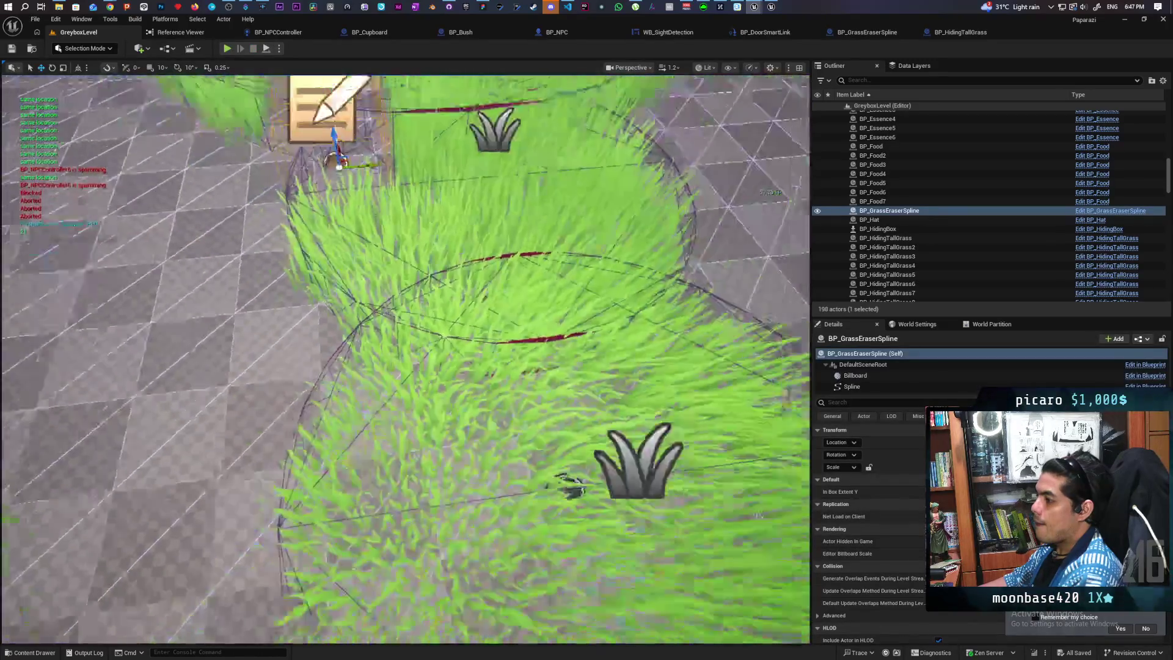
Focus on the grass eraser spline, then select Set Box Extent and In Box Extent Y in its Construction Script.
{"action": "key", "text": "f"}
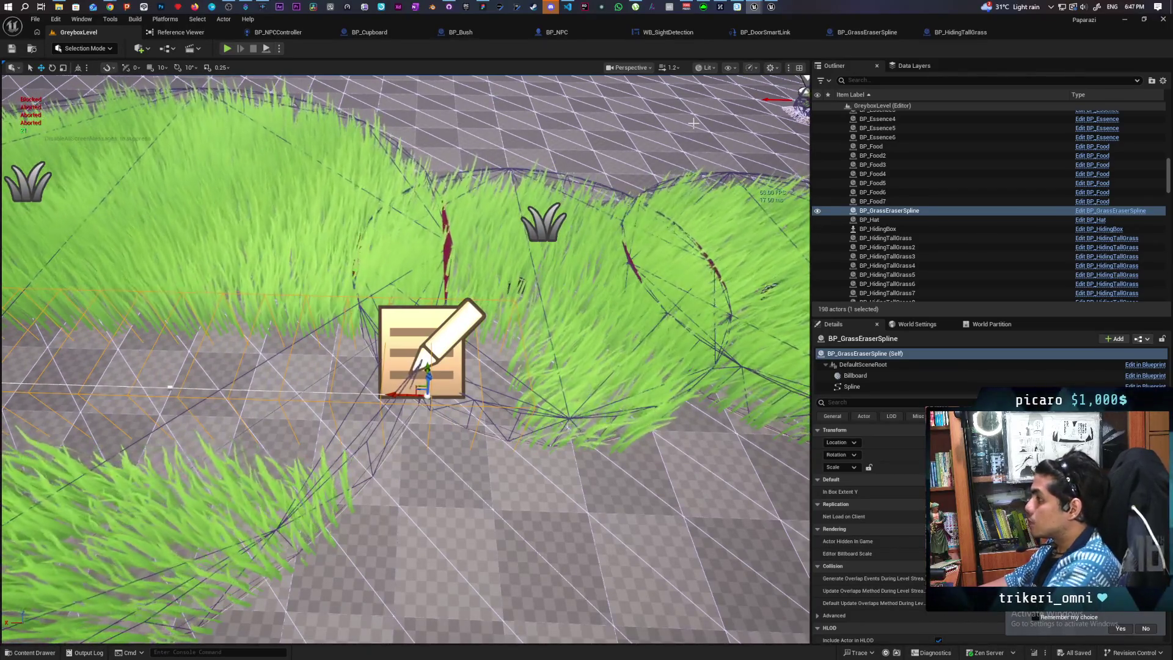
{"action": "scroll", "coordinate": [609, 210], "scroll_direction": "down", "scroll_amount": 6}
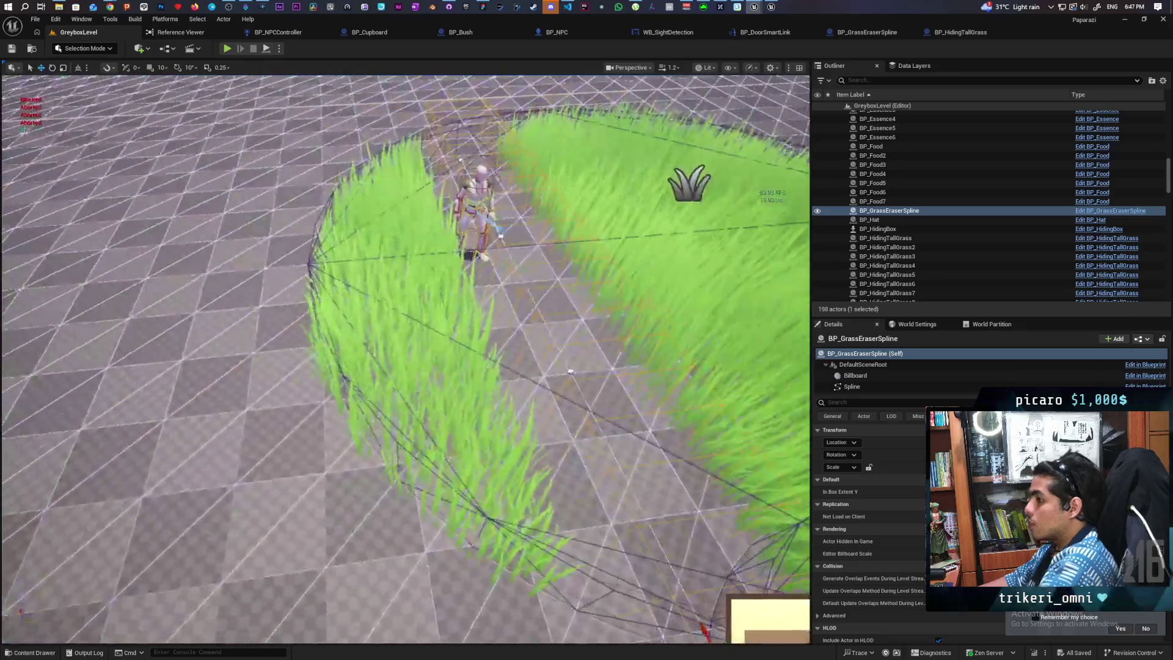
{"action": "key", "text": "f"}
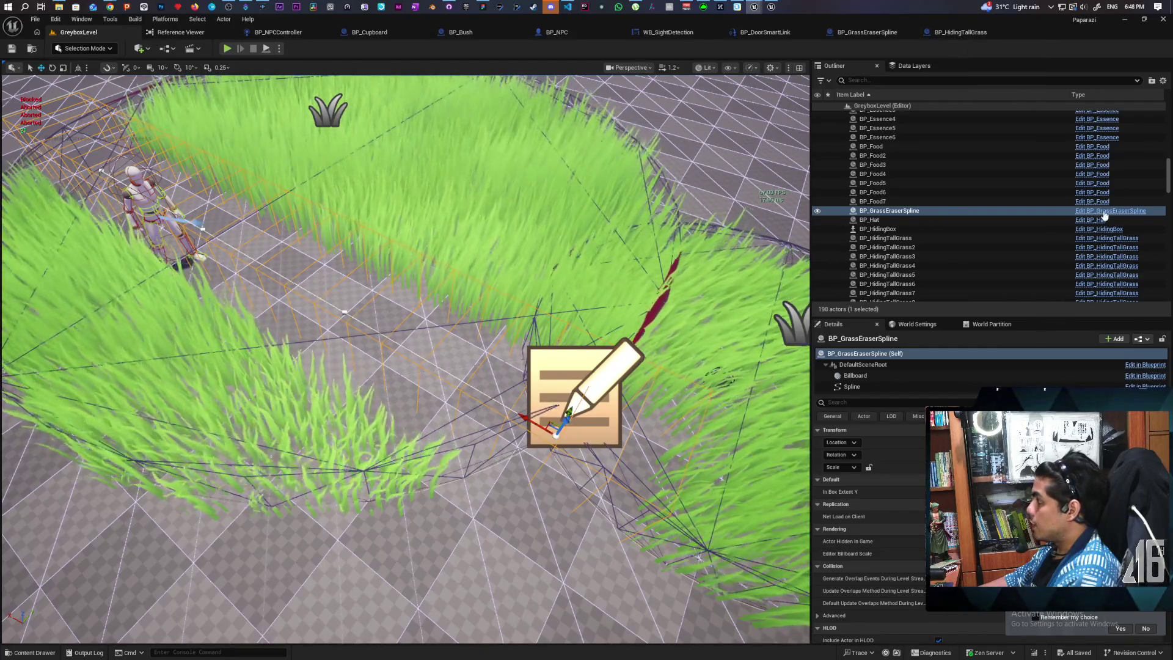
{"action": "left_click", "coordinate": [868, 32]}
{"action": "mouse_move", "coordinate": [597, 339]}
{"action": "left_mouse_down"}
{"action": "mouse_move", "coordinate": [604, 322]}
{"action": "mouse_move", "coordinate": [642, 318]}
{"action": "mouse_move", "coordinate": [781, 316]}
{"action": "mouse_move", "coordinate": [611, 333]}
{"action": "mouse_move", "coordinate": [641, 314]}
{"action": "mouse_move", "coordinate": [617, 283]}
{"action": "mouse_move", "coordinate": [540, 279]}
{"action": "mouse_move", "coordinate": [634, 265]}
{"action": "mouse_move", "coordinate": [643, 276]}
{"action": "left_mouse_up"}
{"action": "left_click_drag", "start_coordinate": [636, 196], "coordinate": [705, 323]}
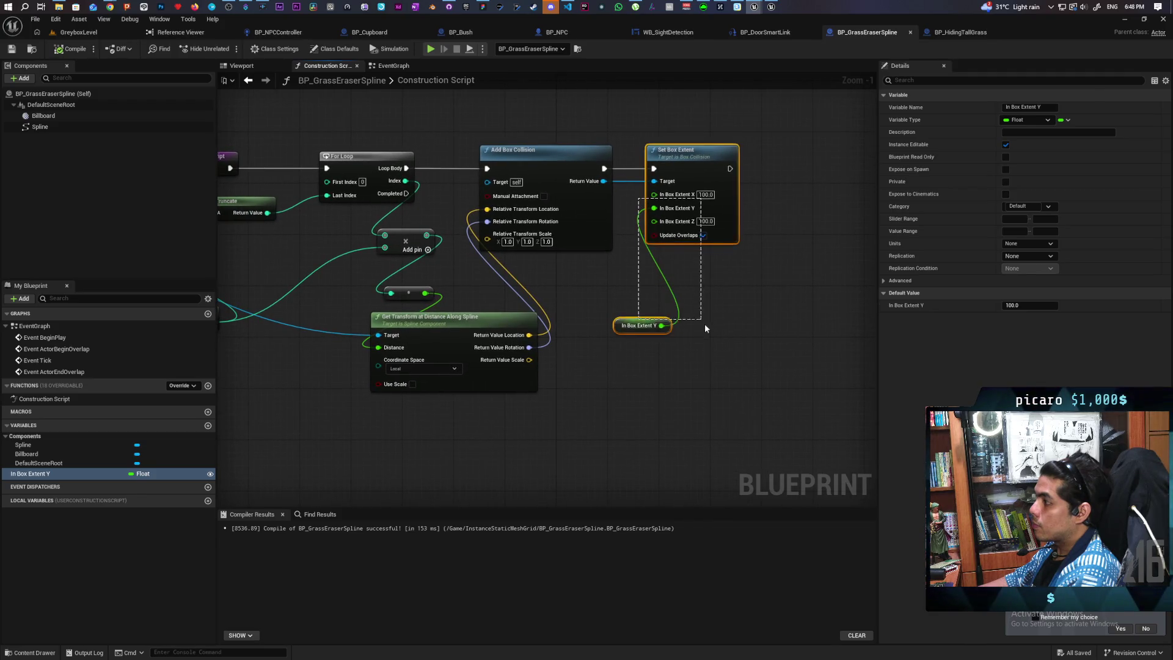
Shift the box extent nodes right and check the spline in the level.
{"action": "mouse_move", "coordinate": [723, 215]}
{"action": "left_mouse_down"}
{"action": "mouse_move", "coordinate": [758, 219]}
{"action": "mouse_move", "coordinate": [748, 215]}
{"action": "left_mouse_up"}
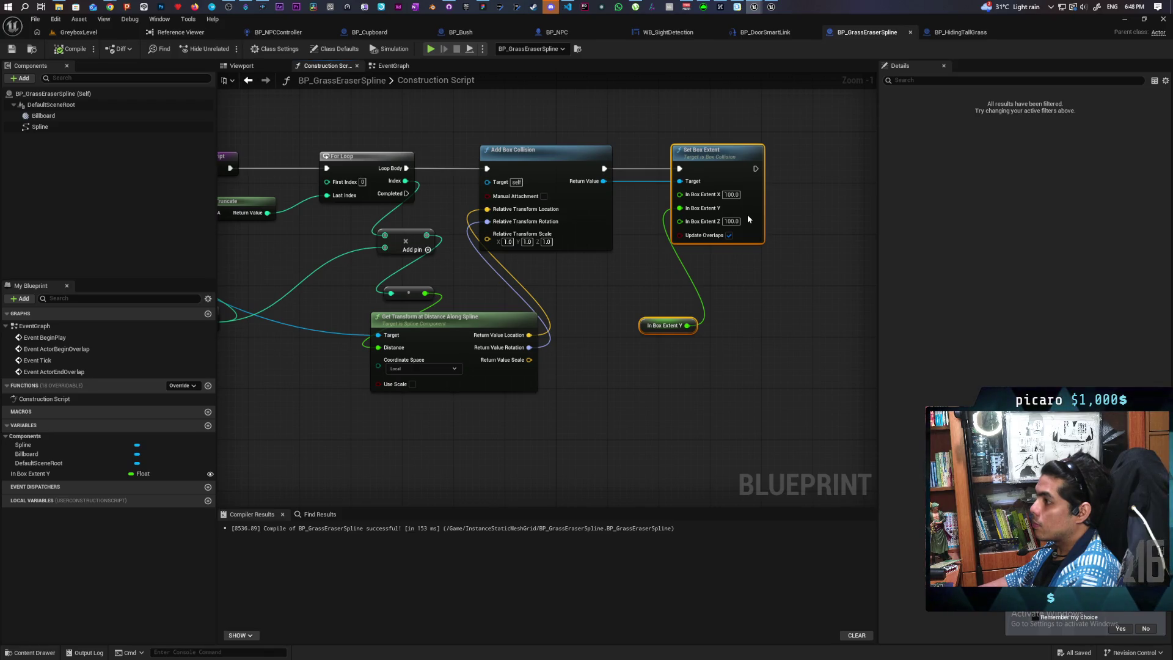
{"action": "left_click", "coordinate": [571, 367]}
{"action": "left_click_drag", "start_coordinate": [571, 368], "coordinate": [699, 360]}
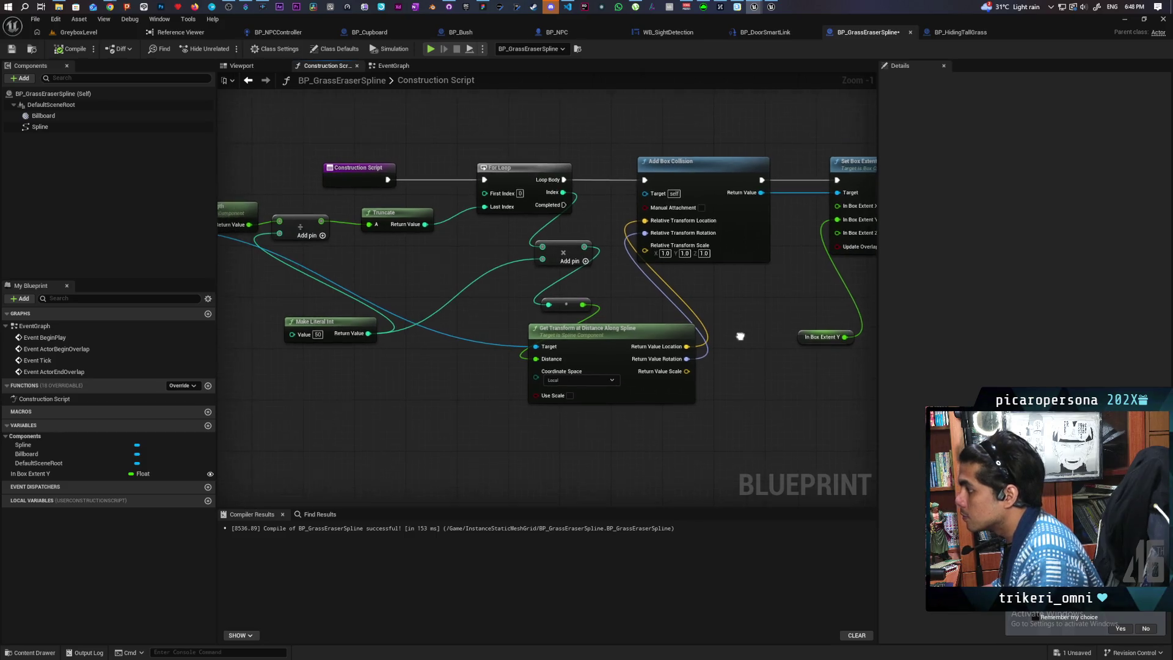
{"action": "left_click", "coordinate": [78, 32]}
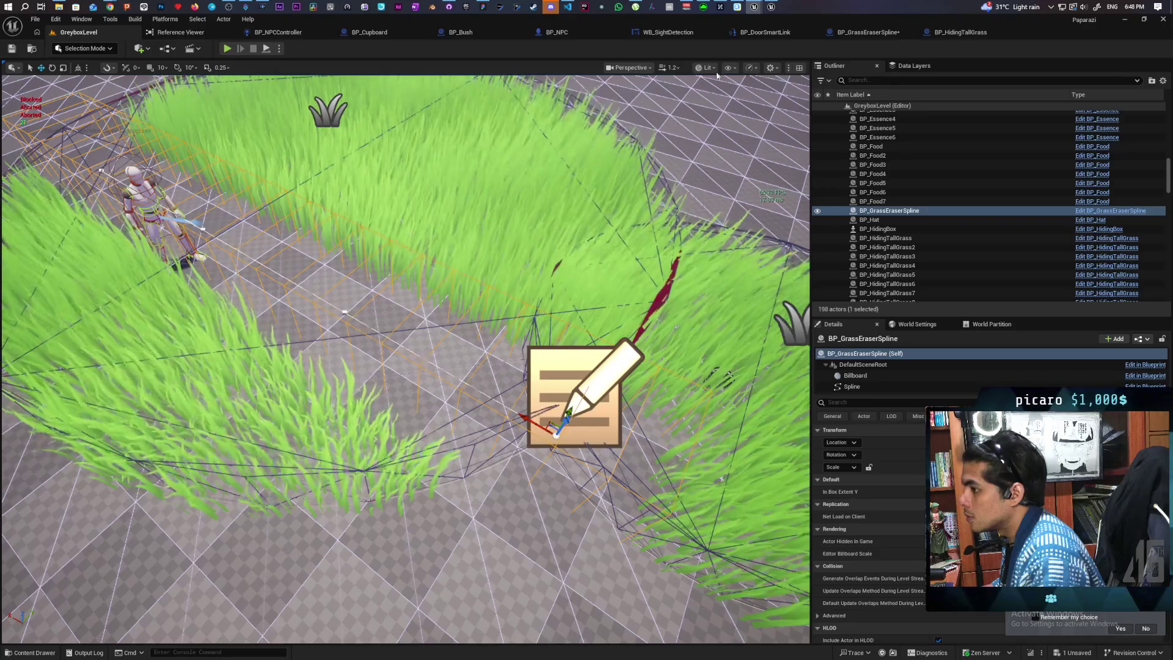
{"action": "left_click", "coordinate": [889, 34]}
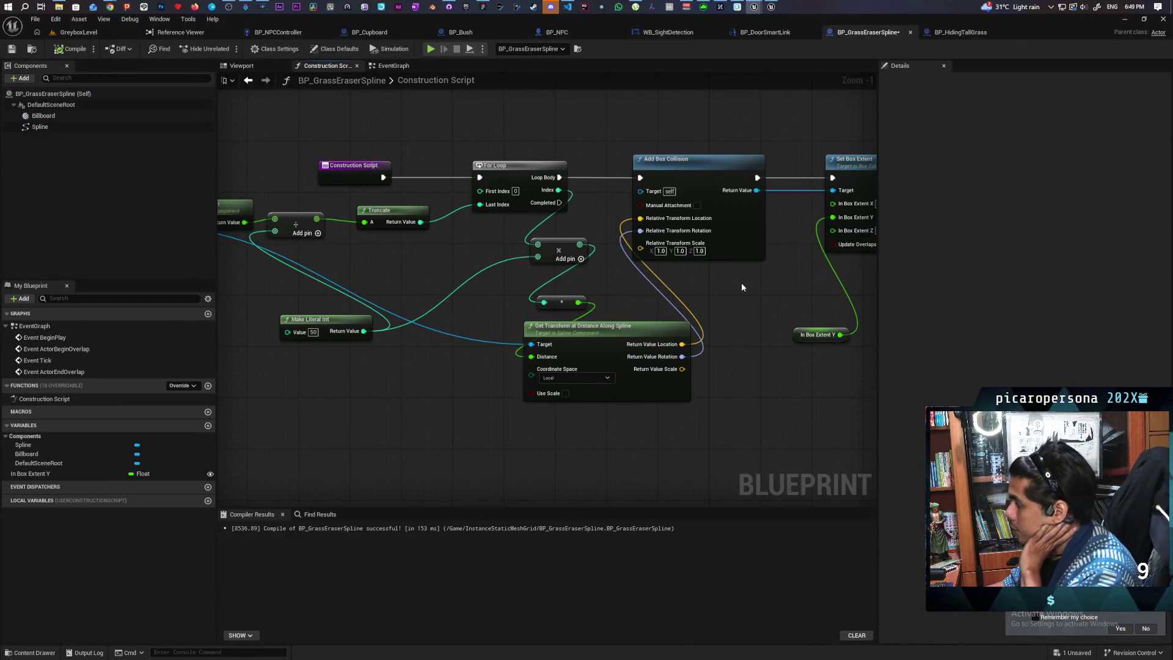
Move the three collision nodes further right and regroup the Add, conversion and Get Transform nodes.
{"action": "mouse_move", "coordinate": [742, 287]}
{"action": "left_mouse_down"}
{"action": "mouse_move", "coordinate": [587, 275]}
{"action": "mouse_move", "coordinate": [584, 342]}
{"action": "left_mouse_up"}
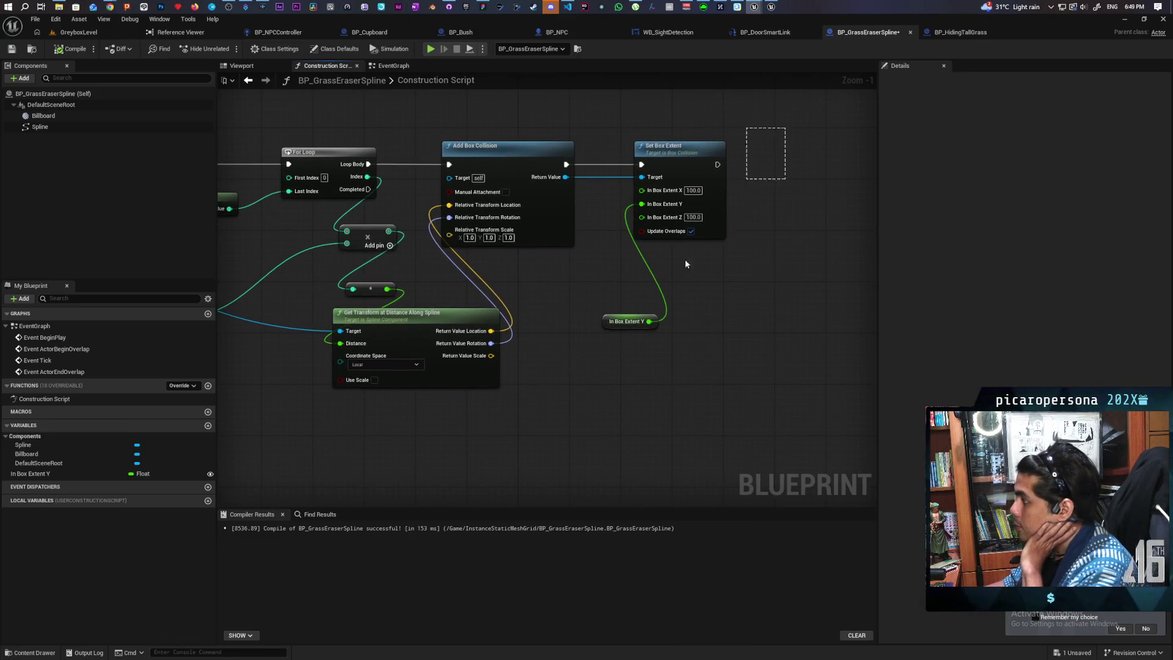
{"action": "left_click_drag", "start_coordinate": [686, 264], "coordinate": [563, 310]}
{"action": "mouse_move", "coordinate": [549, 219]}
{"action": "left_mouse_down"}
{"action": "mouse_move", "coordinate": [700, 218]}
{"action": "mouse_move", "coordinate": [773, 258]}
{"action": "left_mouse_up"}
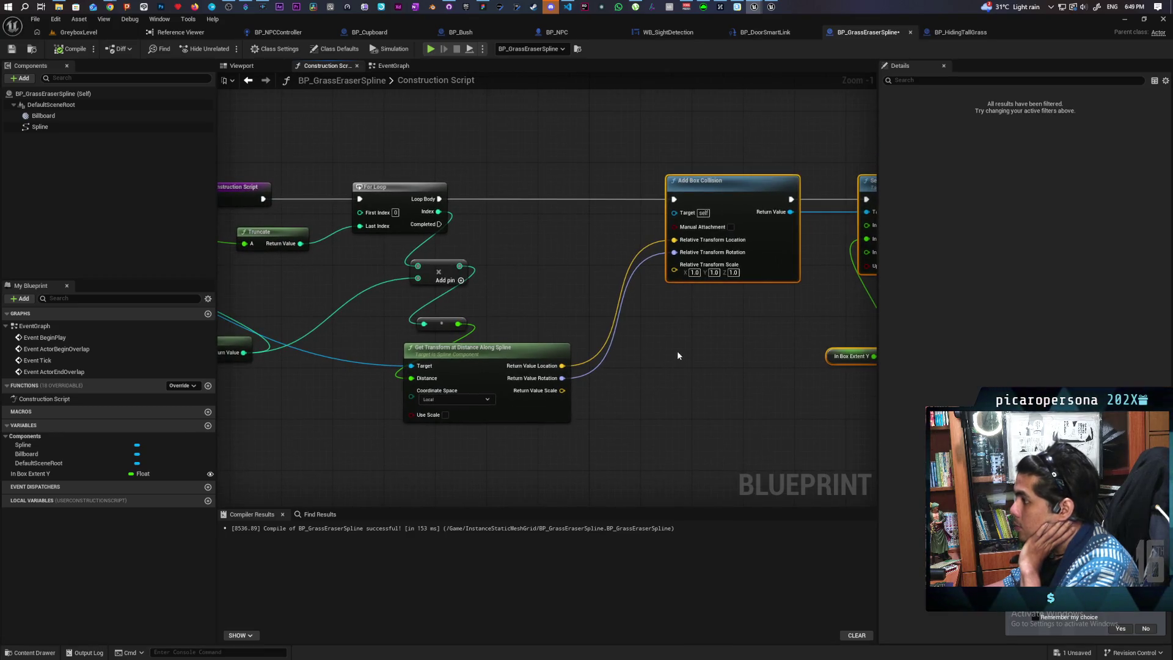
{"action": "mouse_move", "coordinate": [535, 303]}
{"action": "left_mouse_down"}
{"action": "mouse_move", "coordinate": [642, 283]}
{"action": "mouse_move", "coordinate": [662, 328]}
{"action": "mouse_move", "coordinate": [703, 329]}
{"action": "mouse_move", "coordinate": [621, 317]}
{"action": "mouse_move", "coordinate": [776, 294]}
{"action": "mouse_move", "coordinate": [570, 315]}
{"action": "left_mouse_up"}
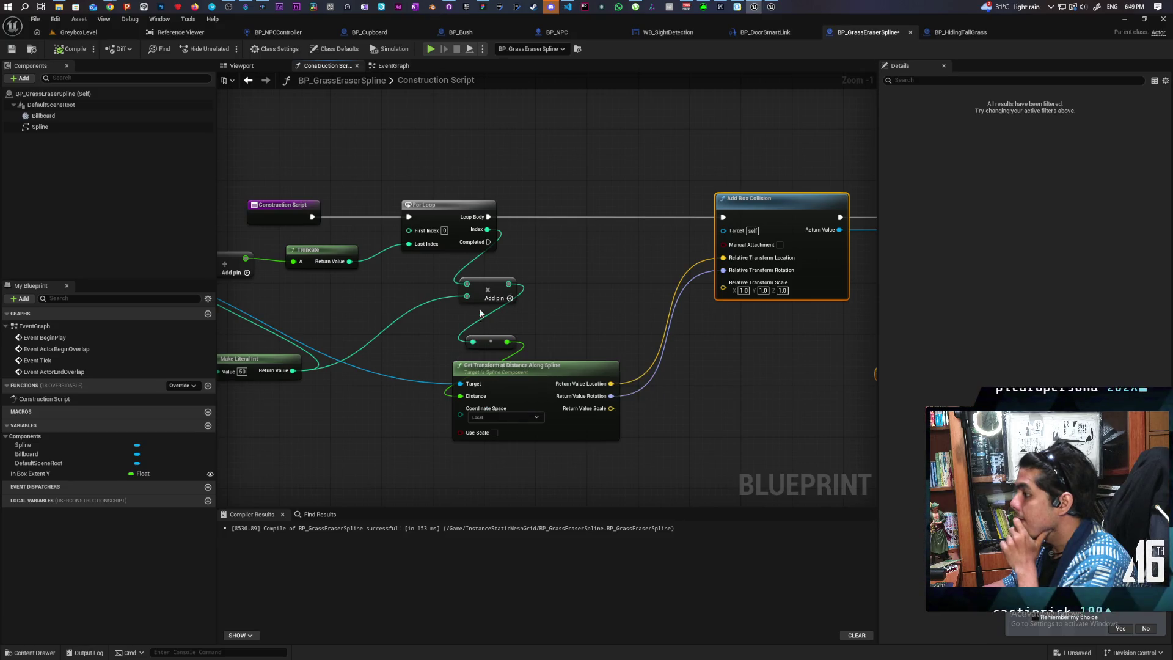
{"action": "left_click_drag", "start_coordinate": [484, 288], "coordinate": [477, 275]}
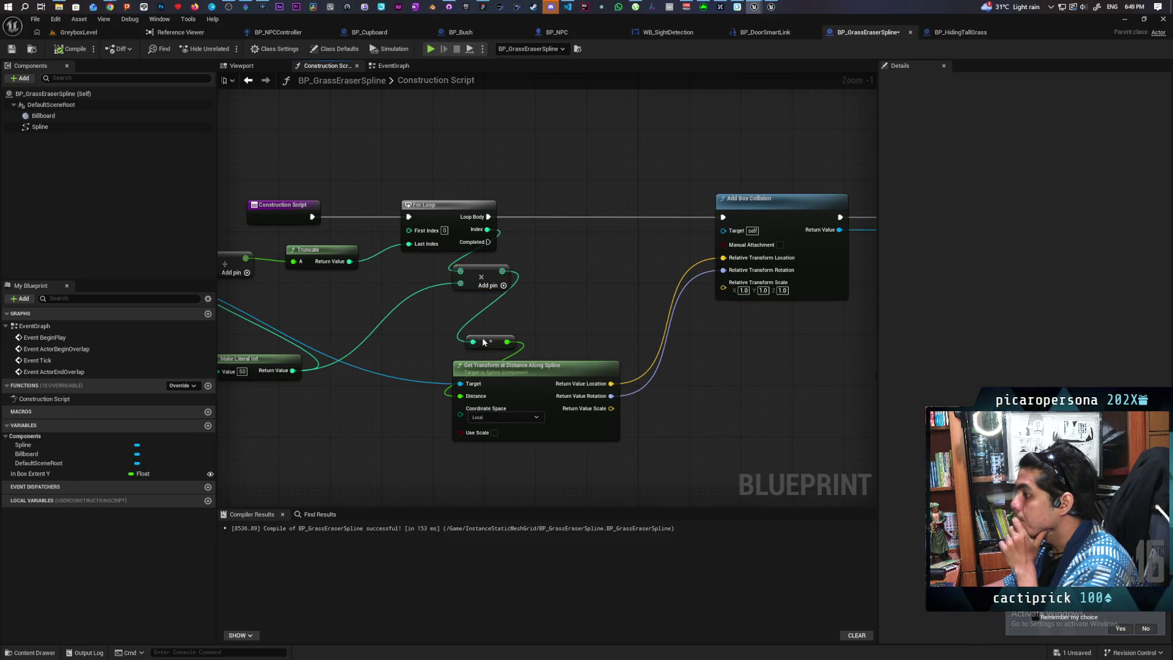
{"action": "left_click_drag", "start_coordinate": [483, 342], "coordinate": [474, 312]}
{"action": "left_click_drag", "start_coordinate": [499, 367], "coordinate": [473, 334]}
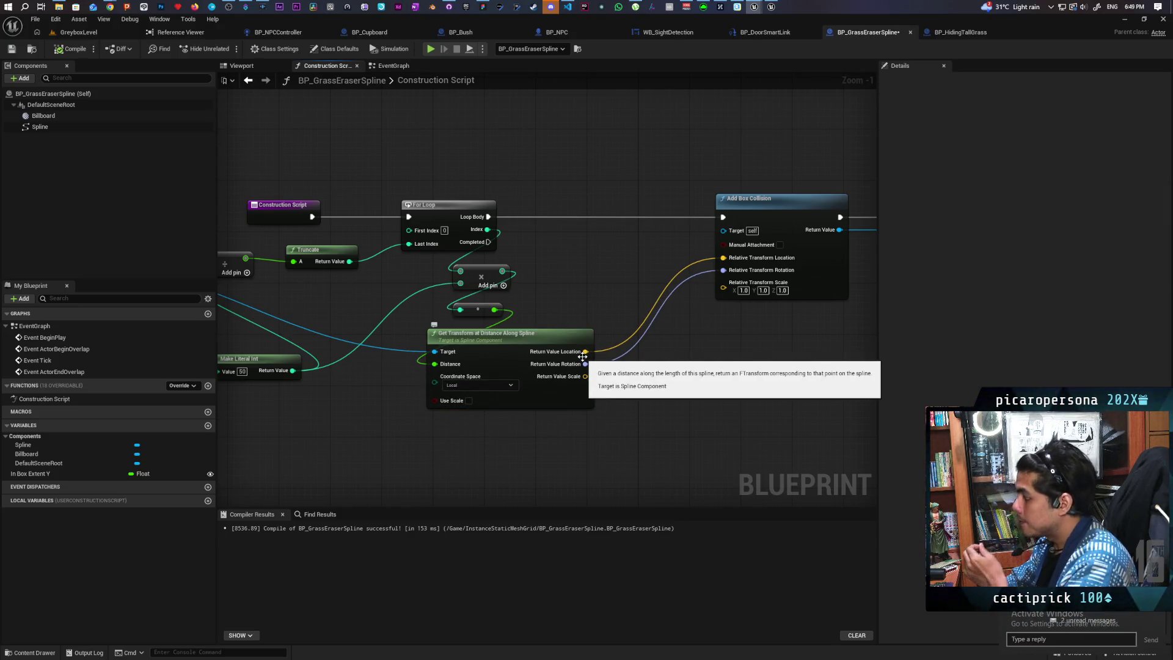
{"action": "mouse_move", "coordinate": [586, 352]}
{"action": "left_mouse_down"}
{"action": "mouse_move", "coordinate": [641, 405]}
{"action": "mouse_move", "coordinate": [649, 396]}
{"action": "left_mouse_up"}
Add a vector Add node and wire its result into the box collision's Relative Transform Location.
{"action": "type", "text": "+"}
{"action": "key", "text": "Return"}
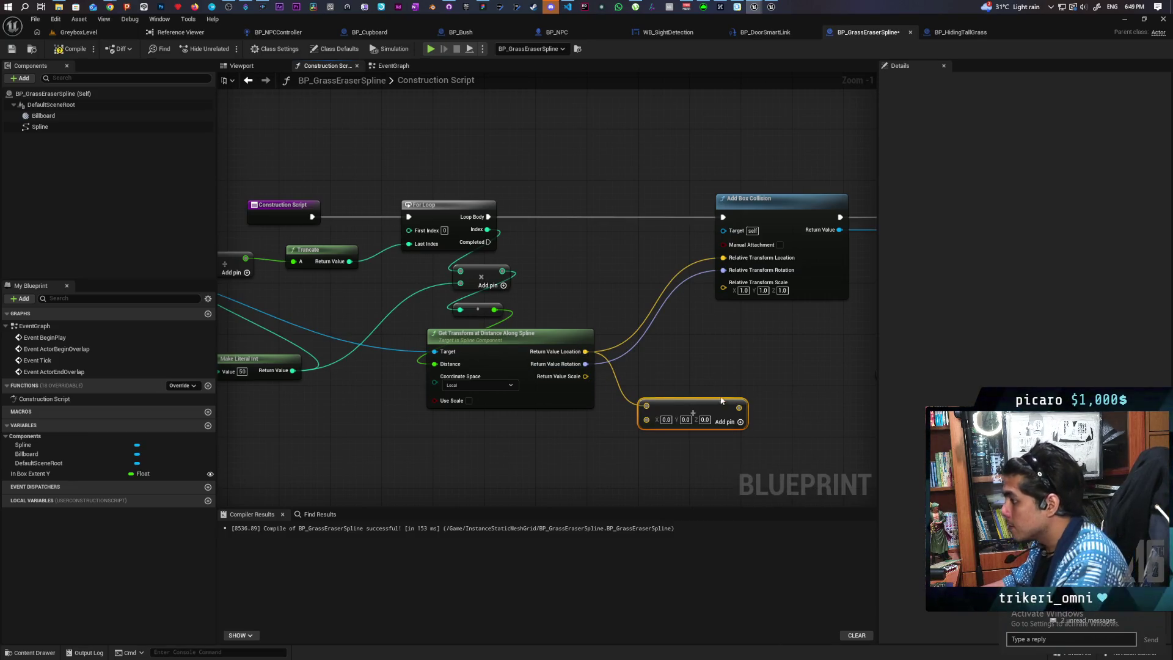
{"action": "left_click_drag", "start_coordinate": [739, 407], "coordinate": [724, 257]}
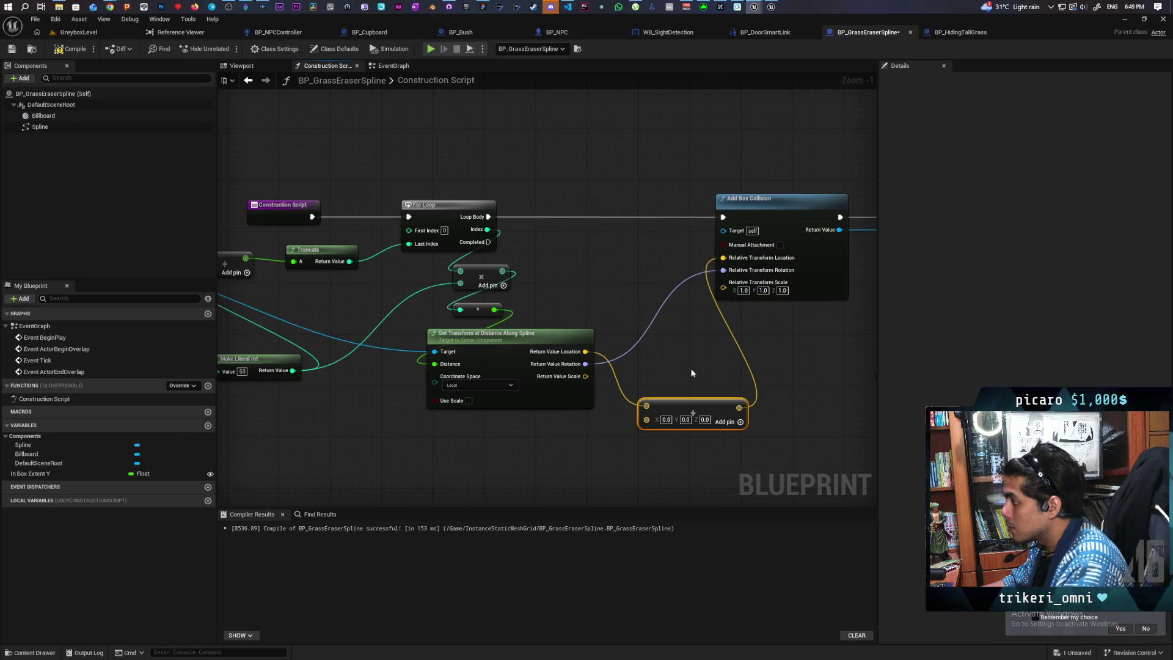
{"action": "mouse_move", "coordinate": [692, 370]}
{"action": "left_mouse_down"}
{"action": "mouse_move", "coordinate": [754, 306]}
{"action": "mouse_move", "coordinate": [662, 313]}
{"action": "left_mouse_up"}
Feed the Add node's B input from a new Select Vector node.
{"action": "left_click_drag", "start_coordinate": [630, 363], "coordinate": [593, 389]}
{"action": "type", "text": "sele"}
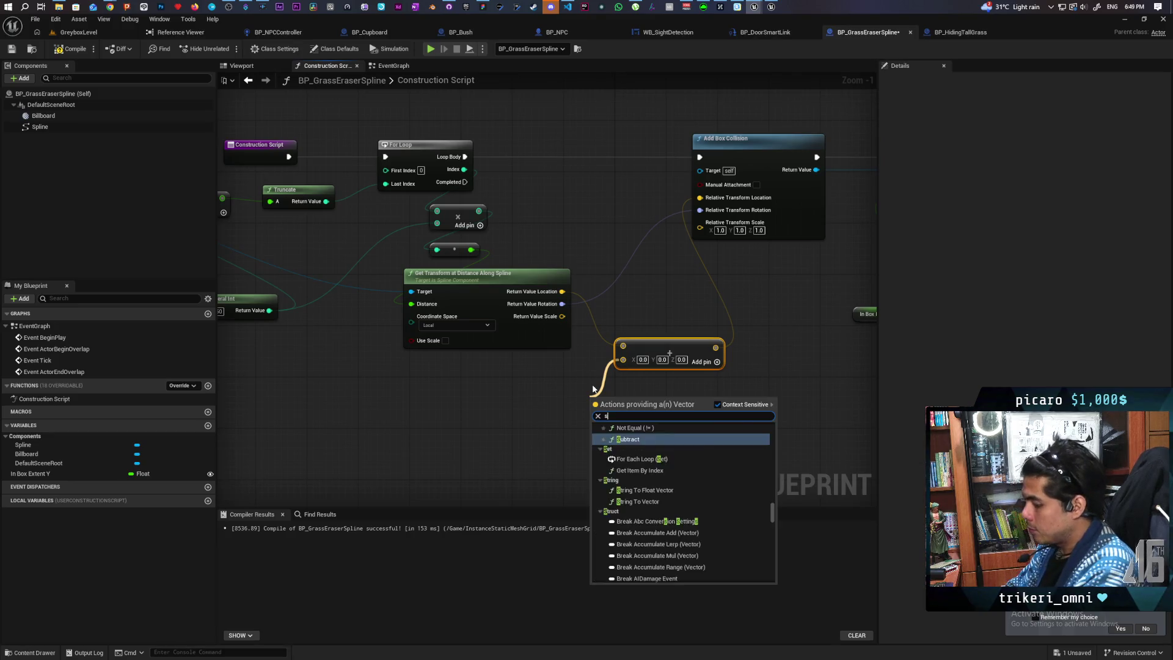
{"action": "key", "text": "Return"}
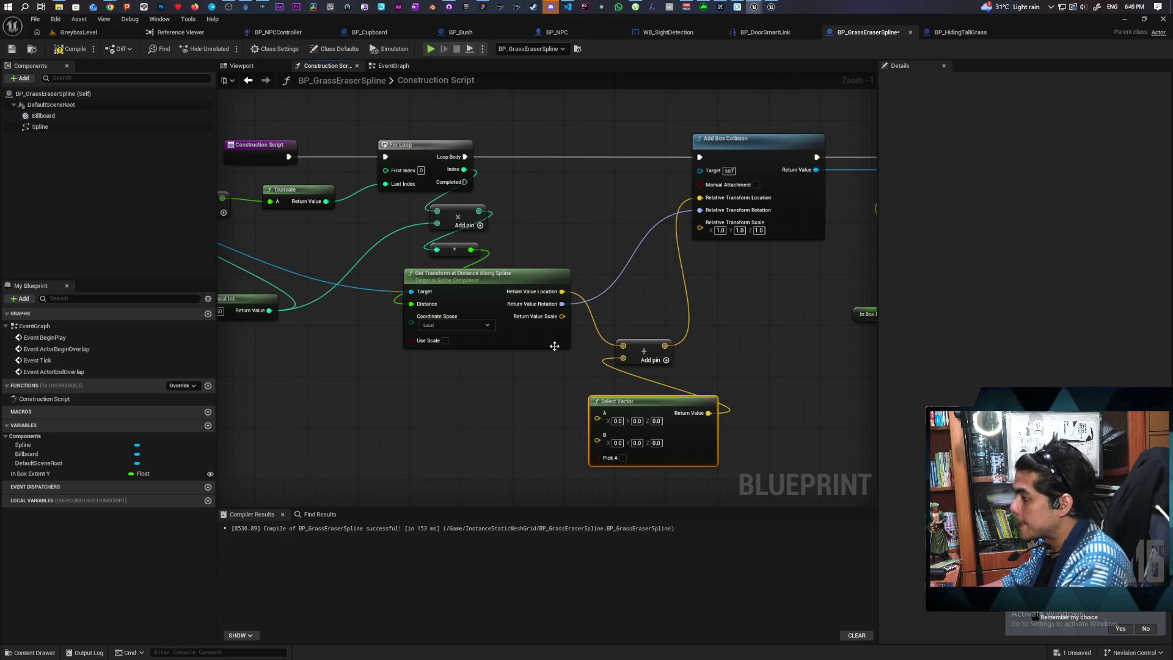
{"action": "mouse_move", "coordinate": [554, 346]}
{"action": "left_mouse_down"}
{"action": "mouse_move", "coordinate": [628, 330]}
{"action": "mouse_move", "coordinate": [613, 364]}
{"action": "mouse_move", "coordinate": [616, 341]}
{"action": "left_mouse_up"}
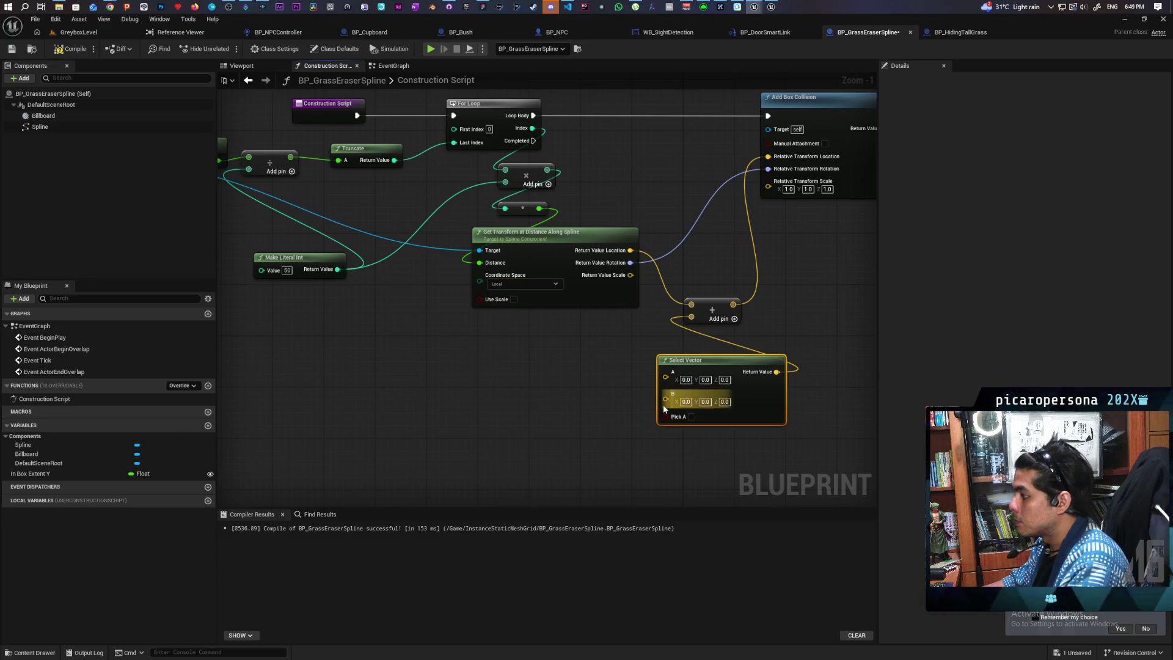
Add an OR Boolean node off the Select Vector's Pick A condition.
{"action": "left_click_drag", "start_coordinate": [666, 416], "coordinate": [576, 440]}
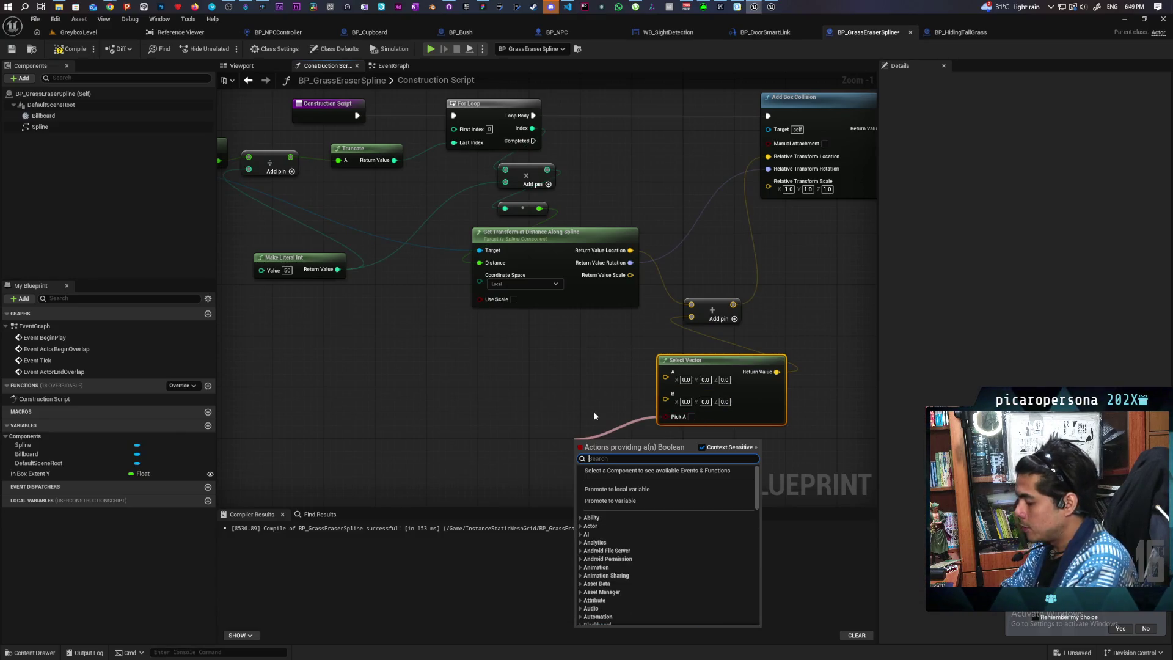
{"action": "type", "text": "or c"}
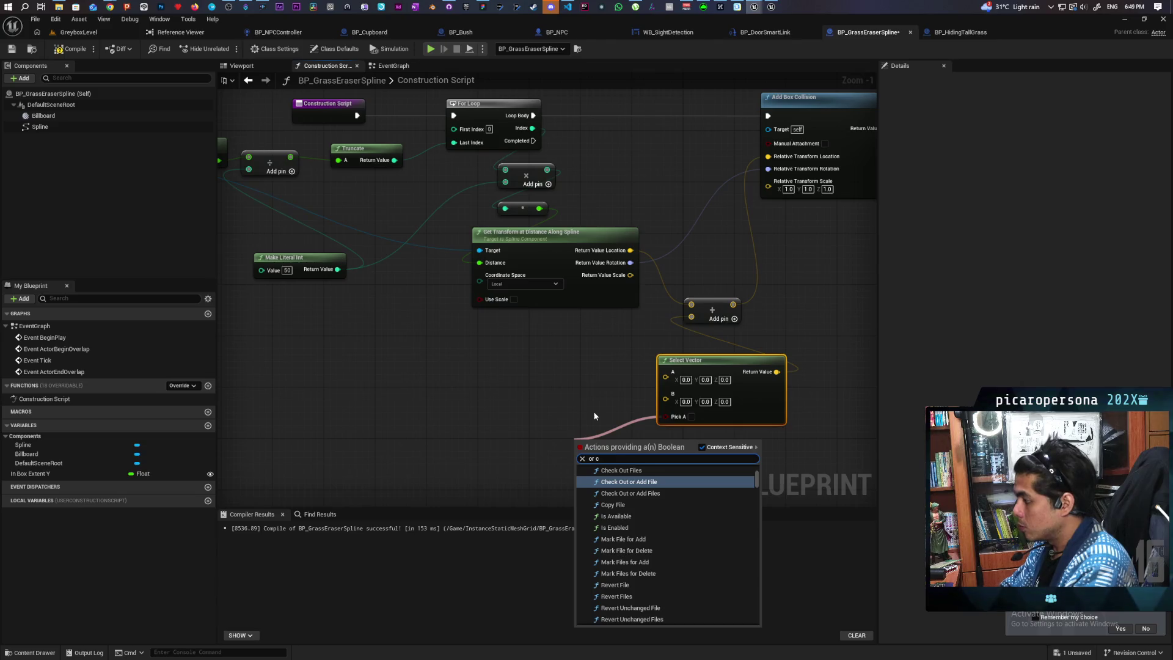
{"action": "key", "text": "BackSpace"}
{"action": "type", "text": "bool"}
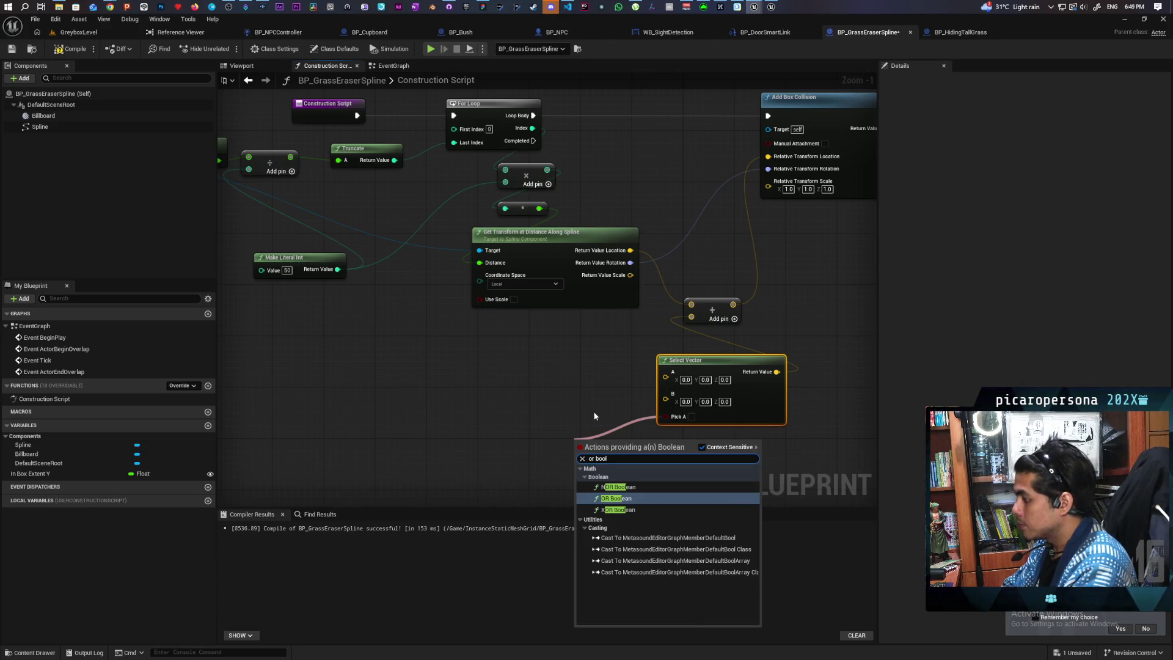
{"action": "key", "text": "Return"}
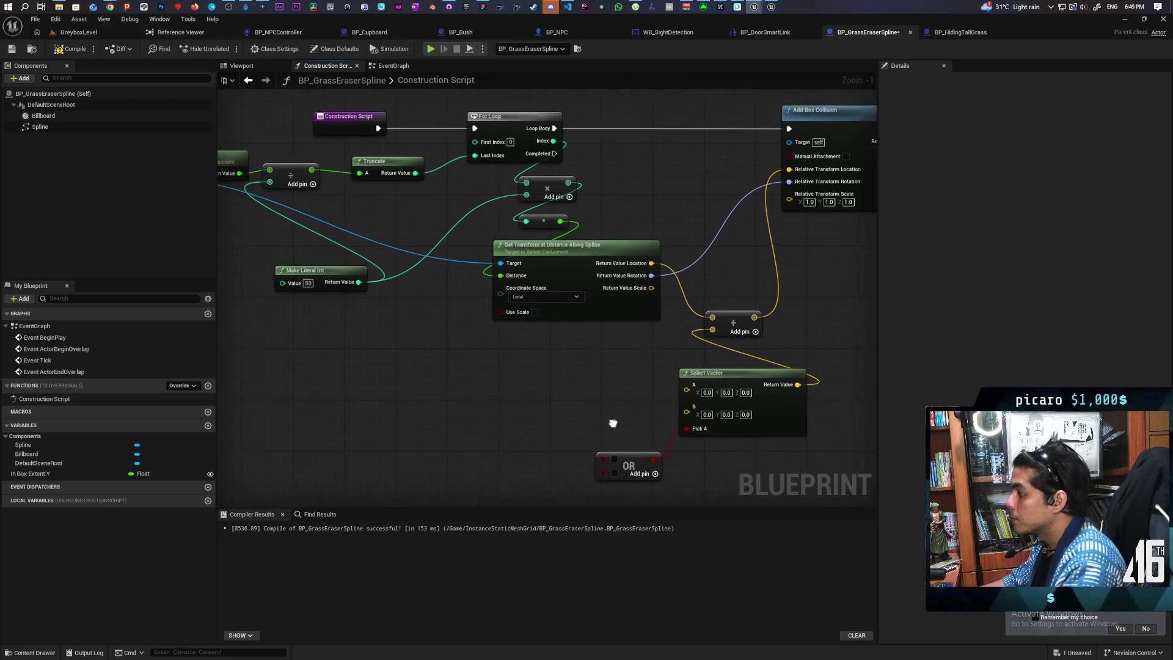
{"action": "mouse_move", "coordinate": [682, 460]}
{"action": "left_mouse_down"}
{"action": "mouse_move", "coordinate": [699, 479]}
{"action": "mouse_move", "coordinate": [691, 444]}
{"action": "mouse_move", "coordinate": [605, 425]}
{"action": "left_mouse_up"}
{"action": "left_click_drag", "start_coordinate": [587, 382], "coordinate": [603, 405]}
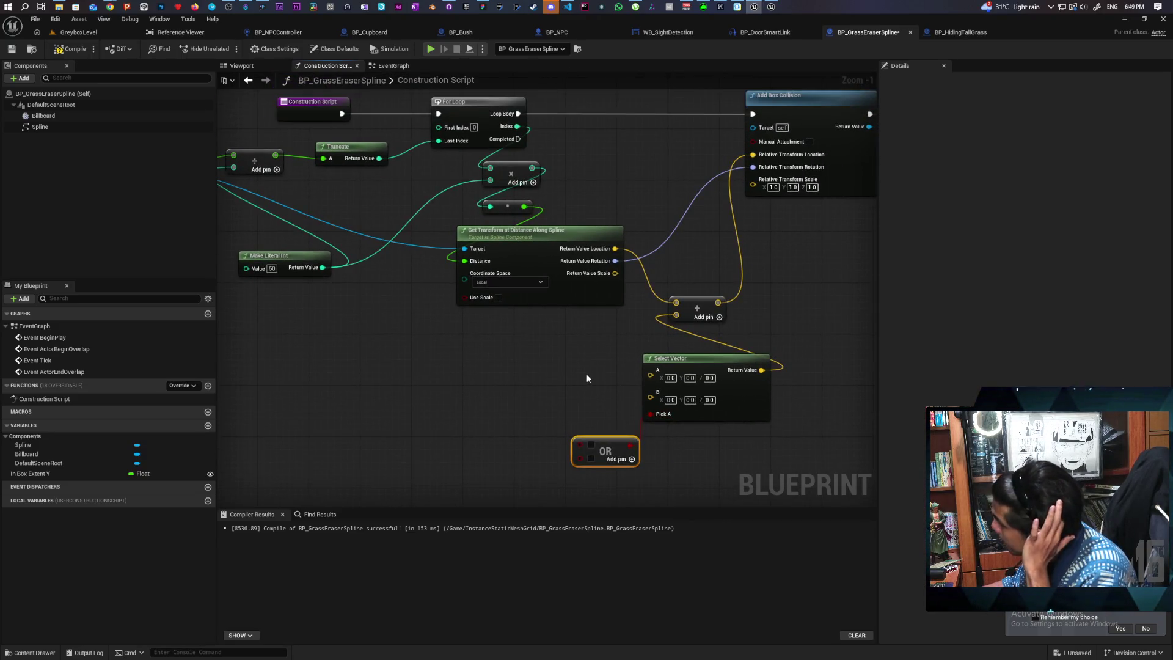
{"action": "mouse_move", "coordinate": [585, 372]}
{"action": "left_mouse_down"}
{"action": "mouse_move", "coordinate": [336, 440]}
{"action": "mouse_move", "coordinate": [445, 374]}
{"action": "mouse_move", "coordinate": [483, 367]}
{"action": "mouse_move", "coordinate": [513, 385]}
{"action": "mouse_move", "coordinate": [474, 401]}
{"action": "mouse_move", "coordinate": [512, 381]}
{"action": "mouse_move", "coordinate": [492, 336]}
{"action": "mouse_move", "coordinate": [579, 241]}
{"action": "left_mouse_up"}
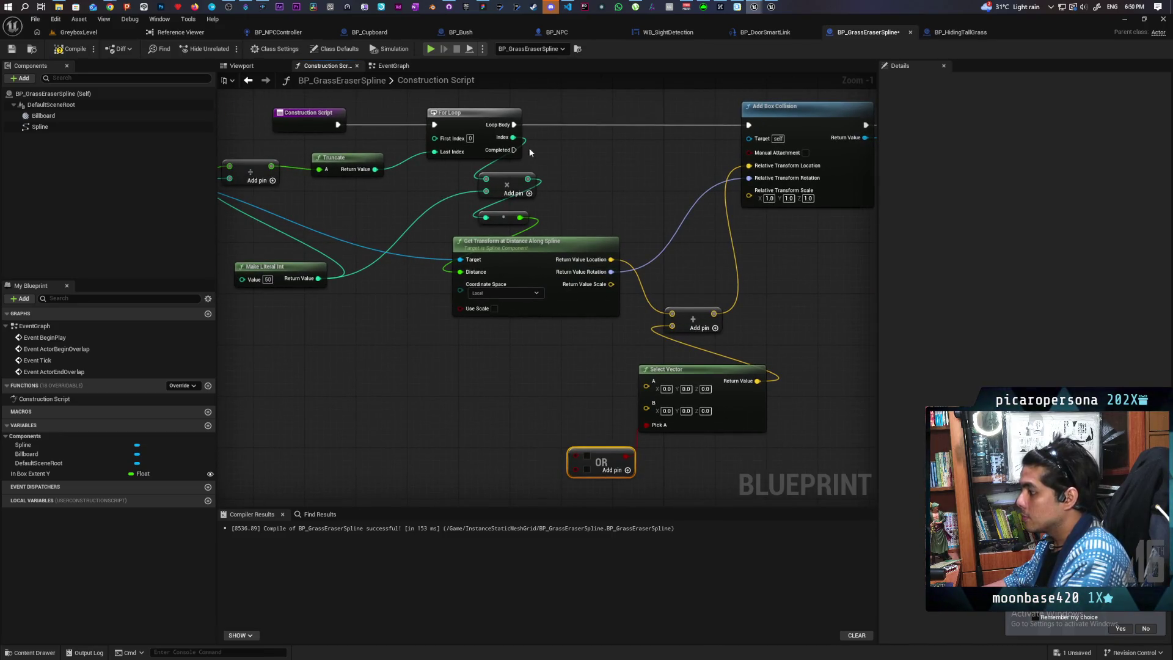
{"action": "left_click_drag", "start_coordinate": [513, 137], "coordinate": [437, 396]}
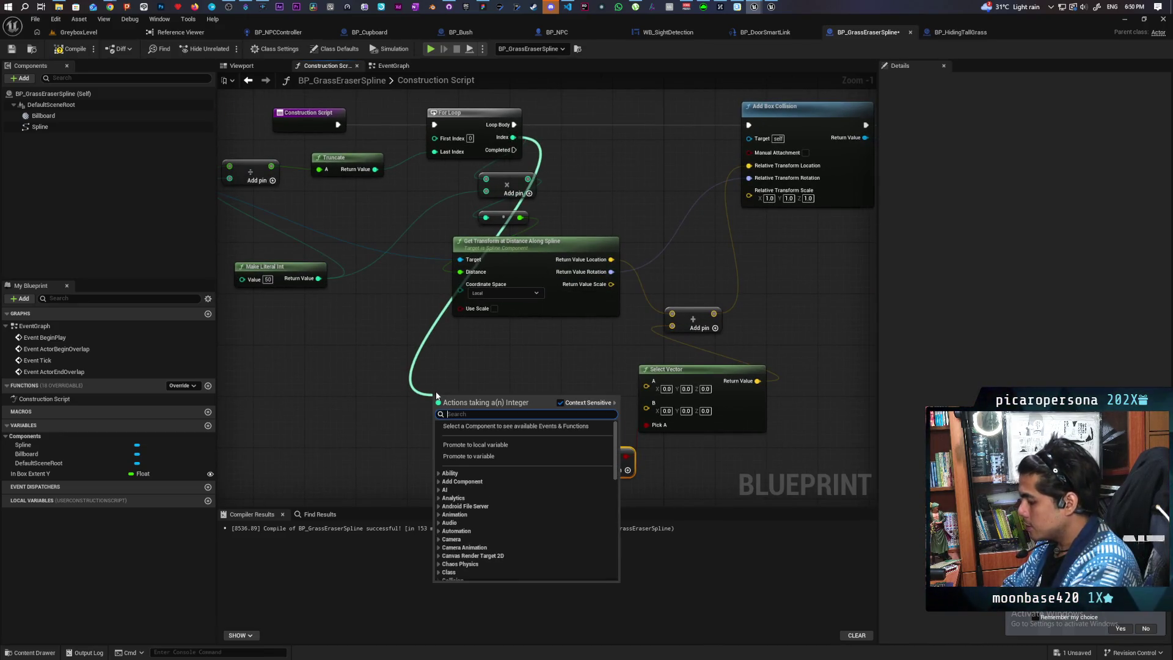
Create two == checks on the loop Index, one against the Truncate result, both feeding the OR.
{"action": "type", "text": "=="}
{"action": "key", "text": "Return"}
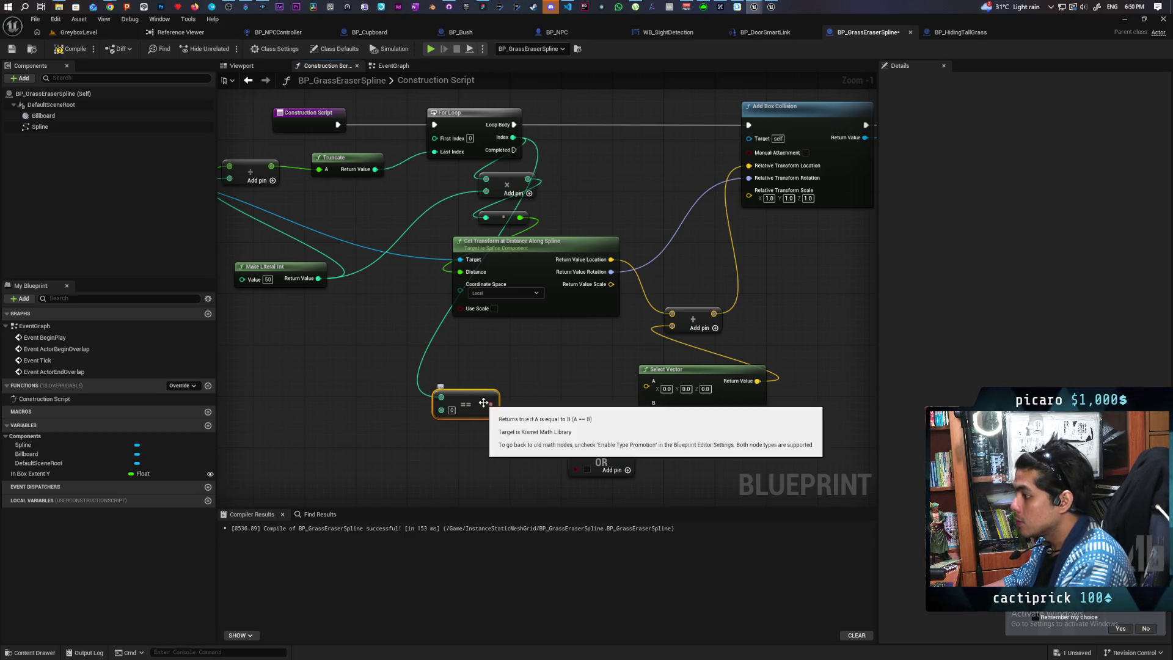
{"action": "mouse_move", "coordinate": [491, 404]}
{"action": "left_mouse_down"}
{"action": "mouse_move", "coordinate": [577, 456]}
{"action": "mouse_move", "coordinate": [520, 417]}
{"action": "left_mouse_up"}
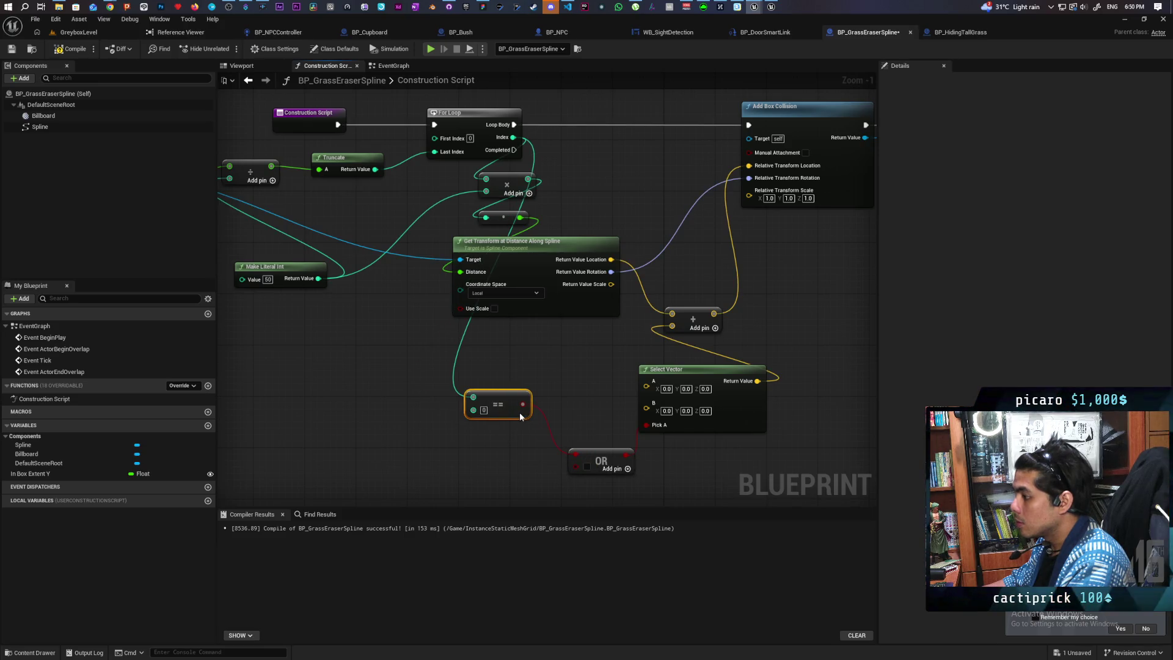
{"action": "mouse_move", "coordinate": [512, 138]}
{"action": "left_mouse_down"}
{"action": "mouse_move", "coordinate": [428, 428]}
{"action": "mouse_move", "coordinate": [440, 452]}
{"action": "left_mouse_up"}
{"action": "type", "text": "=="}
{"action": "key", "text": "Return"}
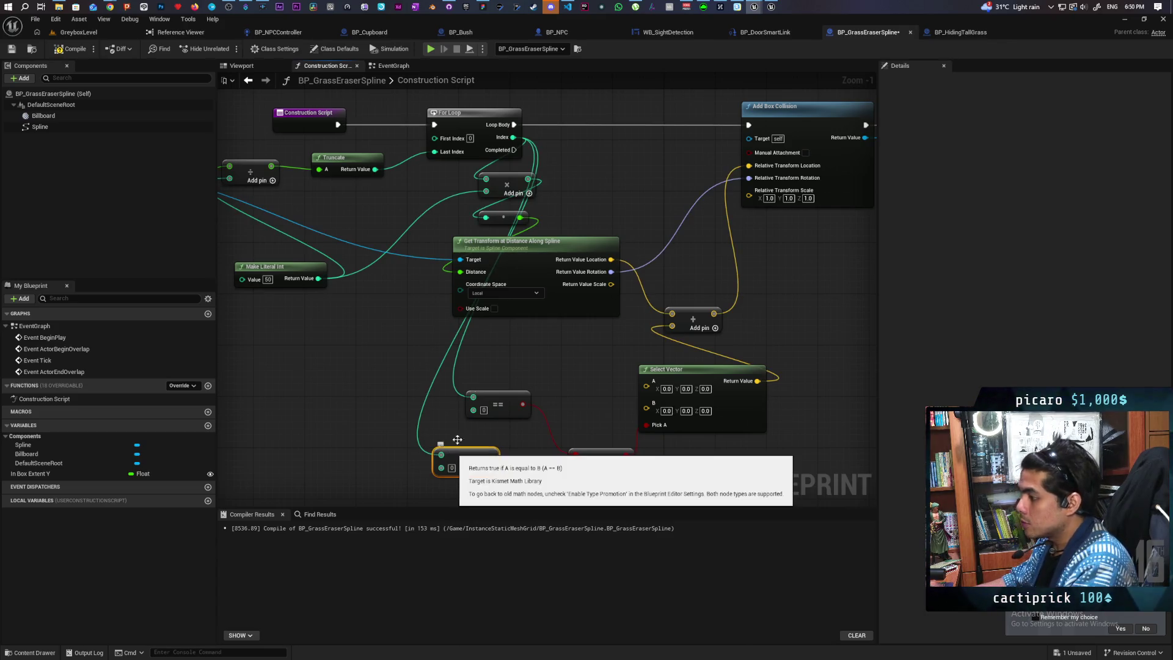
{"action": "mouse_move", "coordinate": [374, 170]}
{"action": "left_mouse_down"}
{"action": "mouse_move", "coordinate": [406, 382]}
{"action": "mouse_move", "coordinate": [452, 466]}
{"action": "mouse_move", "coordinate": [441, 466]}
{"action": "mouse_move", "coordinate": [575, 468]}
{"action": "left_mouse_up"}
{"action": "left_click_drag", "start_coordinate": [462, 469], "coordinate": [494, 482]}
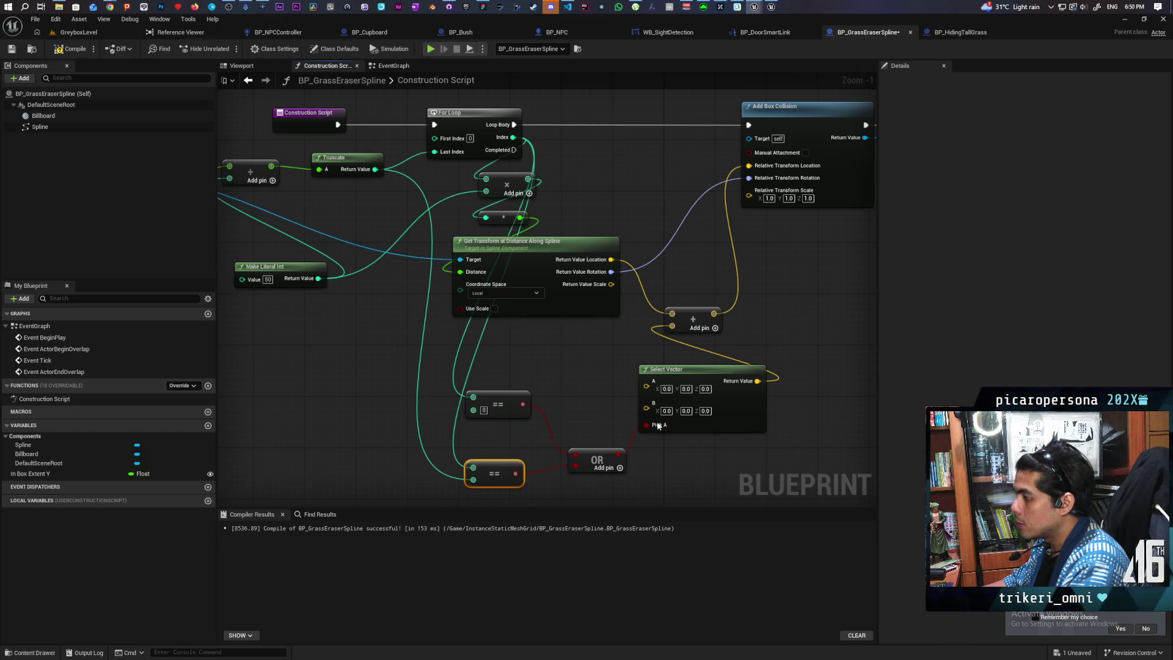
{"action": "left_click_drag", "start_coordinate": [535, 365], "coordinate": [538, 395]}
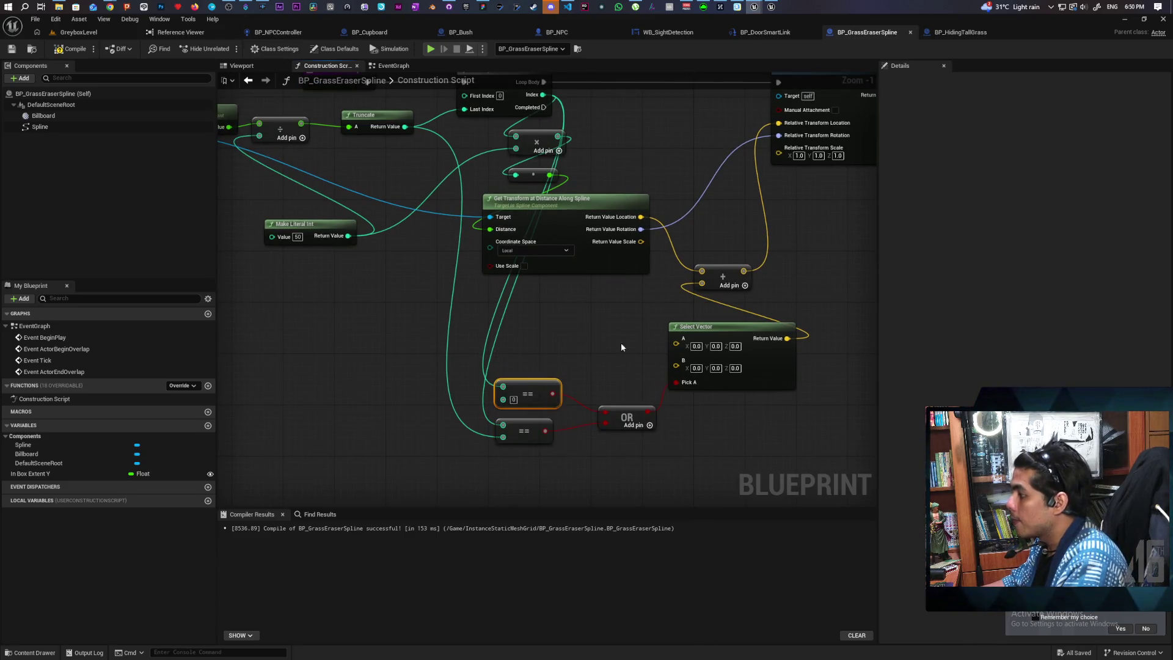
Add a second Select Vector with its Pick A driven by the first == check.
{"action": "left_click_drag", "start_coordinate": [676, 344], "coordinate": [623, 329]}
{"action": "type", "text": "selec"}
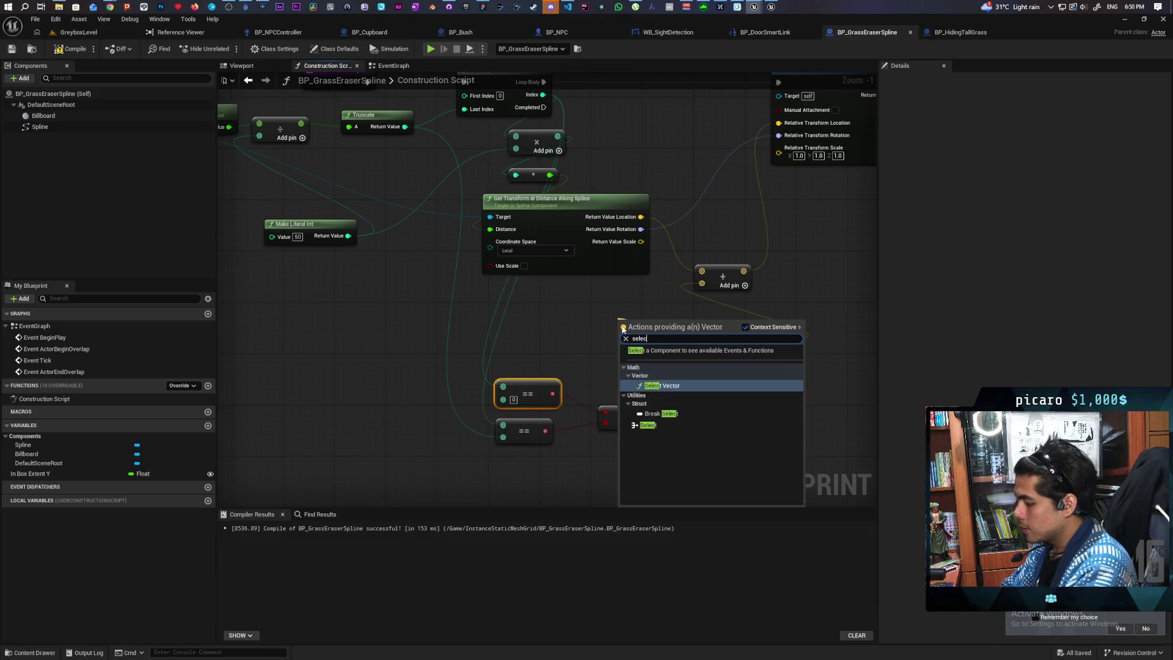
{"action": "key", "text": "Return"}
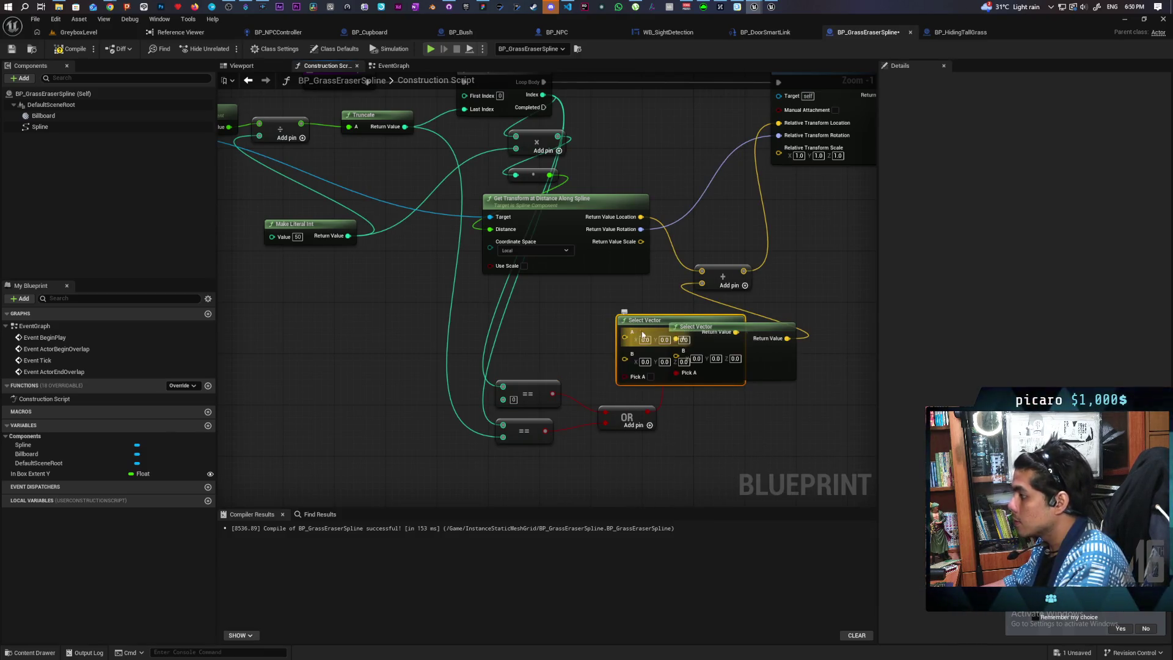
{"action": "left_click_drag", "start_coordinate": [648, 325], "coordinate": [570, 299]}
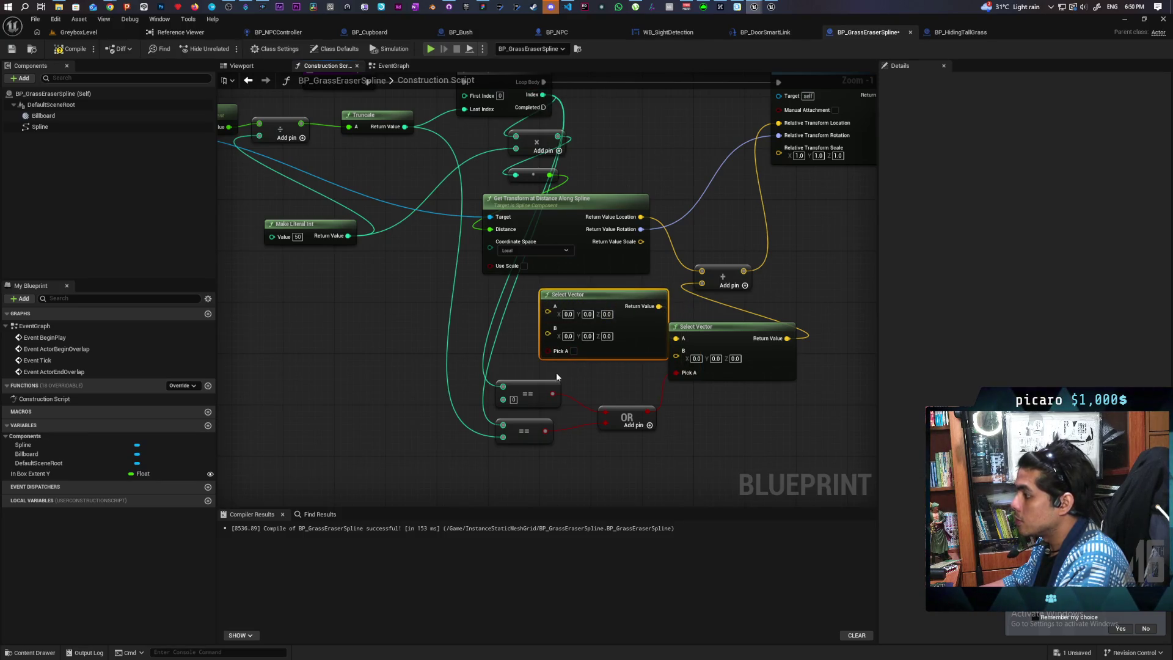
{"action": "left_click_drag", "start_coordinate": [552, 393], "coordinate": [548, 351]}
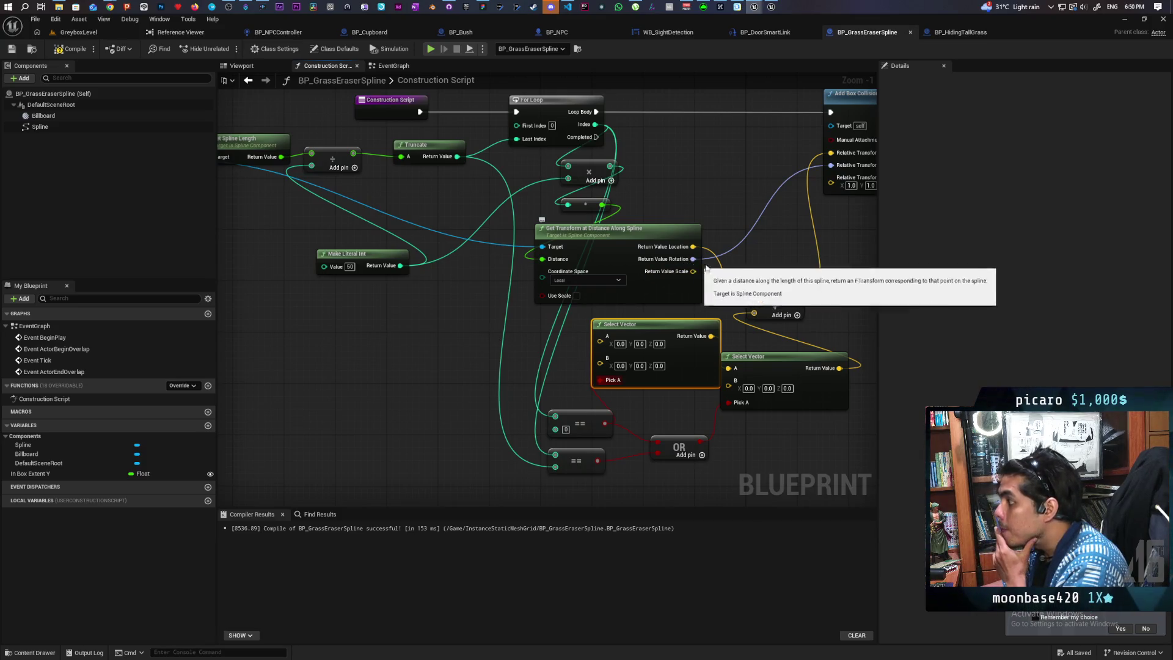
Create a Get Forward Vector from the spline rotation and a Multiply node from it.
{"action": "mouse_move", "coordinate": [741, 279]}
{"action": "left_mouse_down"}
{"action": "mouse_move", "coordinate": [736, 307]}
{"action": "mouse_move", "coordinate": [388, 390]}
{"action": "left_mouse_up"}
{"action": "type", "text": "get"}
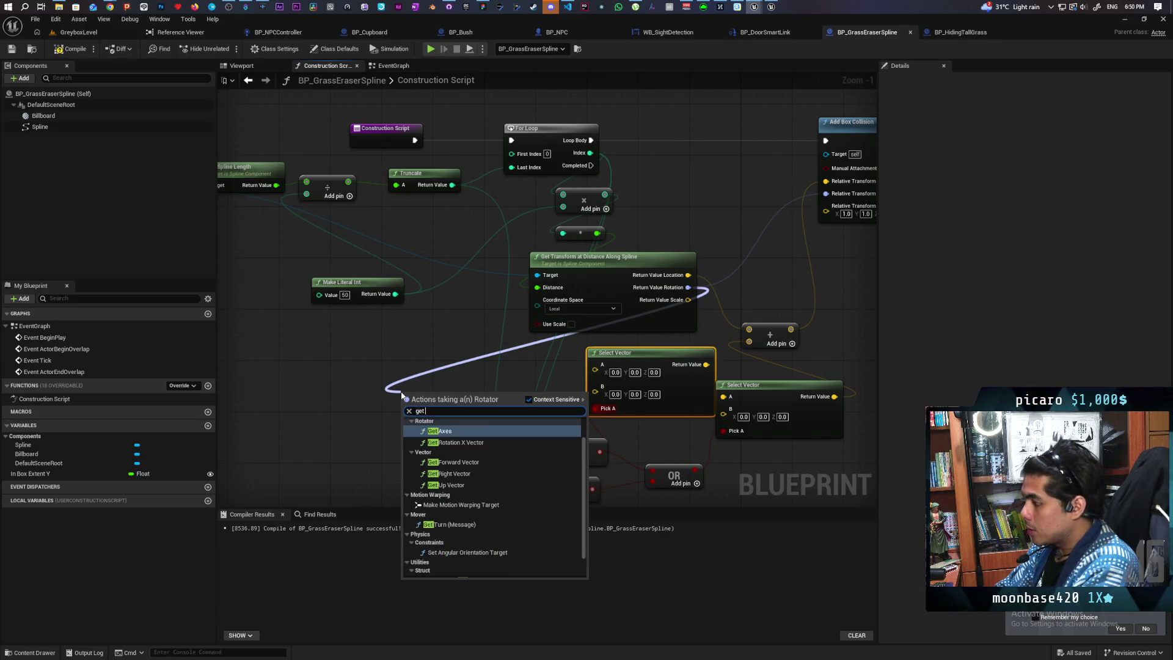
{"action": "type", "text": " forw"}
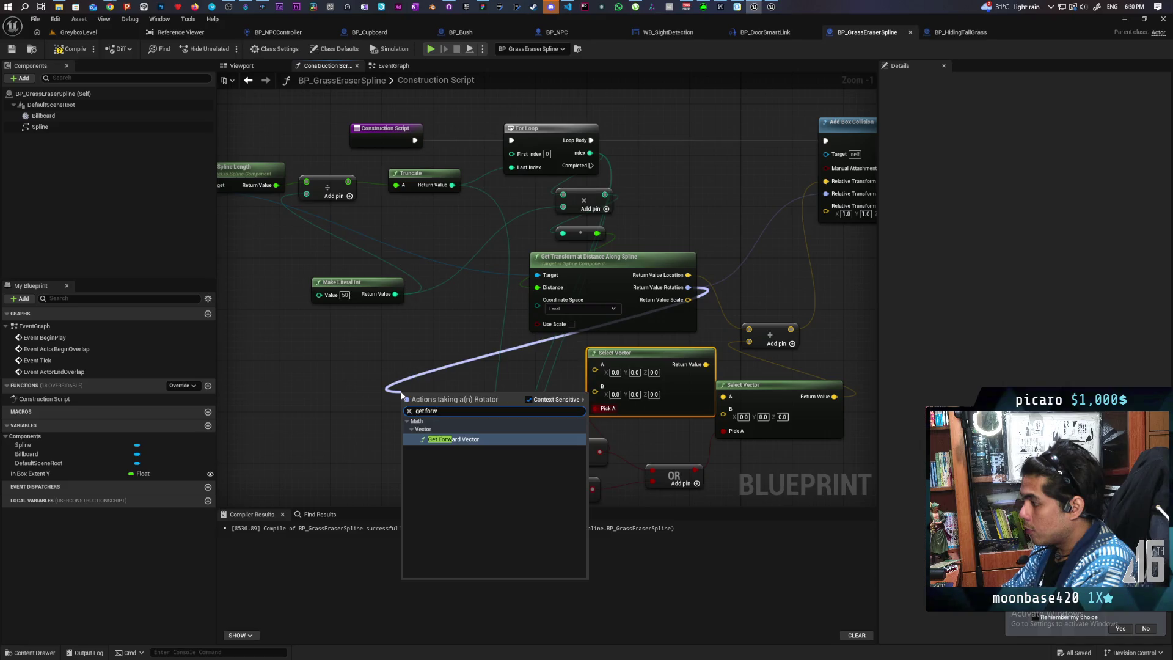
{"action": "key", "text": "Return"}
{"action": "mouse_move", "coordinate": [466, 403]}
{"action": "left_mouse_down"}
{"action": "mouse_move", "coordinate": [410, 360]}
{"action": "mouse_move", "coordinate": [438, 384]}
{"action": "left_mouse_up"}
{"action": "type", "text": "multip"}
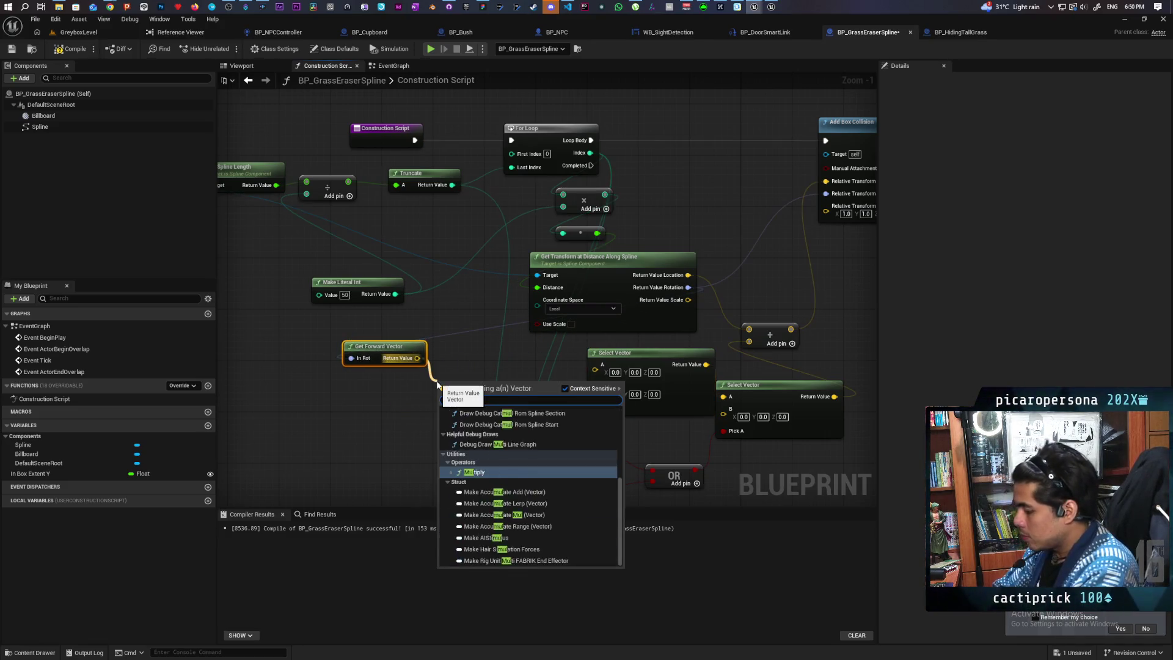
{"action": "key", "text": "Return"}
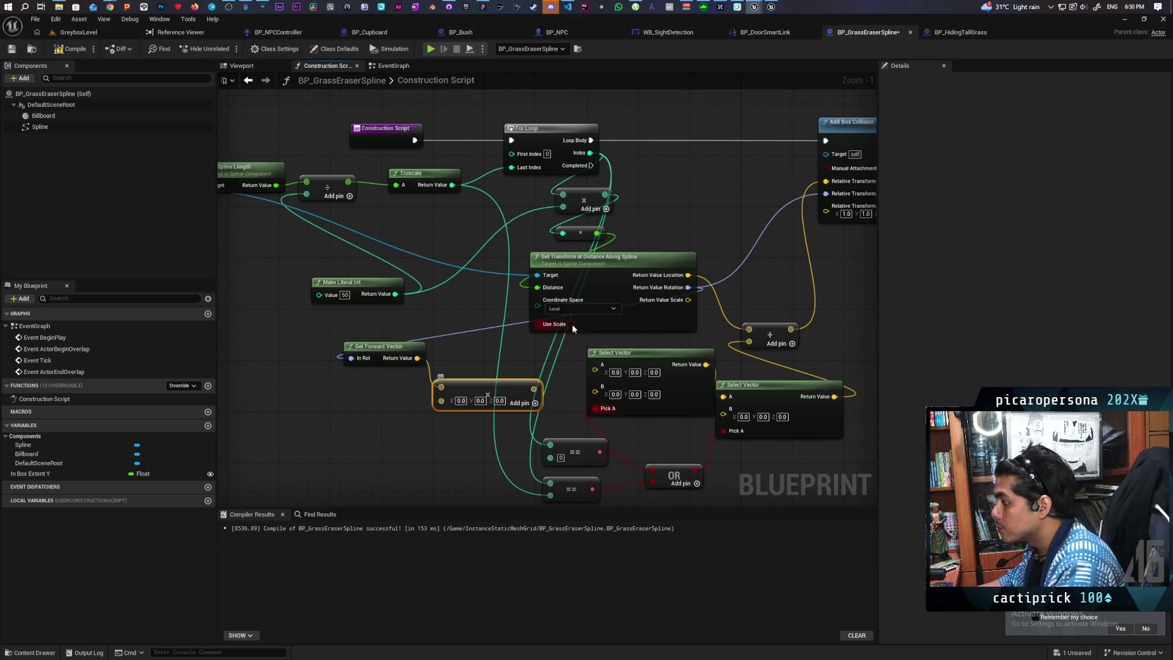
{"action": "left_click_drag", "start_coordinate": [493, 384], "coordinate": [493, 352]}
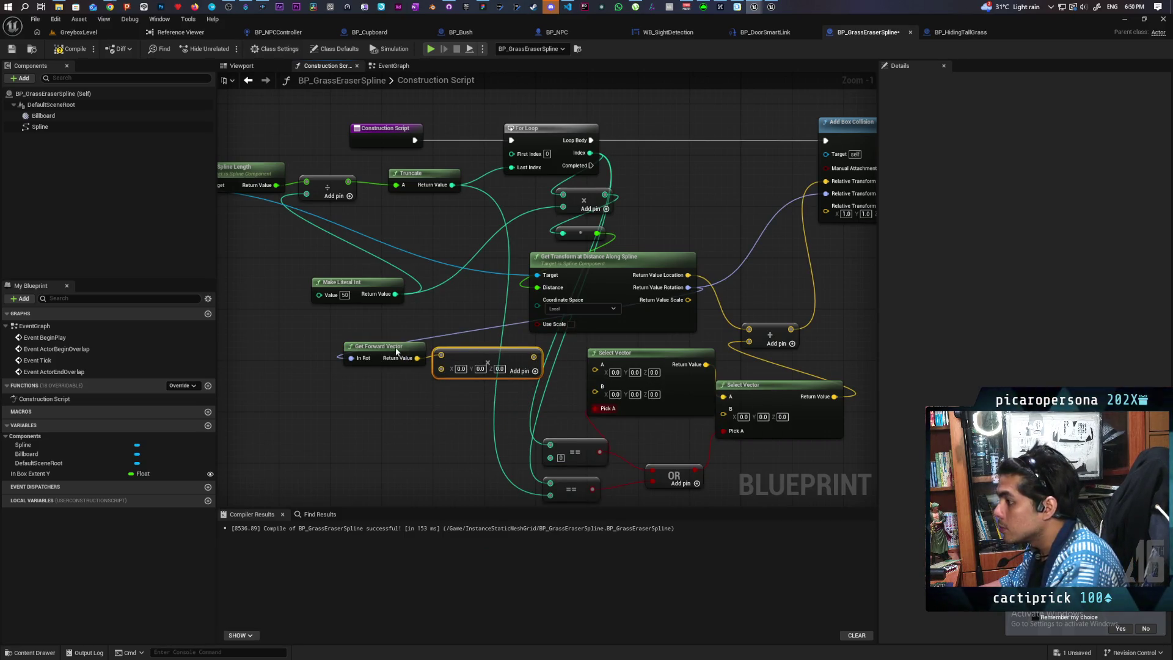
{"action": "left_click_drag", "start_coordinate": [397, 352], "coordinate": [397, 333]}
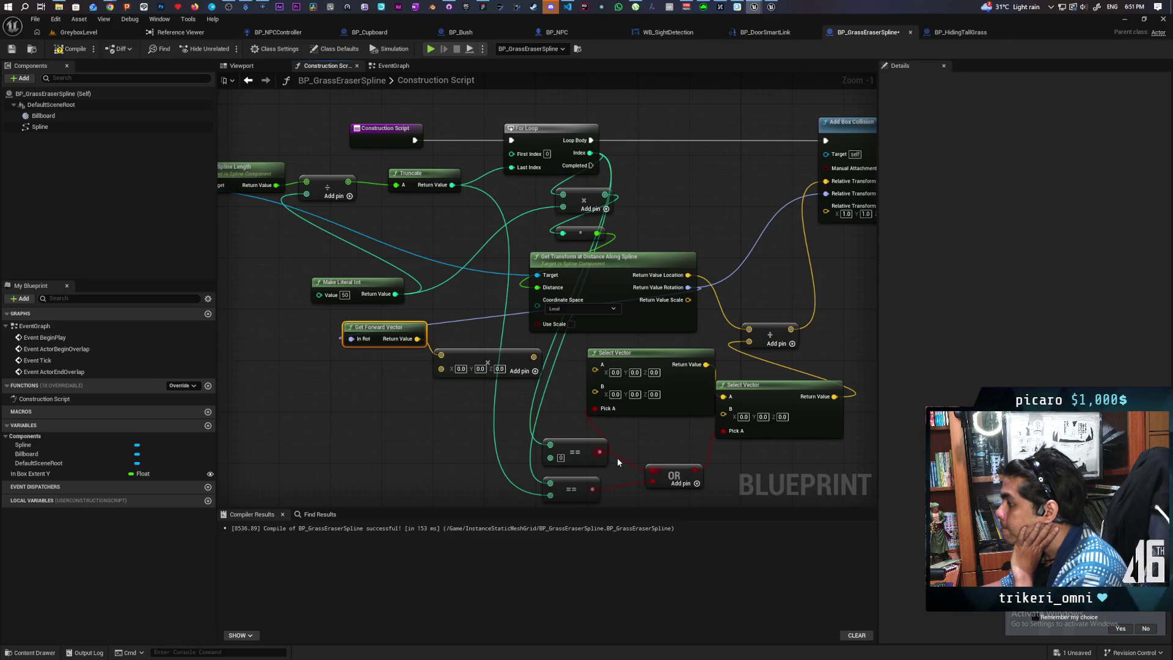
Delete the extra Select Vector and wire the Multiply result into Select Vector A.
{"action": "left_click", "coordinate": [666, 408]}
{"action": "key", "text": "Delete"}
{"action": "left_click_drag", "start_coordinate": [534, 357], "coordinate": [723, 397]}
{"action": "mouse_move", "coordinate": [489, 376]}
{"action": "left_mouse_down"}
{"action": "mouse_move", "coordinate": [629, 385]}
{"action": "mouse_move", "coordinate": [572, 379]}
{"action": "mouse_move", "coordinate": [632, 361]}
{"action": "mouse_move", "coordinate": [602, 413]}
{"action": "left_mouse_up"}
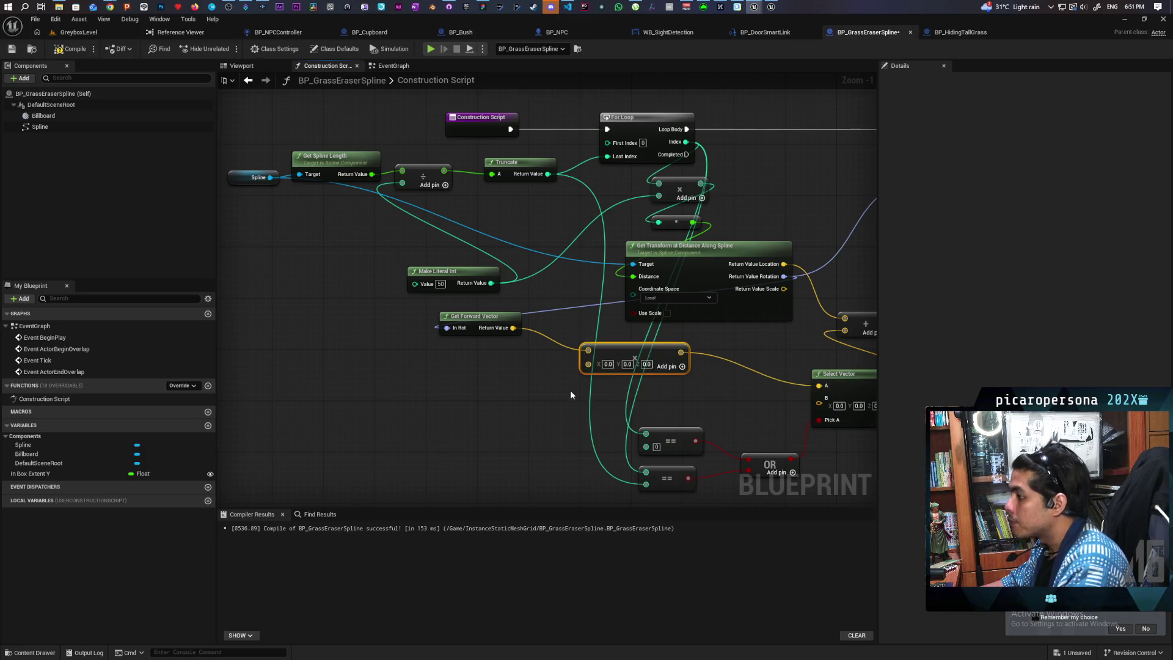
{"action": "mouse_move", "coordinate": [595, 403]}
{"action": "left_mouse_down"}
{"action": "mouse_move", "coordinate": [660, 375]}
{"action": "mouse_move", "coordinate": [629, 372]}
{"action": "mouse_move", "coordinate": [682, 358]}
{"action": "left_mouse_up"}
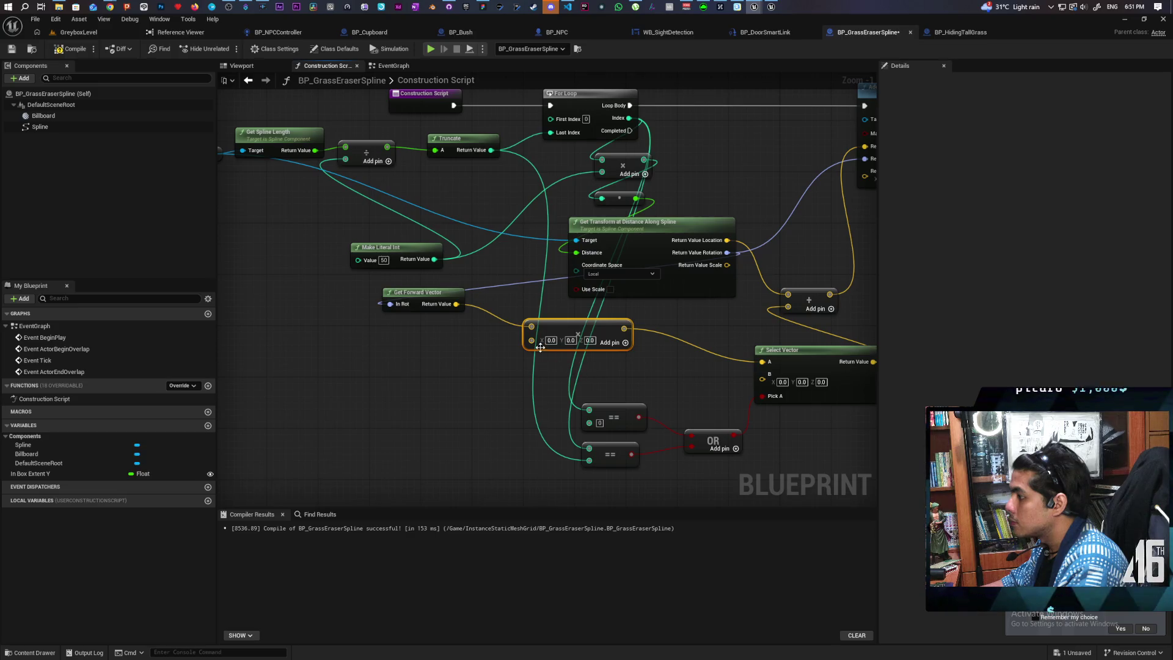
{"action": "left_click_drag", "start_coordinate": [532, 341], "coordinate": [484, 383]}
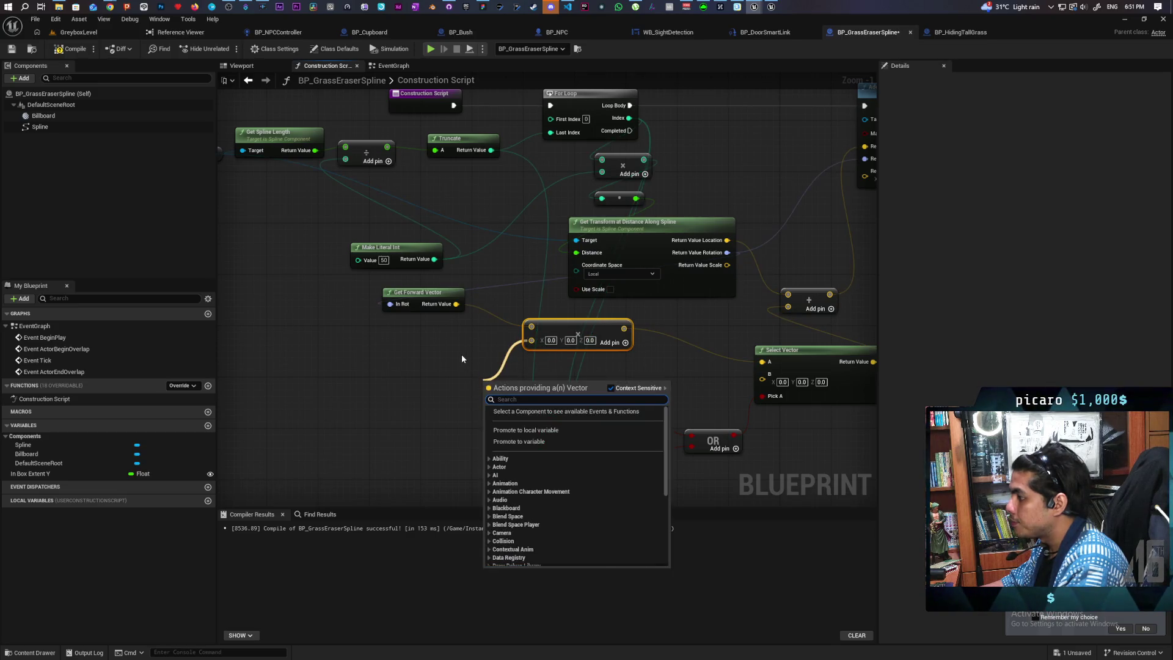
{"action": "type", "text": "vec"}
{"action": "key", "text": "Escape"}
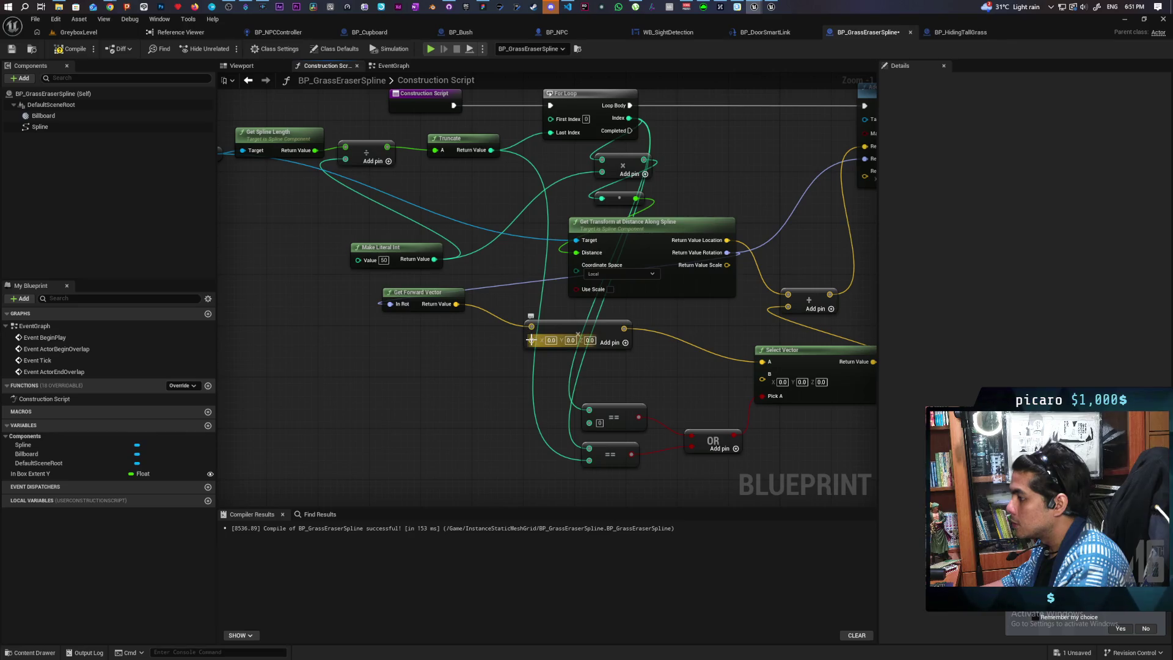
Convert Multiply's B pin to float and feed it from a Select Float picked by the == check.
{"action": "right_click", "coordinate": [532, 339]}
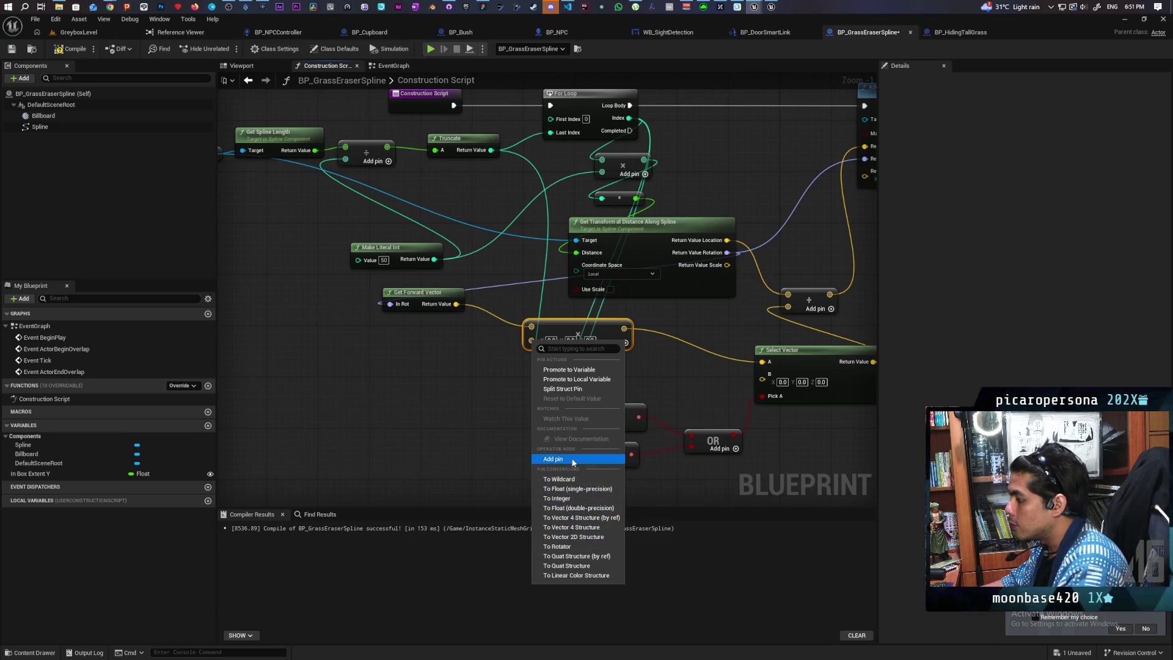
{"action": "left_click", "coordinate": [573, 491]}
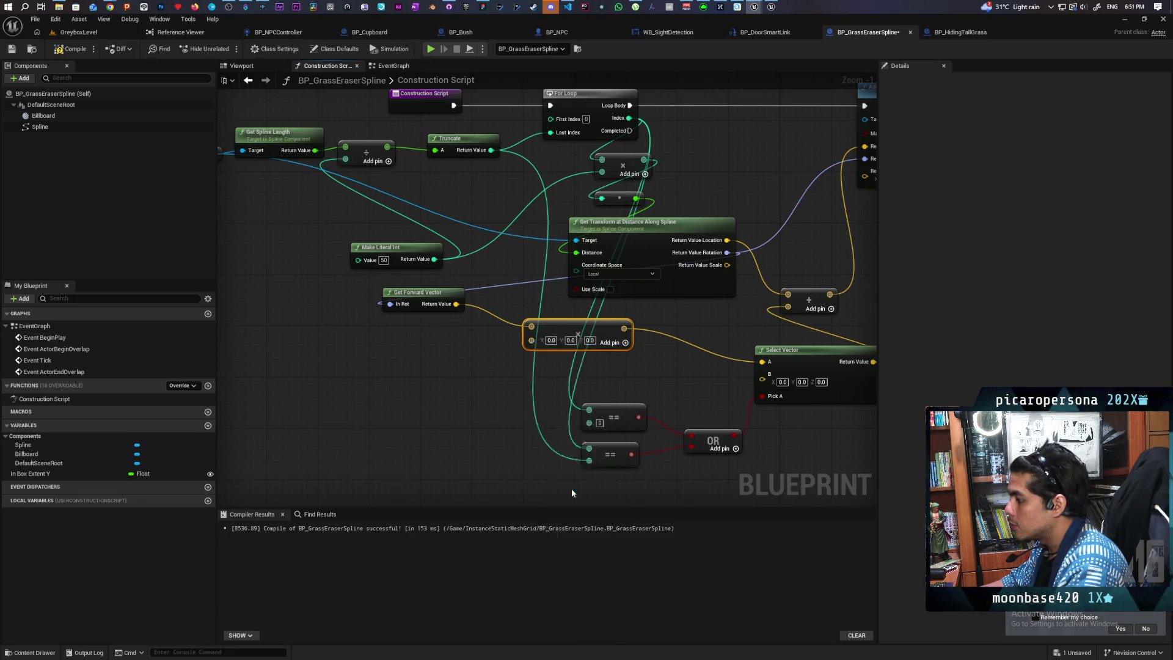
{"action": "left_click_drag", "start_coordinate": [534, 340], "coordinate": [487, 389]}
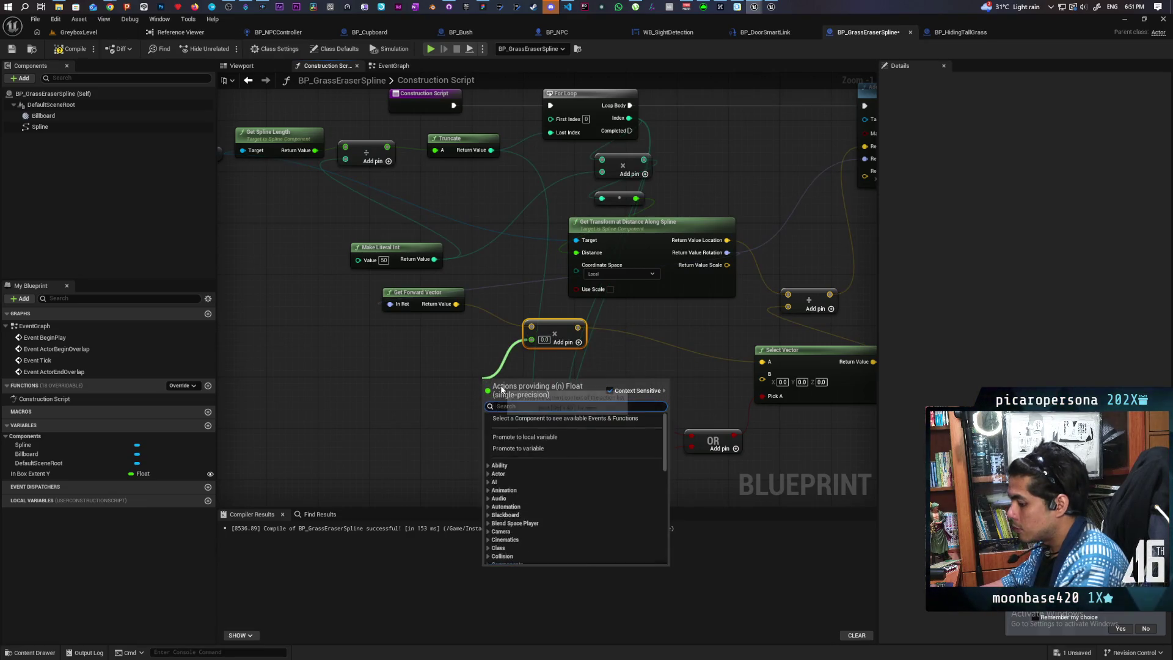
{"action": "type", "text": "sele"}
{"action": "key", "text": "Return"}
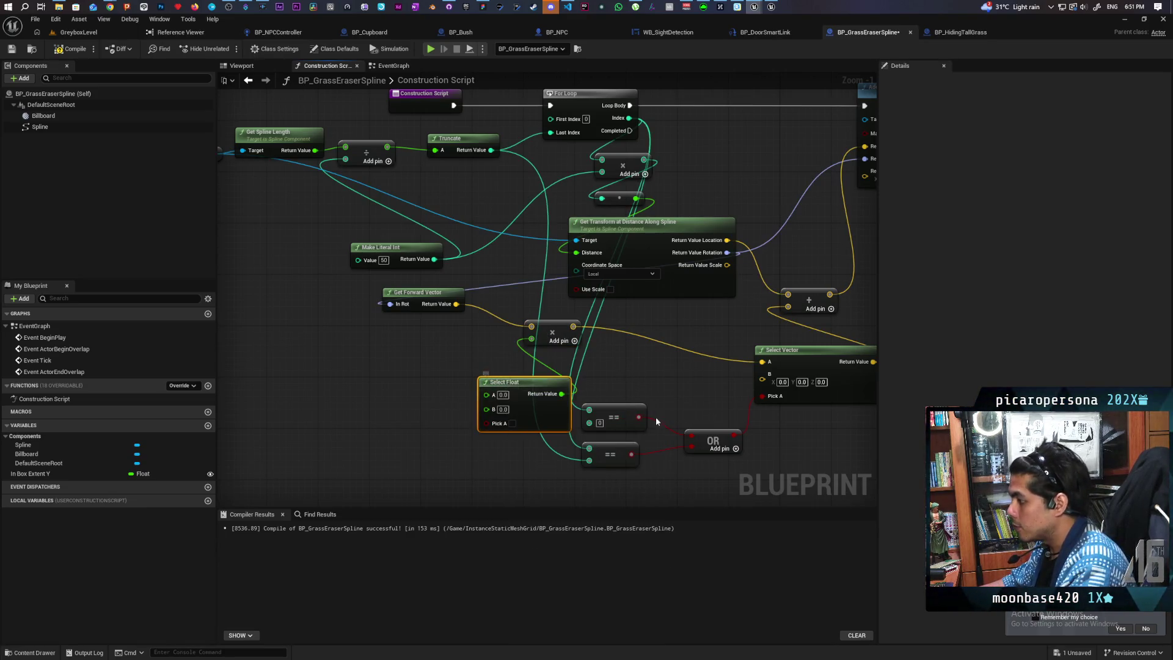
{"action": "mouse_move", "coordinate": [640, 419]}
{"action": "left_mouse_down"}
{"action": "mouse_move", "coordinate": [550, 443]}
{"action": "mouse_move", "coordinate": [486, 423]}
{"action": "left_mouse_up"}
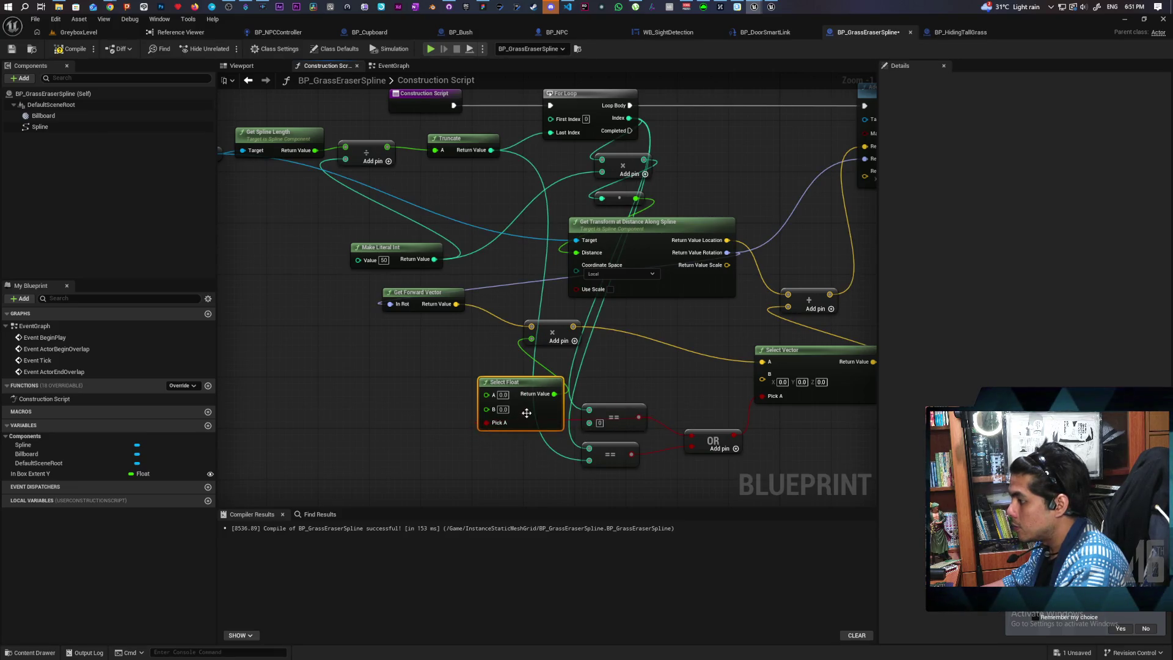
{"action": "mouse_move", "coordinate": [523, 383]}
{"action": "left_mouse_down"}
{"action": "mouse_move", "coordinate": [472, 349]}
{"action": "mouse_move", "coordinate": [486, 351]}
{"action": "left_mouse_up"}
{"action": "left_click", "coordinate": [480, 436]}
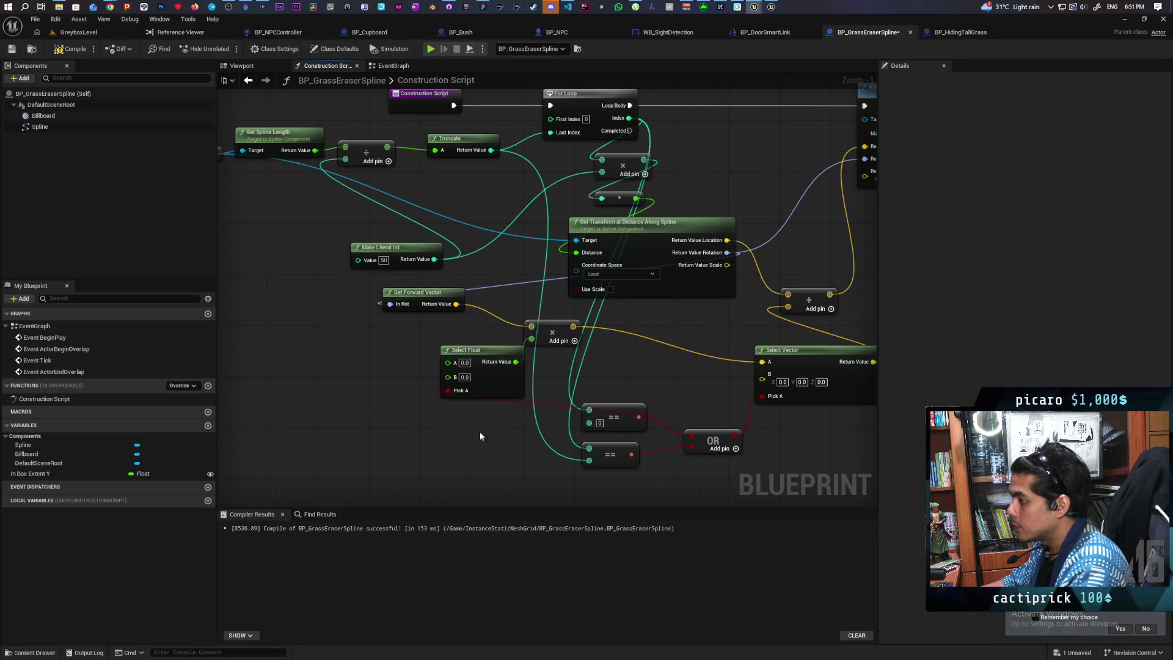
{"action": "scroll", "coordinate": [442, 428], "scroll_direction": "up", "scroll_amount": 1}
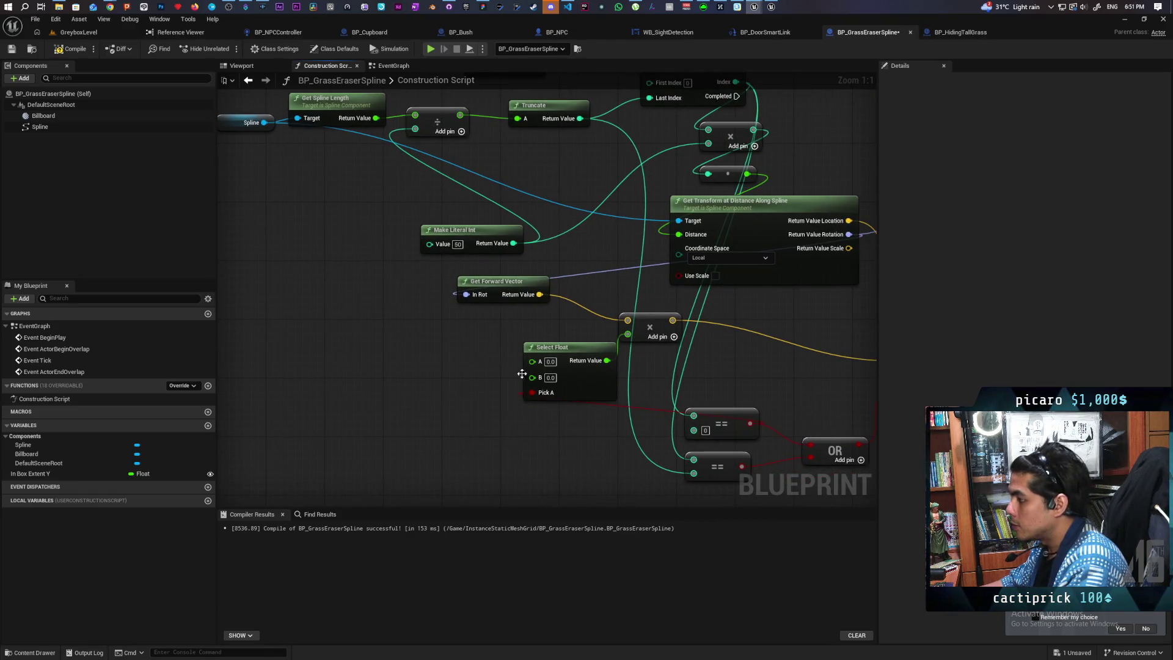
{"action": "left_click_drag", "start_coordinate": [531, 360], "coordinate": [466, 357]}
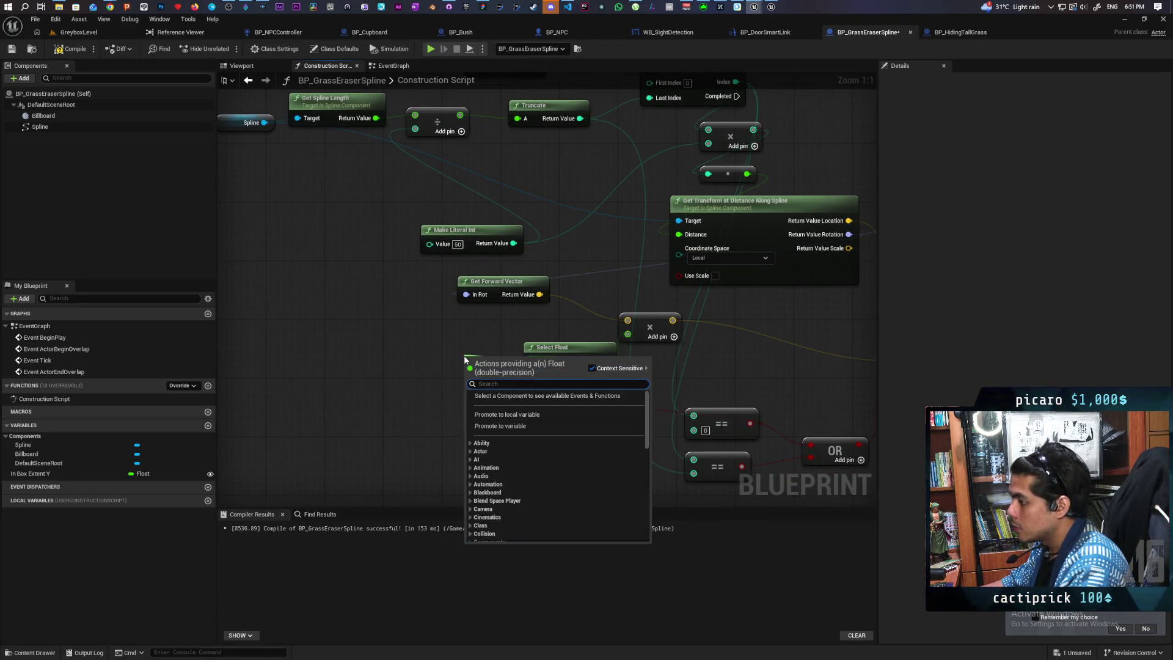
Promote Select Float's A and B to instance-editable float variables Start Offset and End Offset.
{"action": "left_click", "coordinate": [494, 426]}
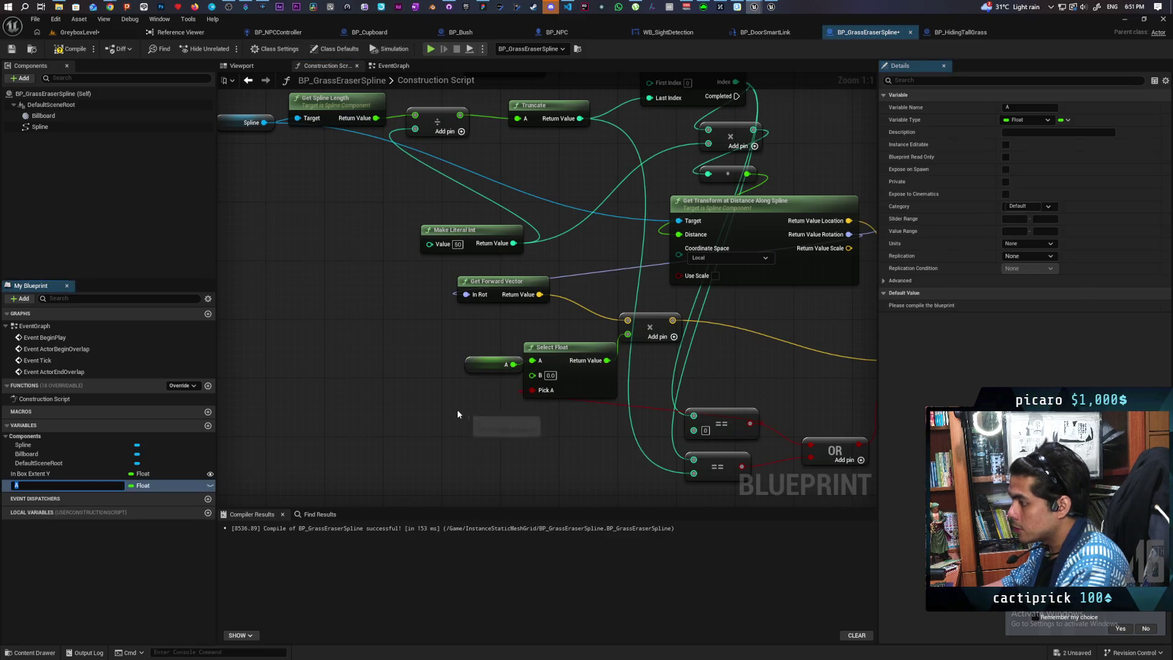
{"action": "type", "text": "tart Offset"}
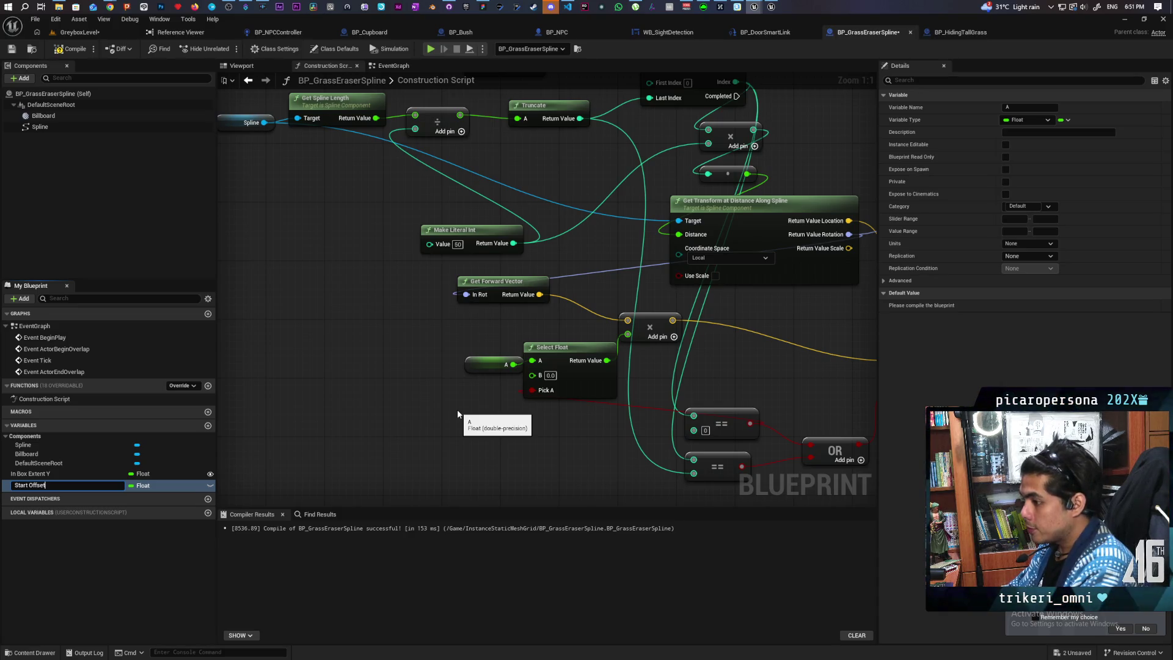
{"action": "key", "text": "Return"}
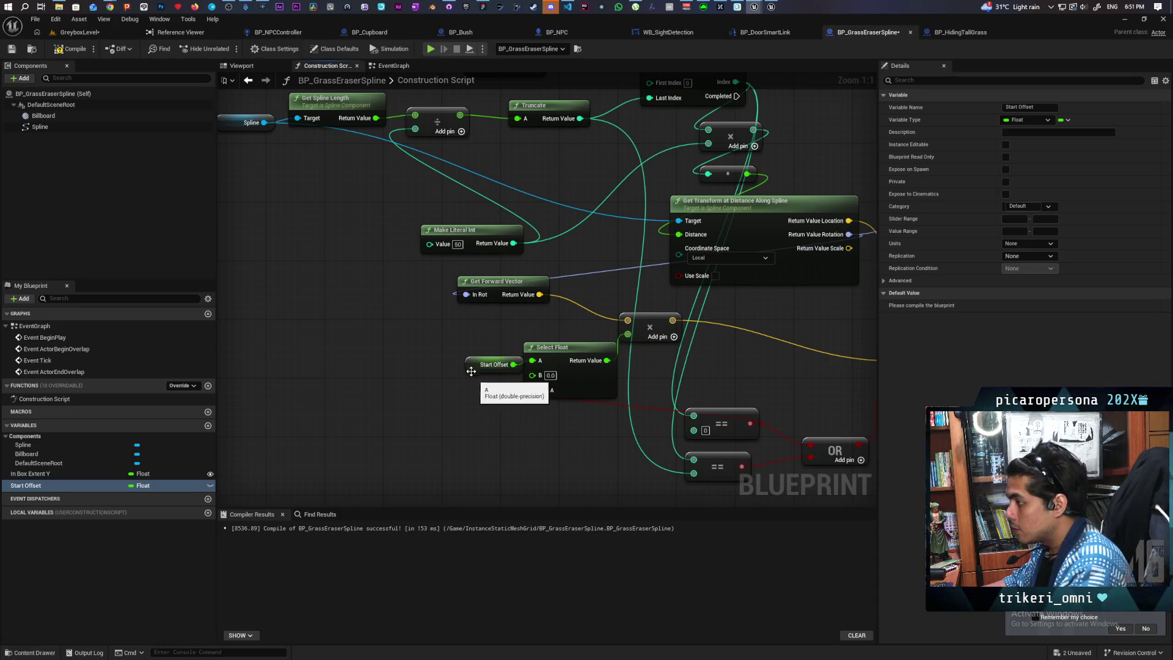
{"action": "left_click_drag", "start_coordinate": [474, 368], "coordinate": [466, 339]}
{"action": "left_click_drag", "start_coordinate": [533, 375], "coordinate": [476, 388]}
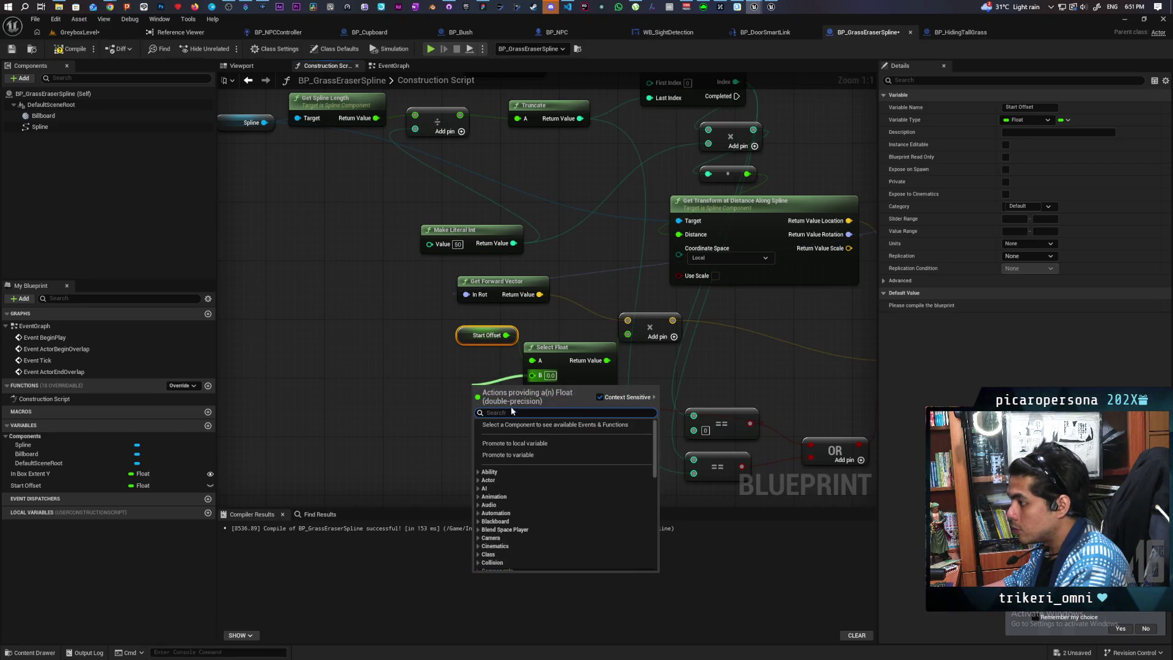
{"action": "left_click", "coordinate": [517, 454]}
{"action": "type", "text": "End Offset"}
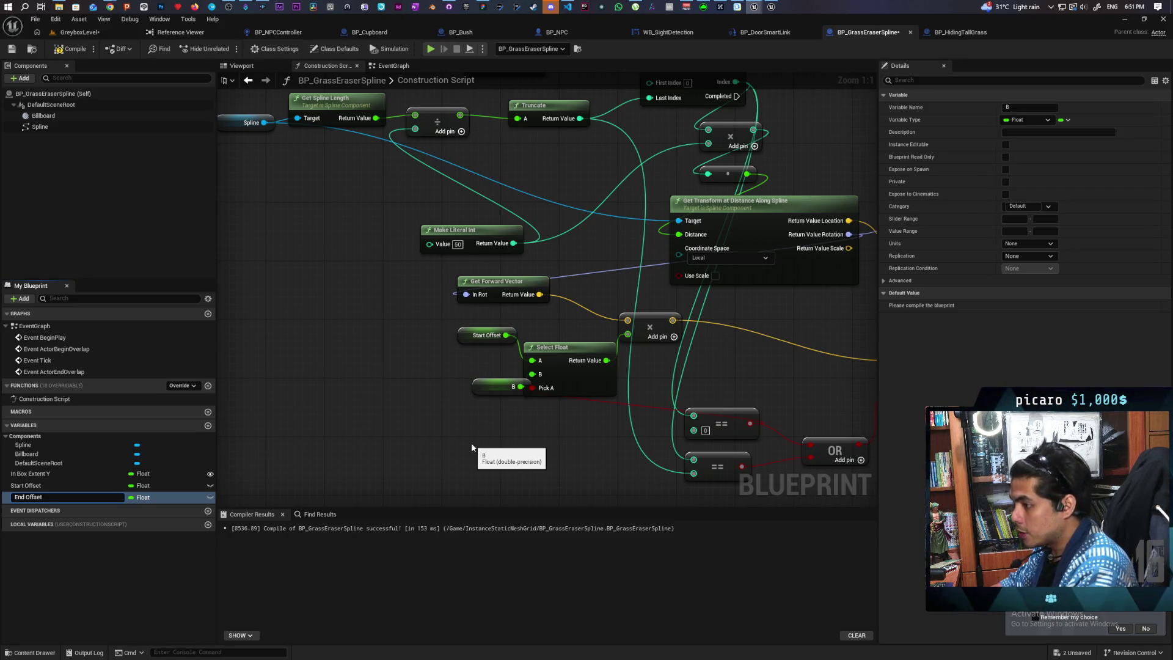
{"action": "key", "text": "Return"}
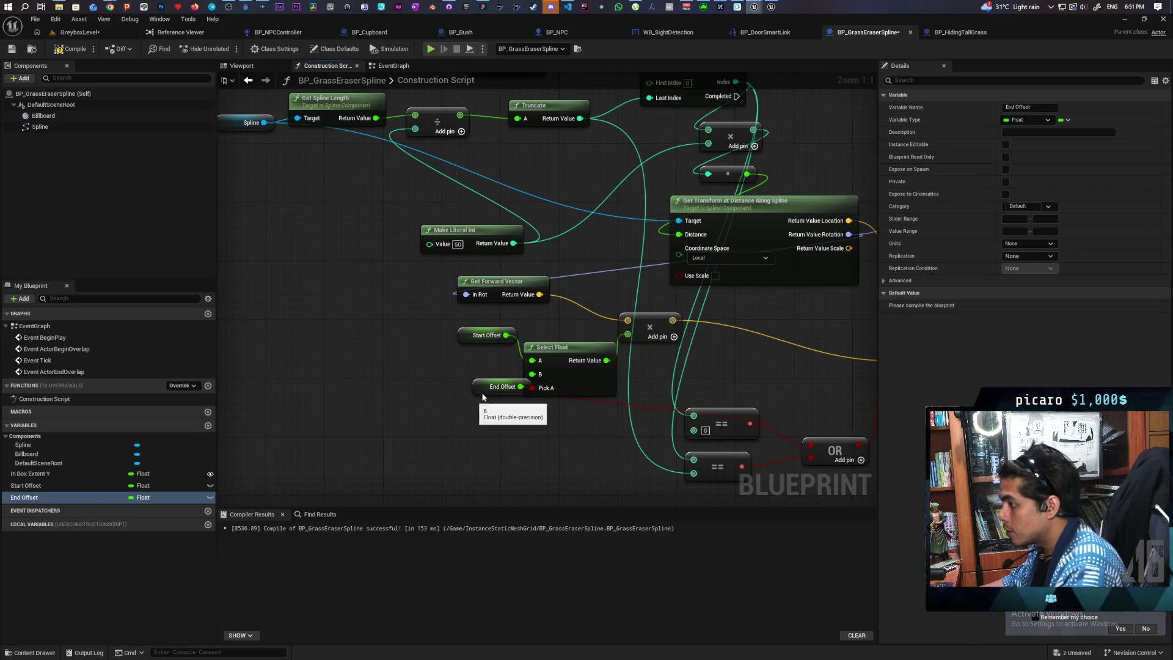
{"action": "left_click_drag", "start_coordinate": [498, 386], "coordinate": [472, 386]}
{"action": "left_click", "coordinate": [210, 497]}
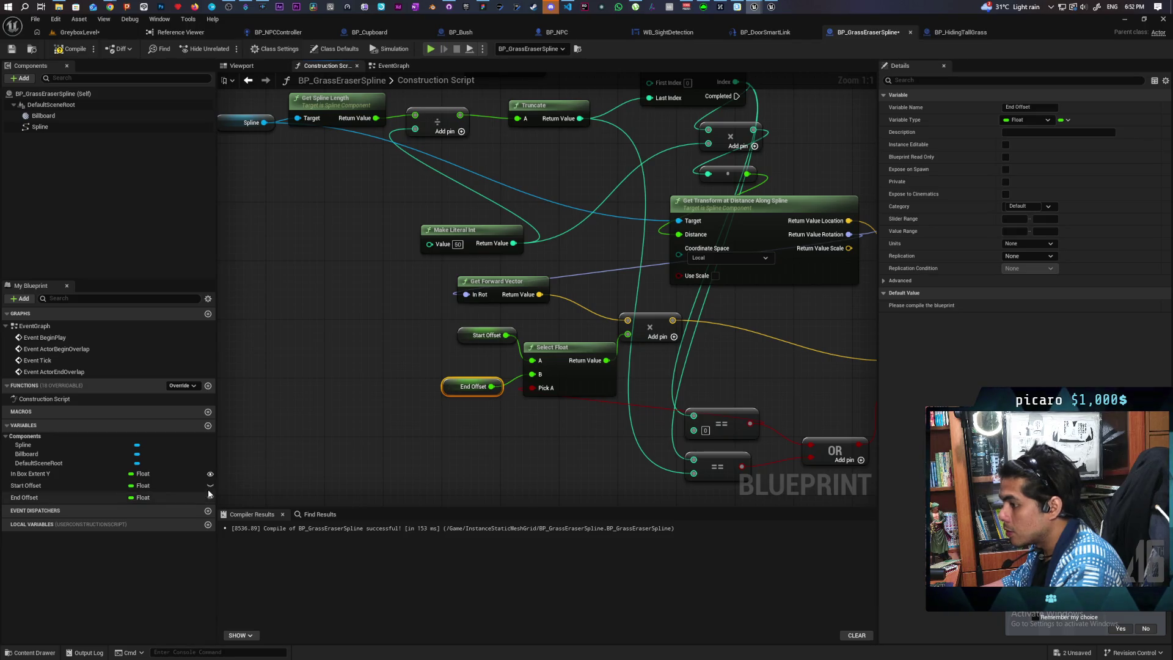
{"action": "left_click", "coordinate": [211, 485]}
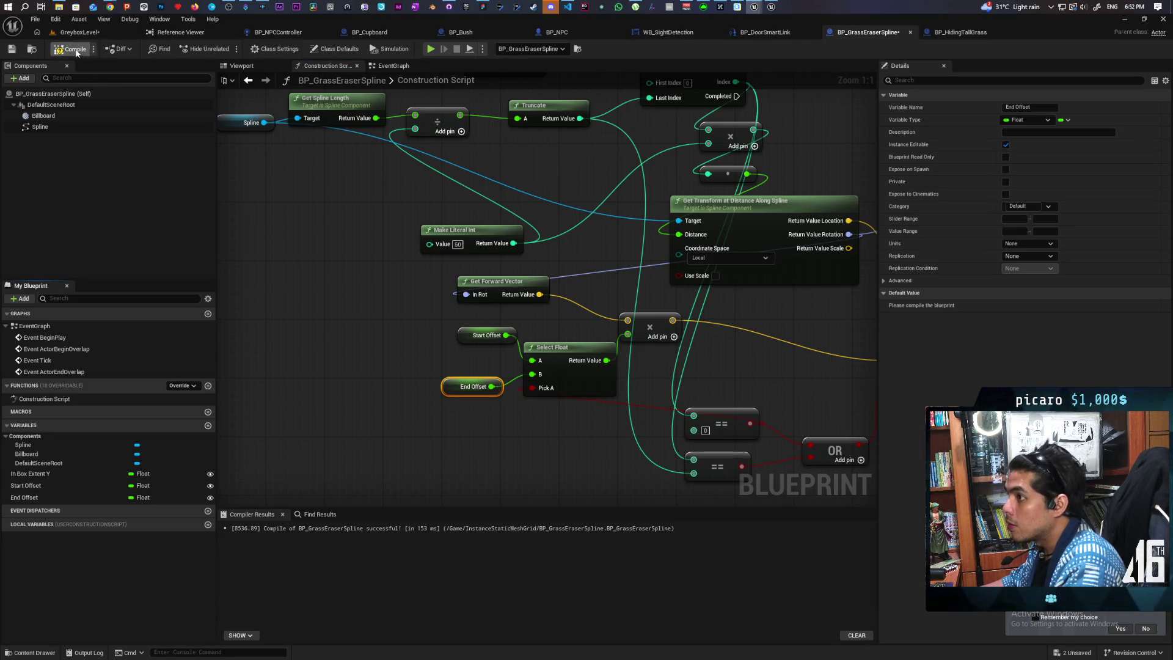
{"action": "left_click", "coordinate": [78, 31]}
Save all changes, frame the grass eraser spline in GreyboxLevel, and start a Play session.
{"action": "key", "text": "ctrl+shift+s"}
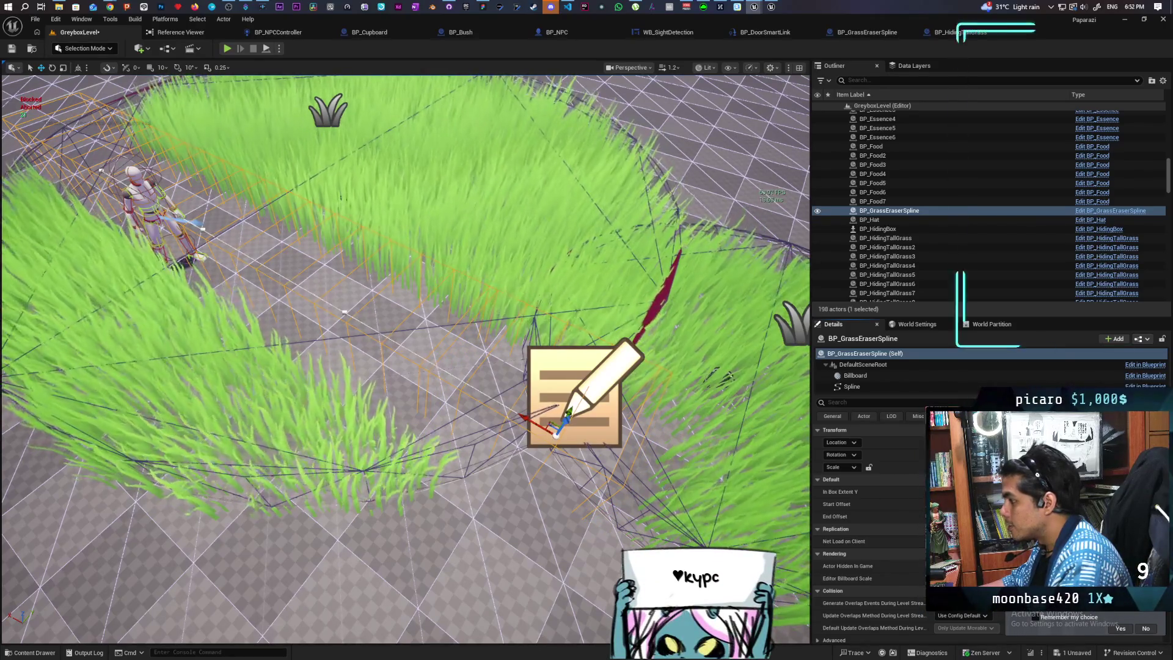
{"action": "key", "text": "f"}
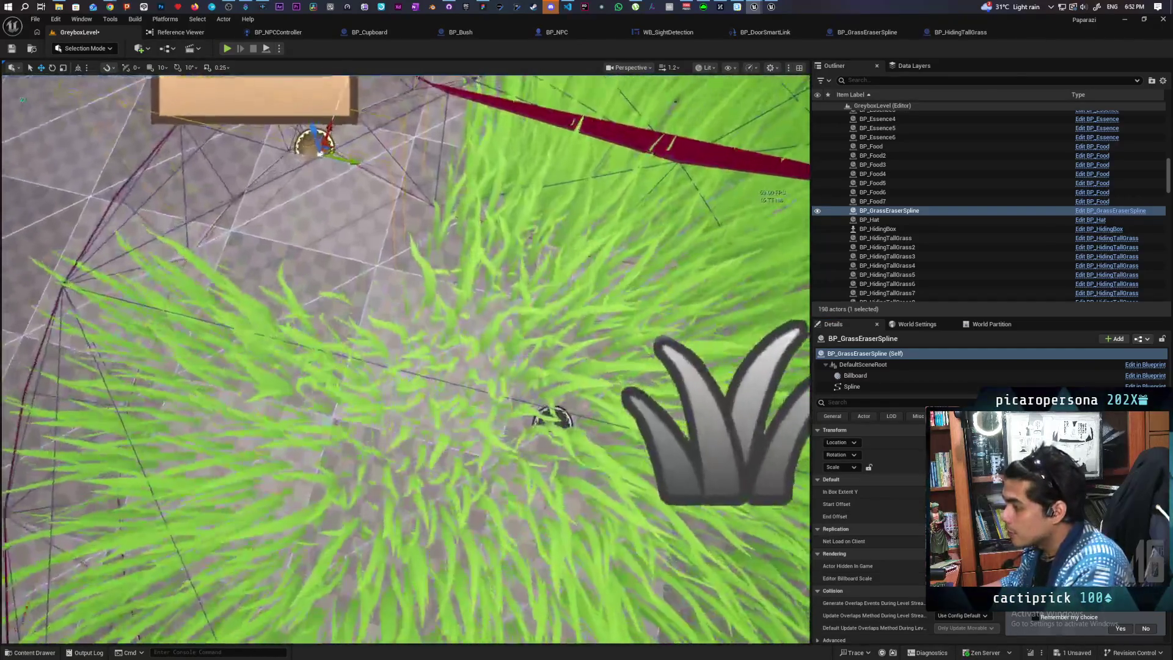
{"action": "key", "text": "f"}
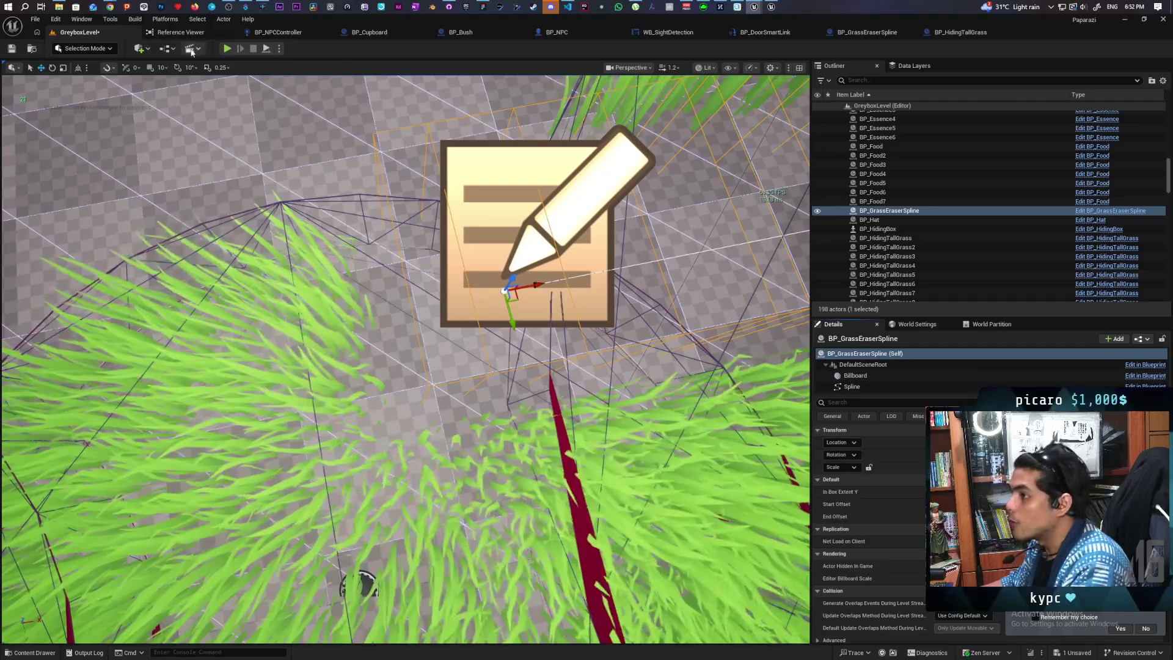
{"action": "left_click", "coordinate": [226, 49]}
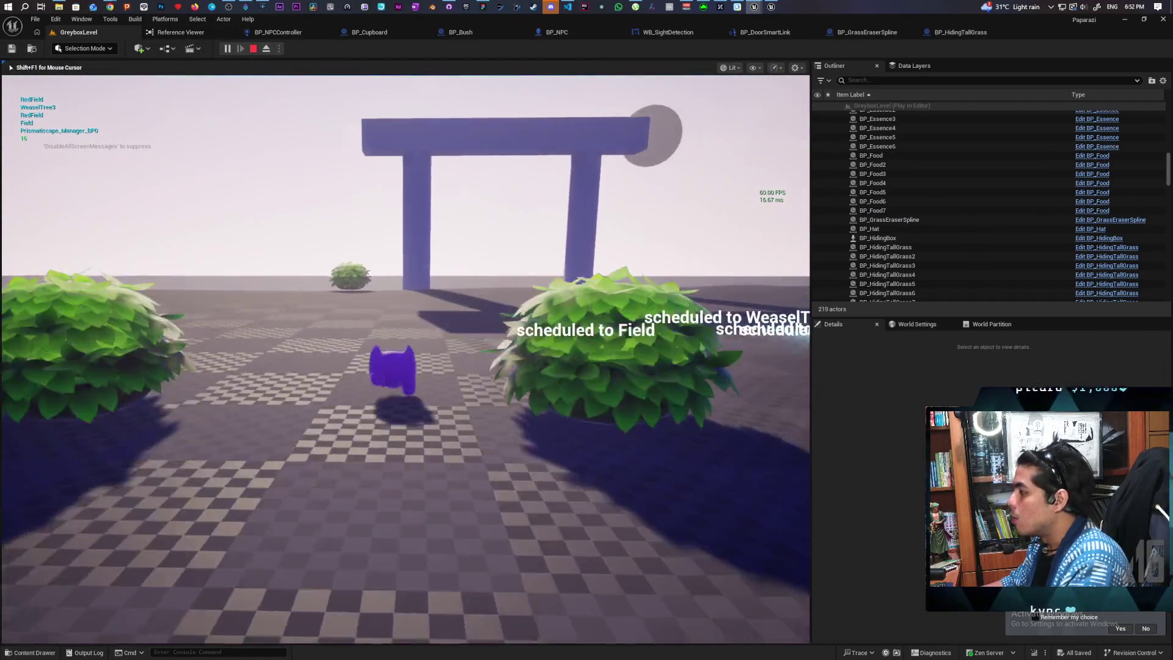
Walk the purple character through the gate and in and out of the grass near the NPC, then stop.
{"action": "key", "text": "w"}
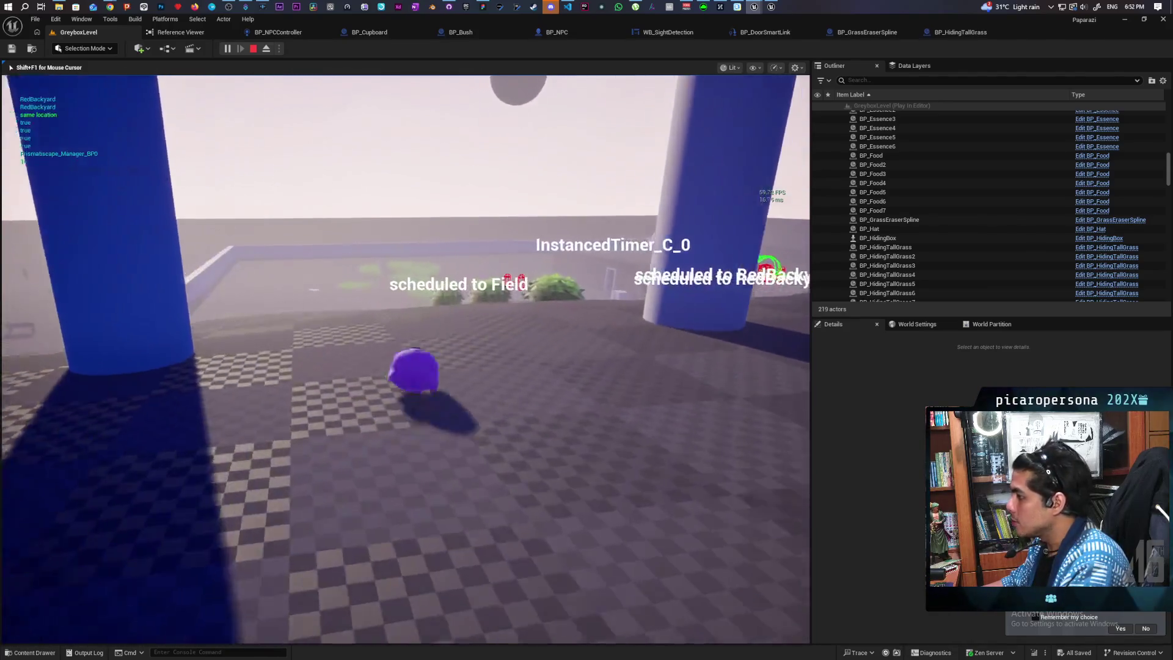
{"action": "key", "text": "w"}
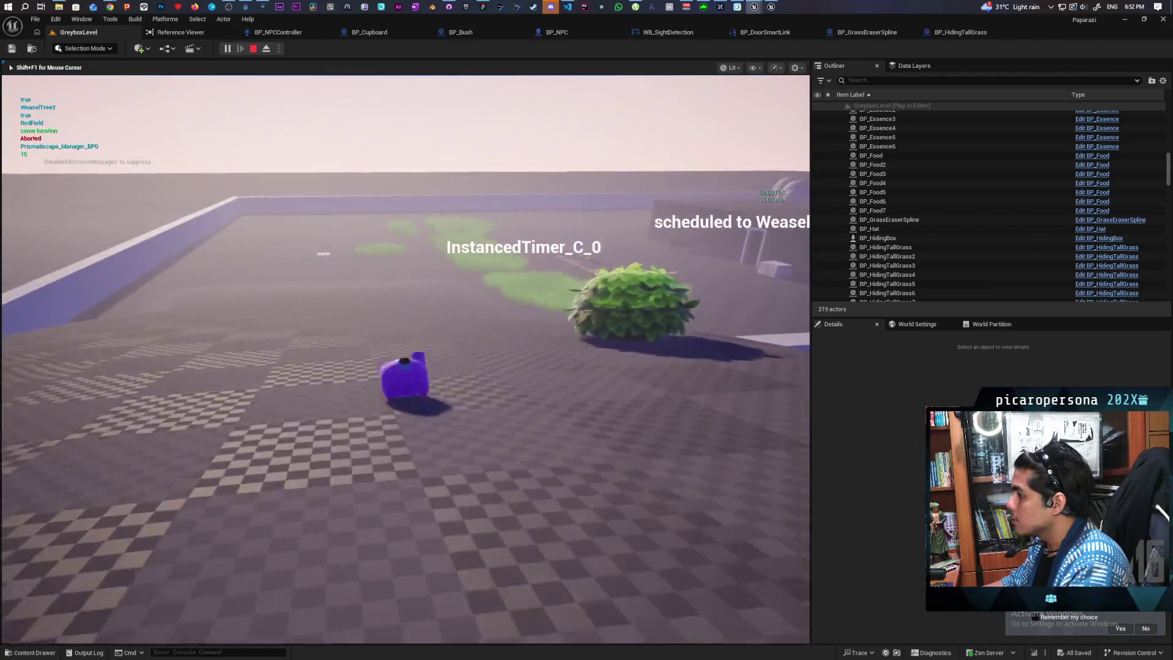
{"action": "key", "text": "w"}
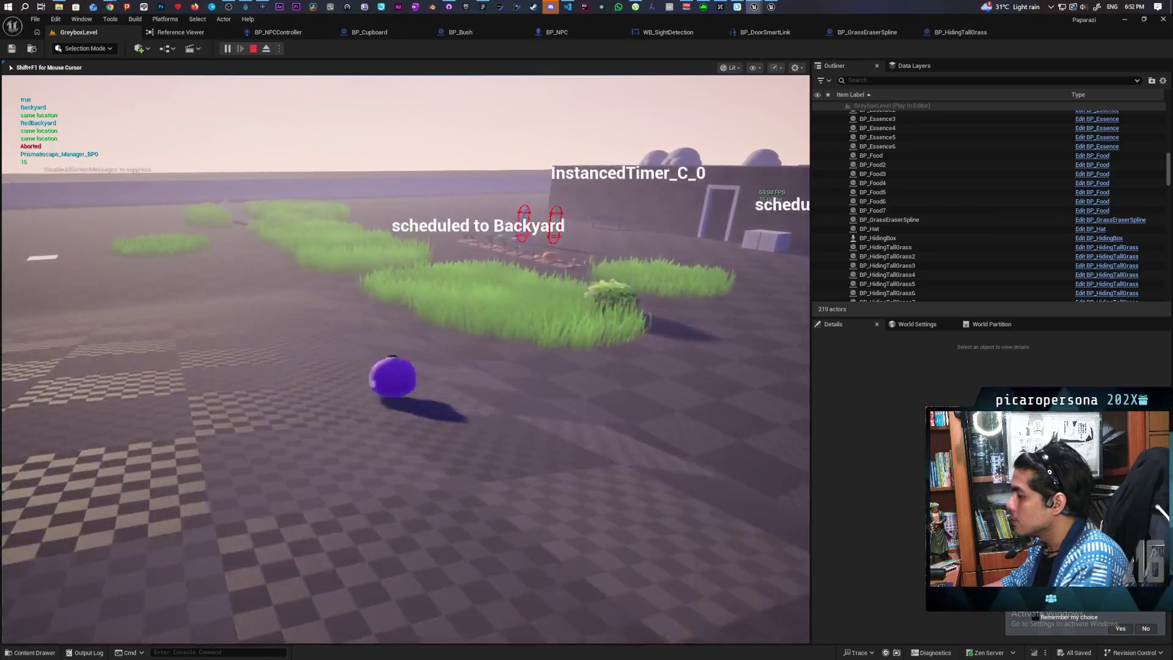
{"action": "key", "text": "w"}
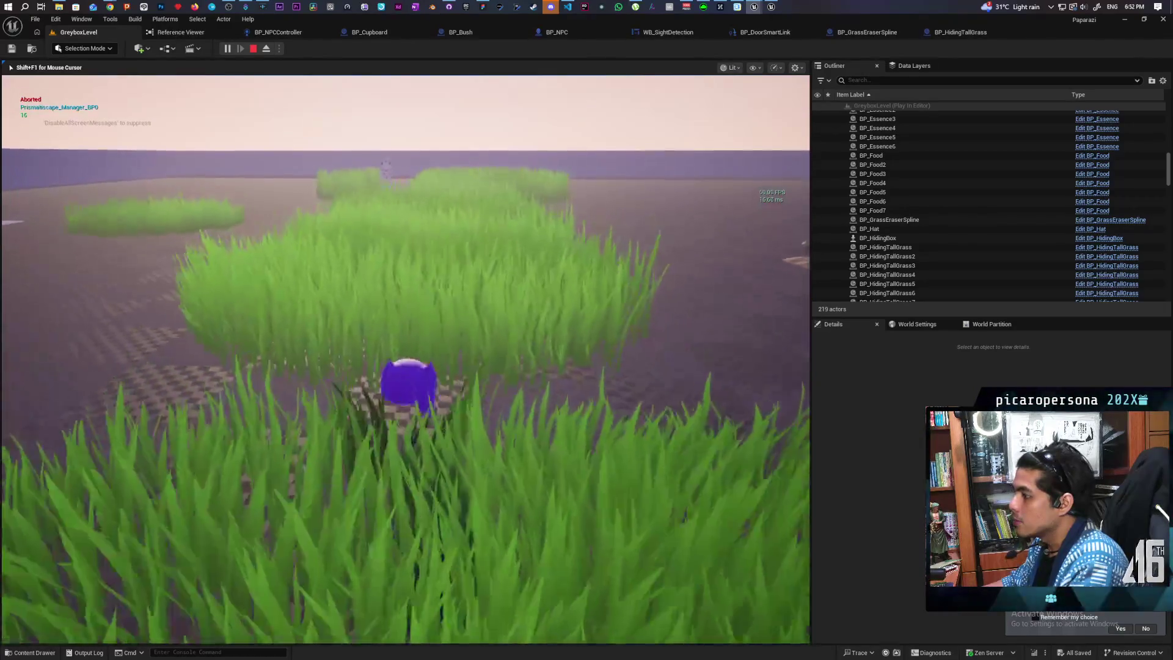
{"action": "key", "text": "w"}
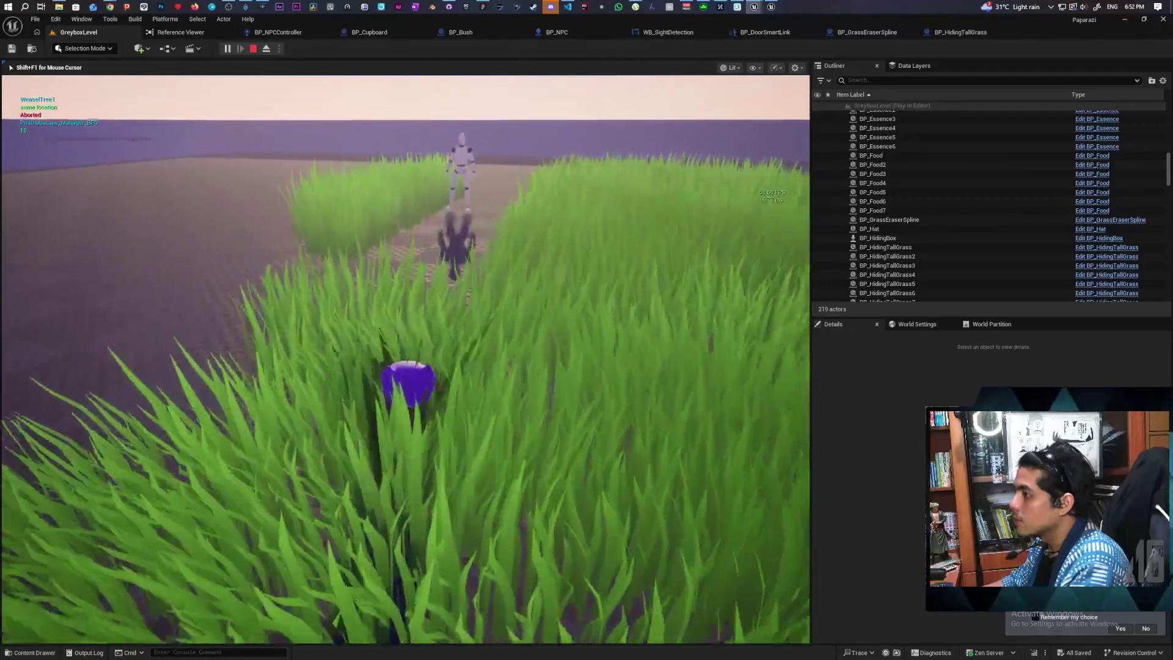
{"action": "key", "text": "w"}
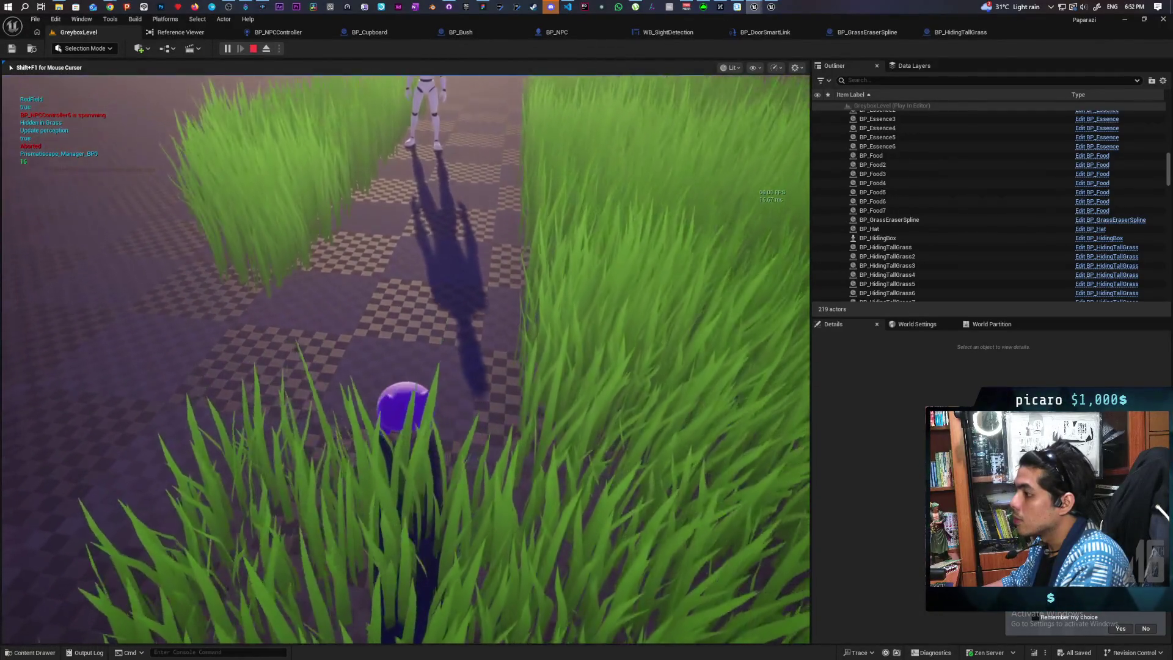
{"action": "key", "text": "w"}
{"action": "key", "text": "w"}
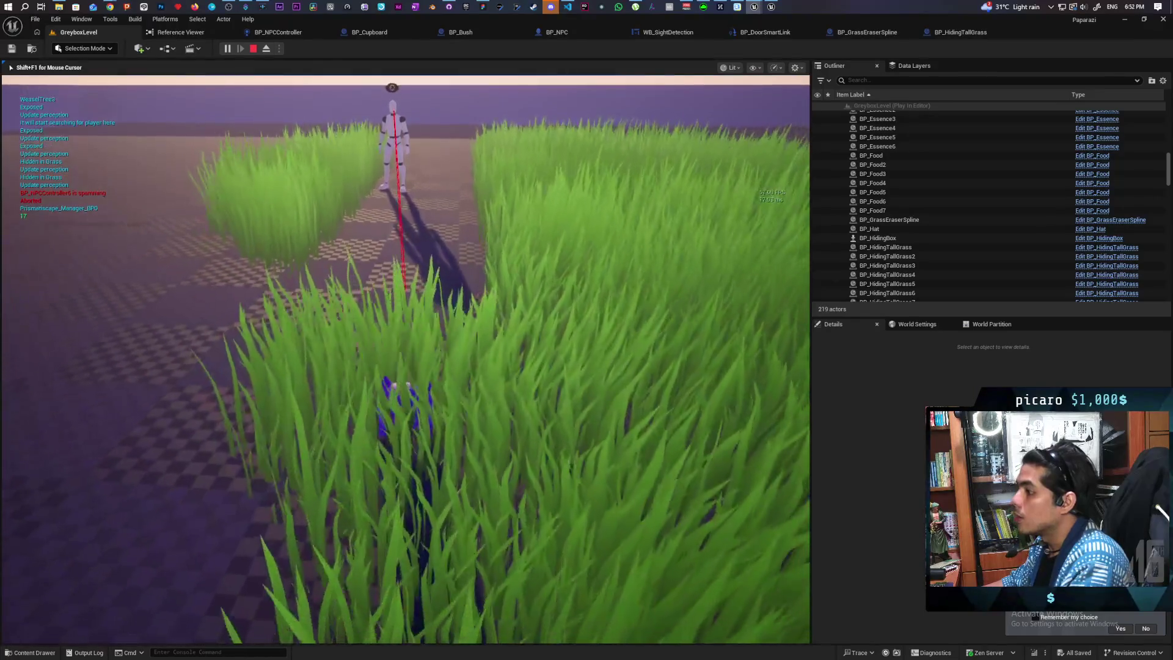
{"action": "key", "text": "w"}
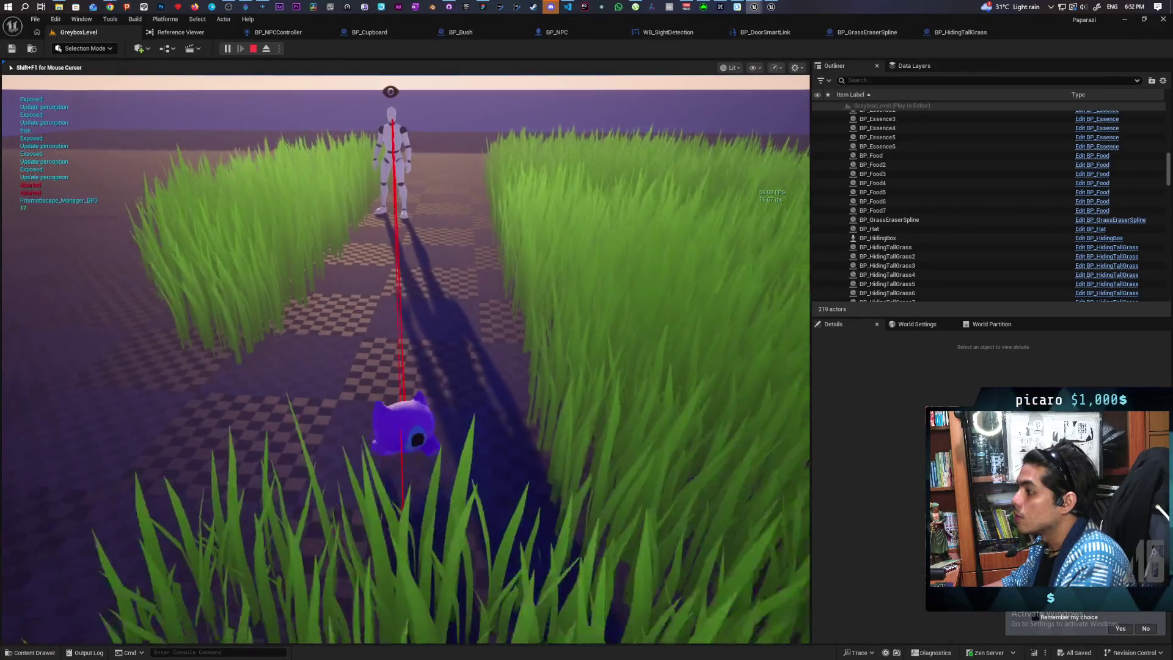
{"action": "key", "text": "w"}
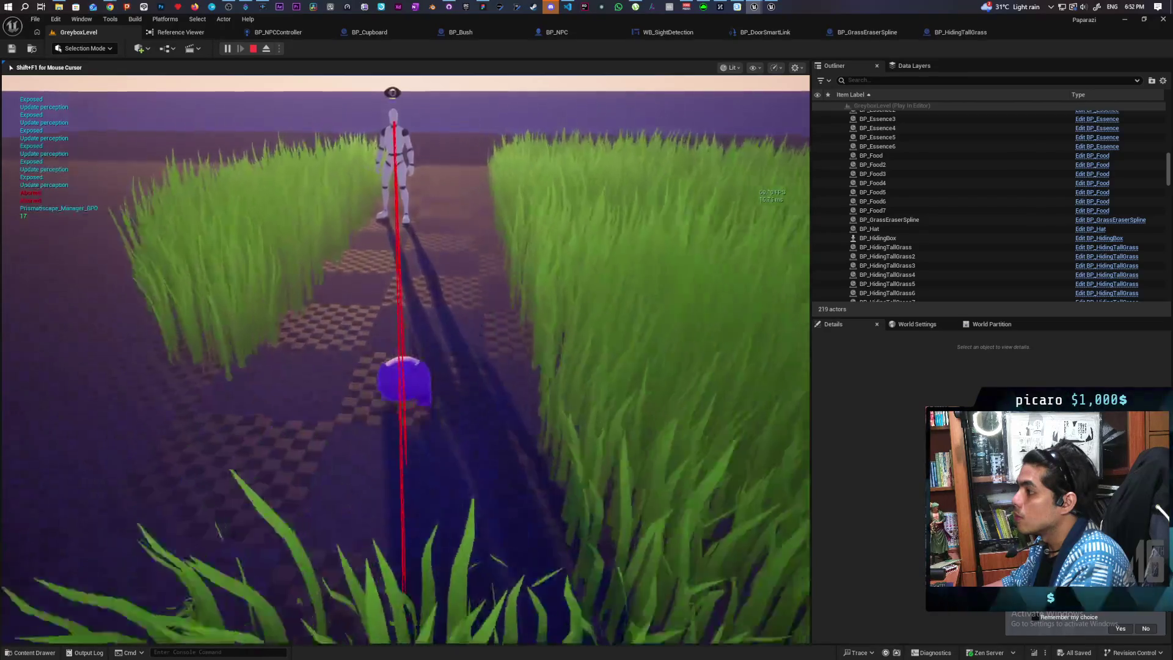
{"action": "key", "text": "w"}
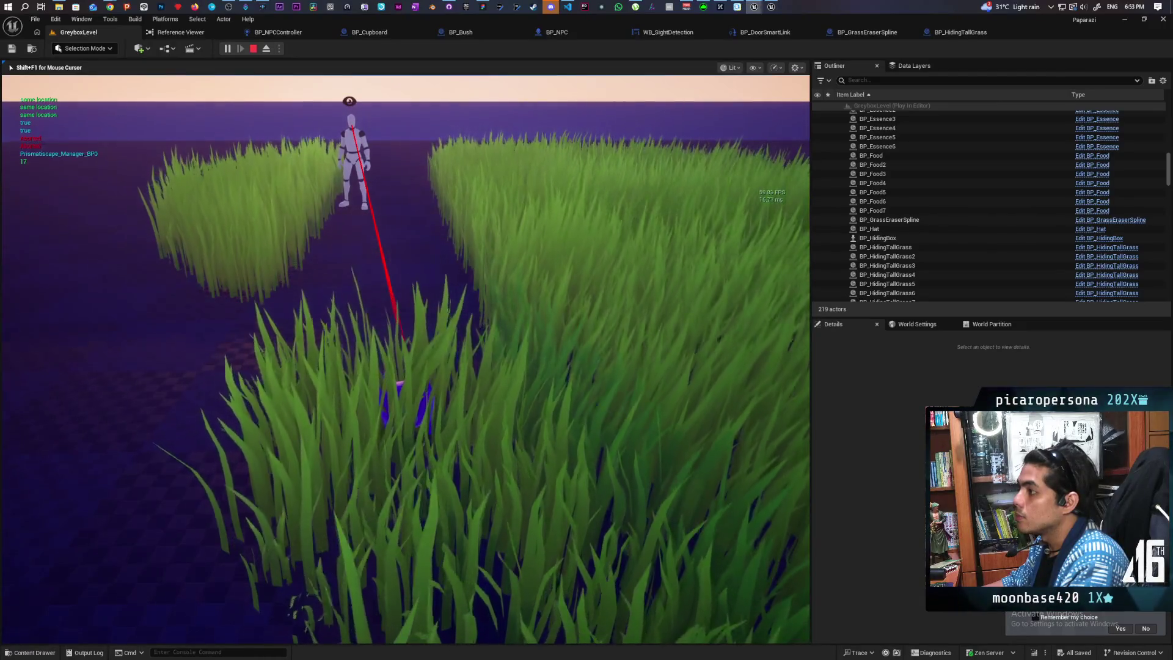
{"action": "key", "text": "w"}
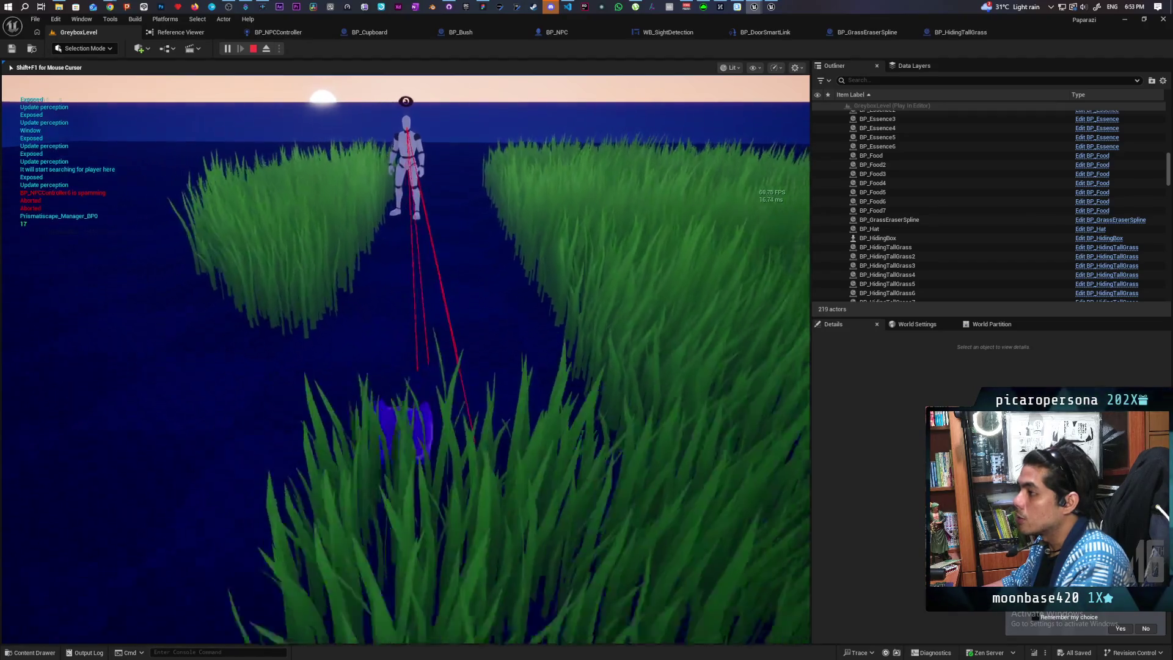
{"action": "key", "text": "s"}
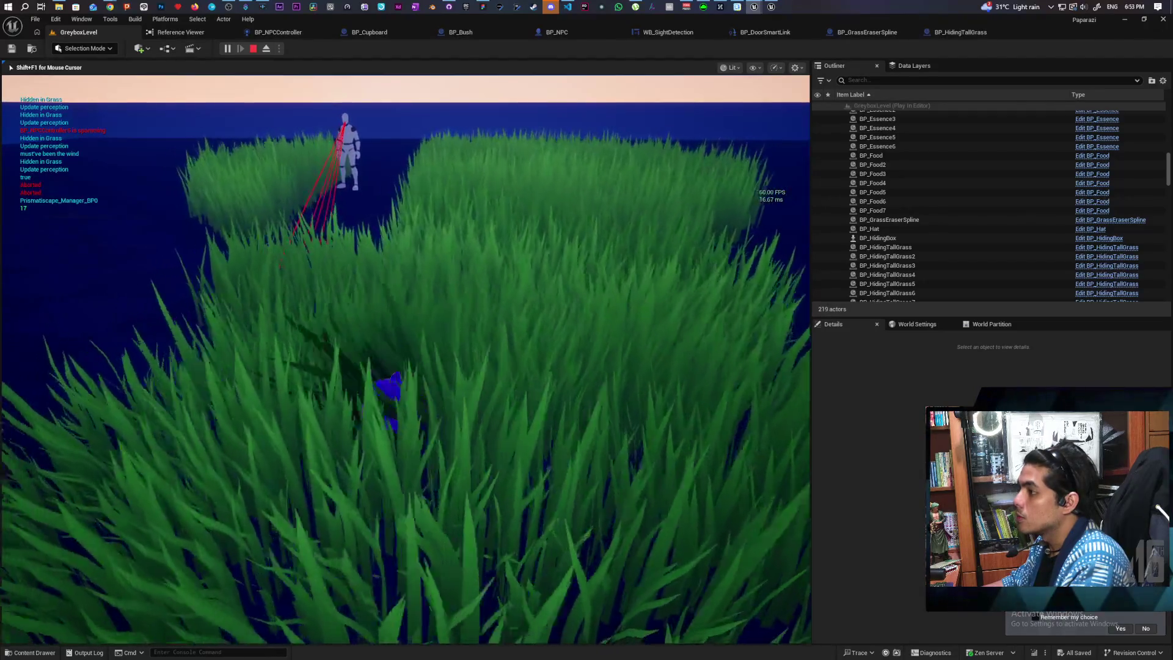
{"action": "key", "text": "Escape"}
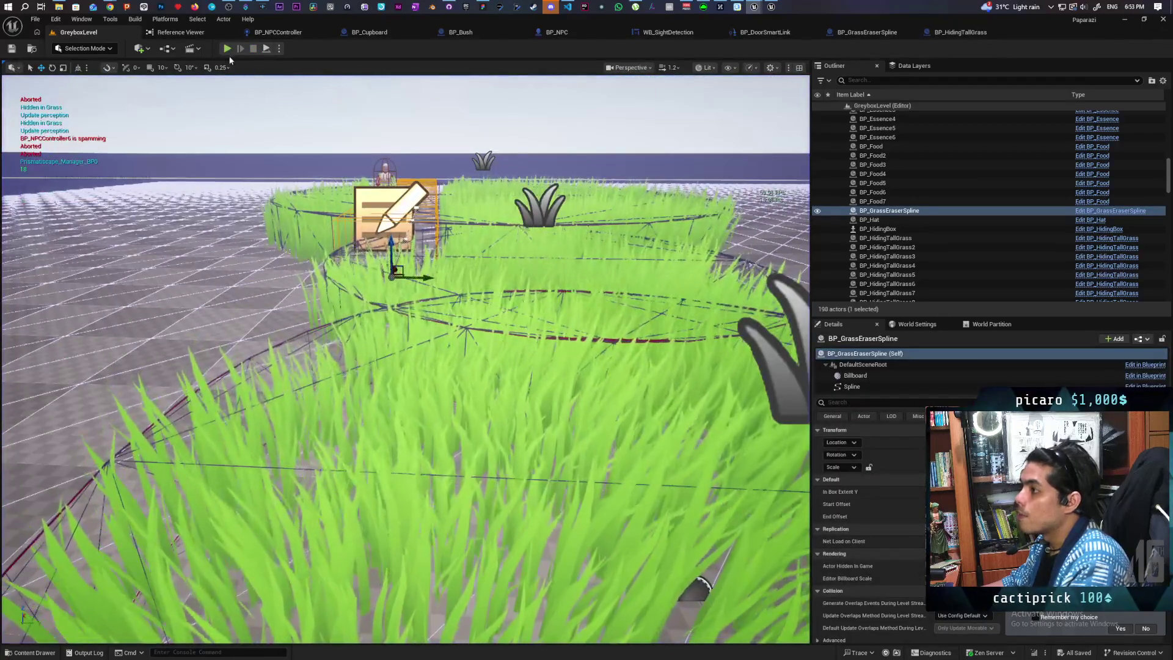
Restart the play test, run and jump the Oni through the tall grass past the NPC, then open BP_NPCController.
{"action": "left_click", "coordinate": [227, 49]}
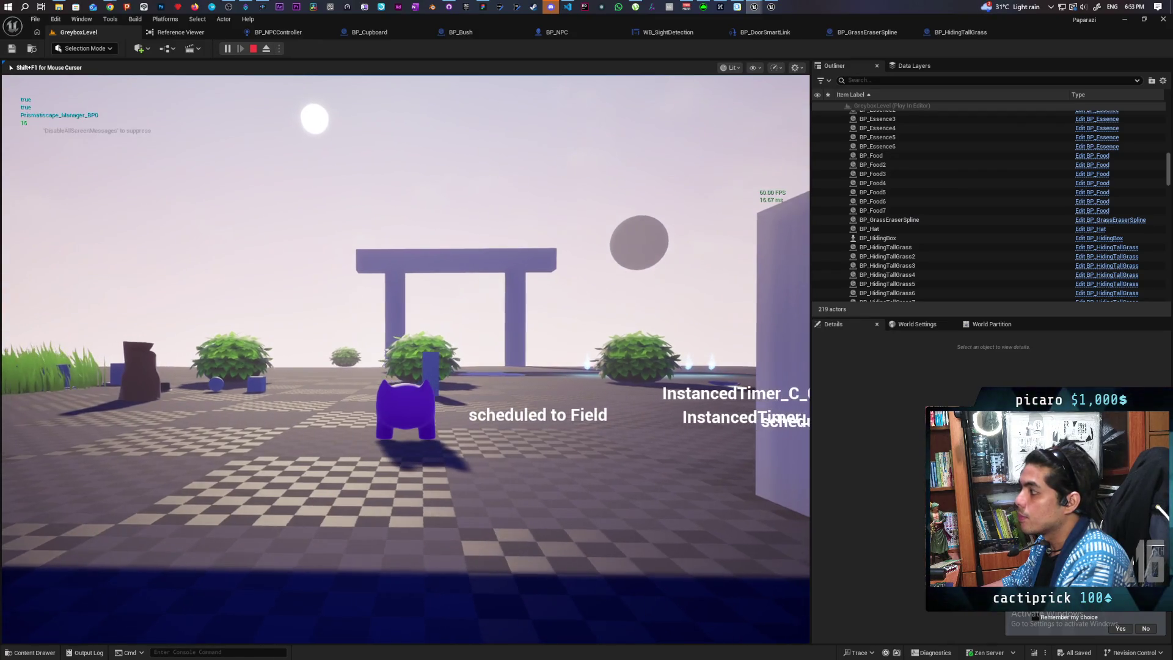
{"action": "key", "text": "Escape"}
{"action": "left_click", "coordinate": [227, 49]}
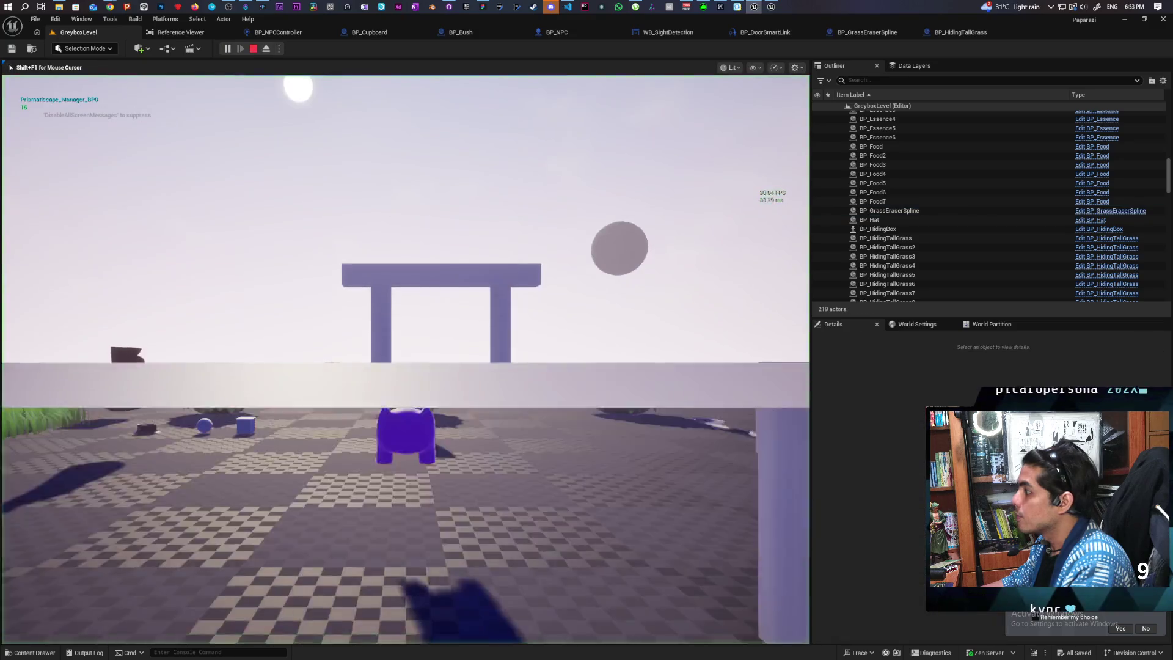
{"action": "key", "text": "w"}
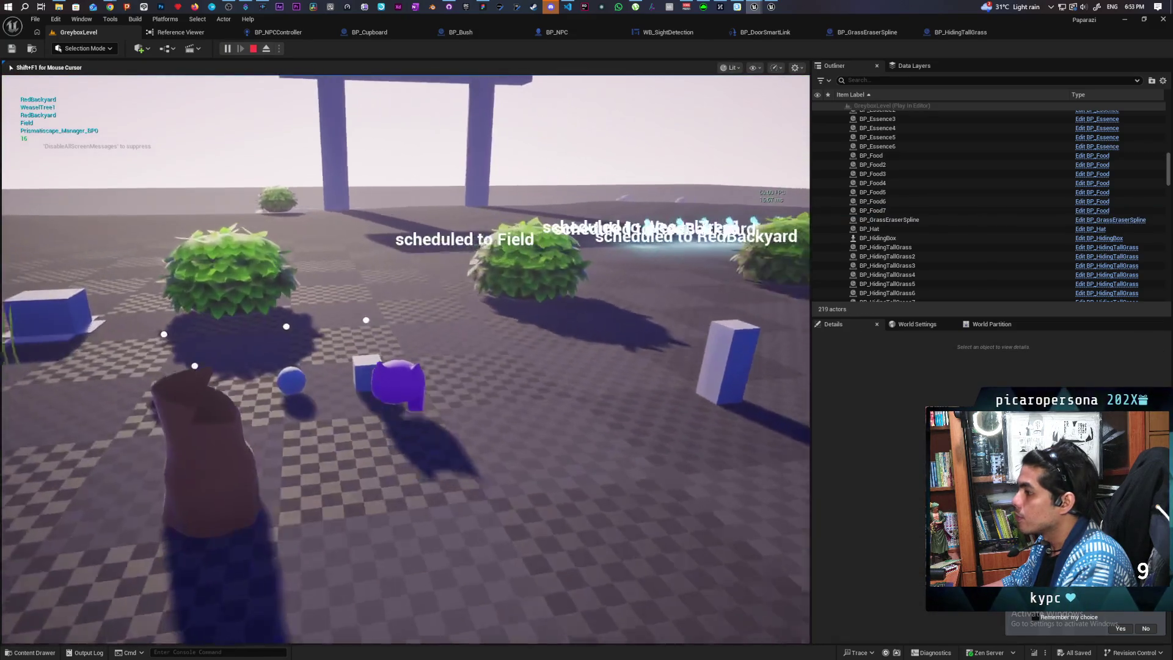
{"action": "key", "text": "w"}
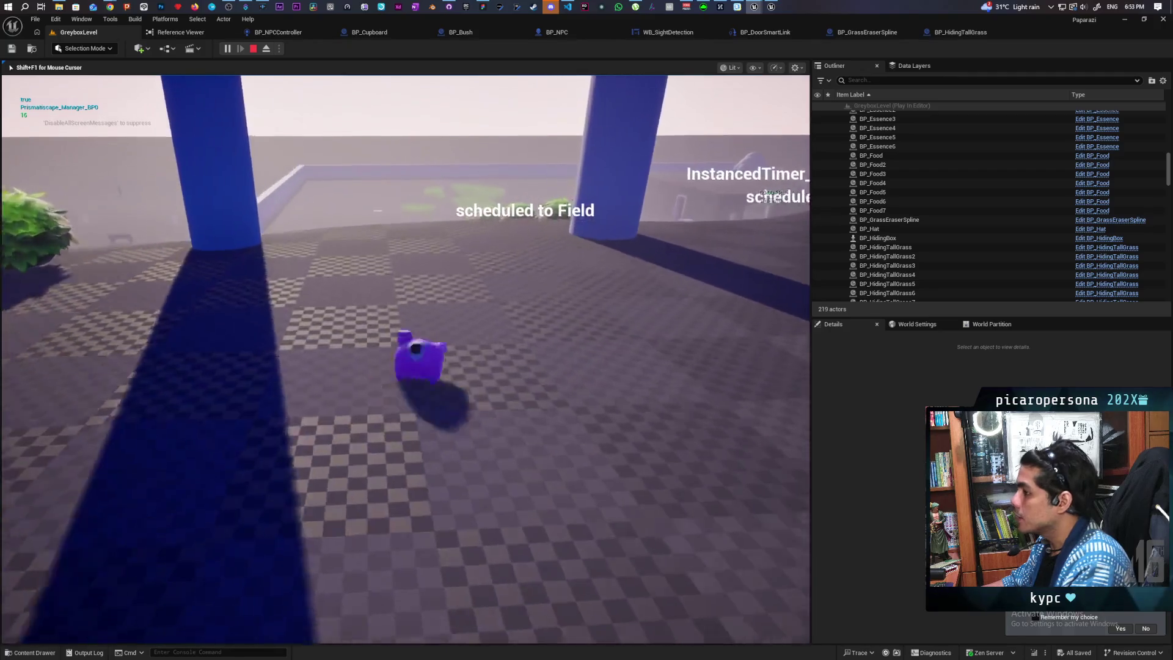
{"action": "key", "text": "w"}
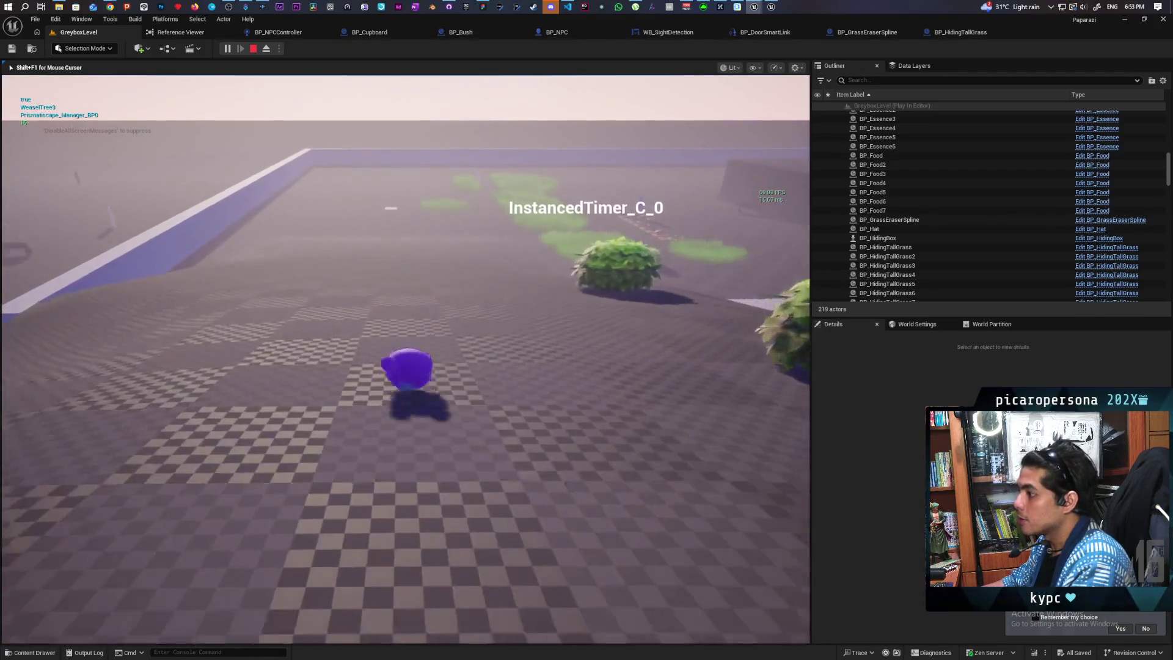
{"action": "key", "text": "w"}
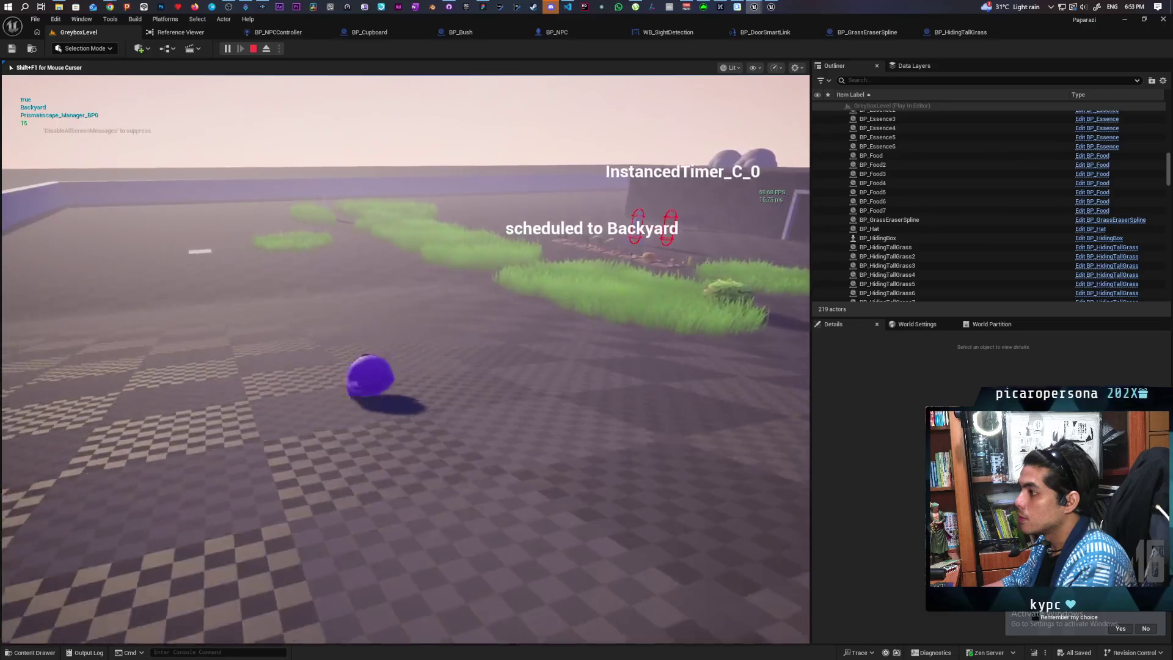
{"action": "key", "text": "space"}
{"action": "key", "text": "w"}
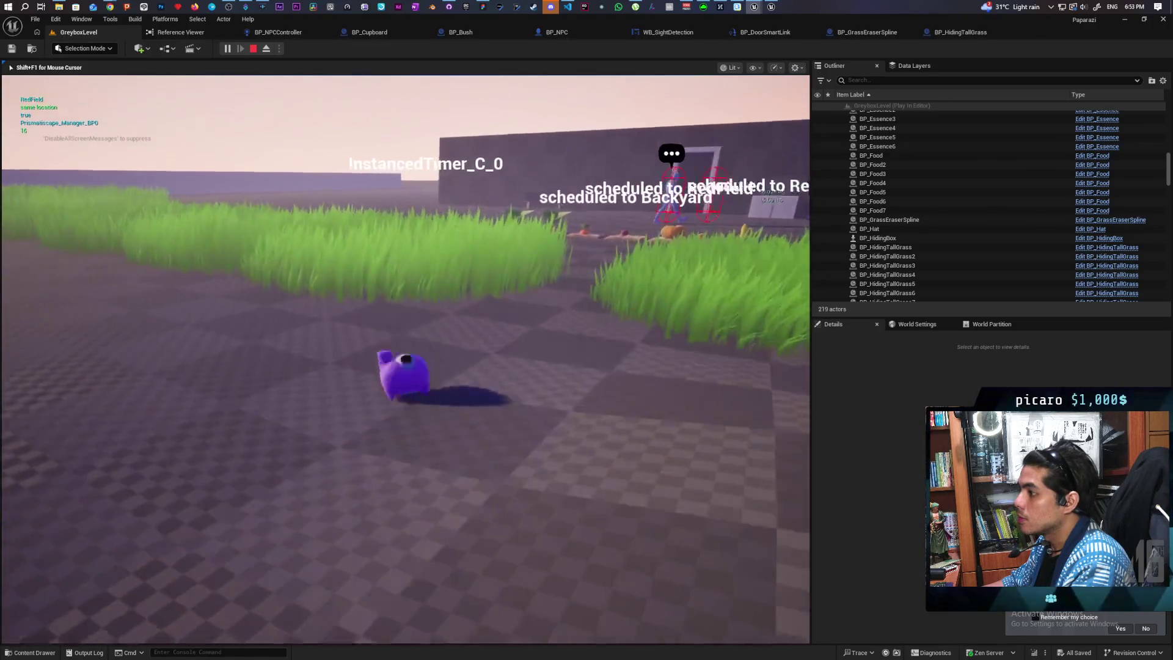
{"action": "key", "text": "w"}
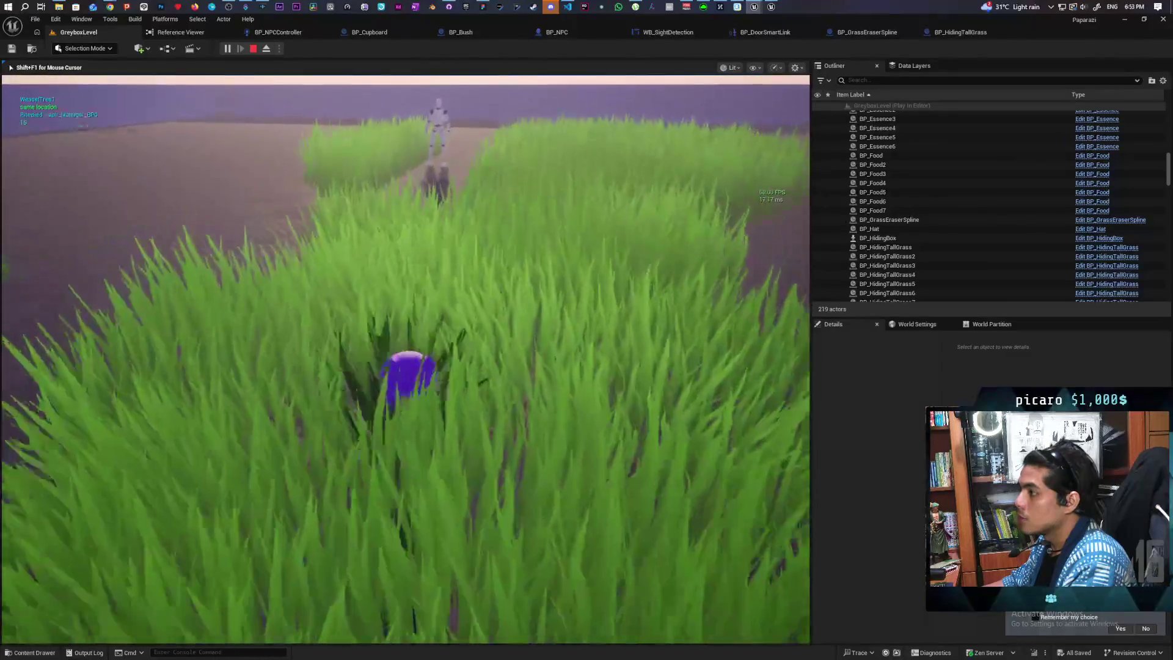
{"action": "key", "text": "w"}
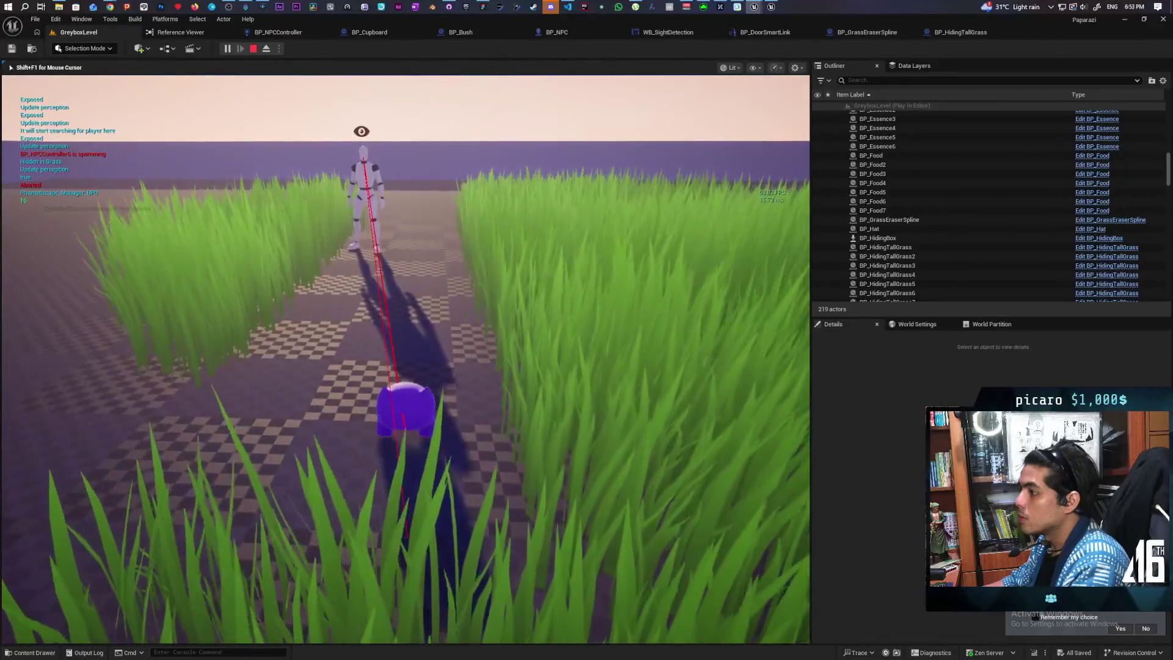
{"action": "key", "text": "w"}
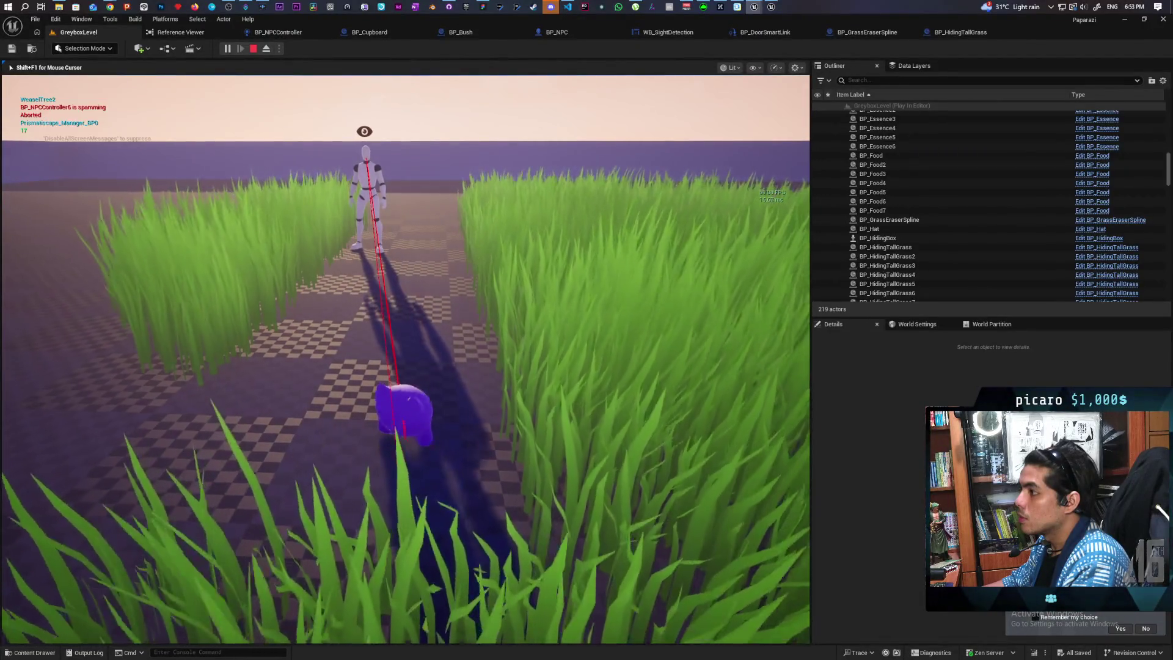
{"action": "key", "text": "Escape"}
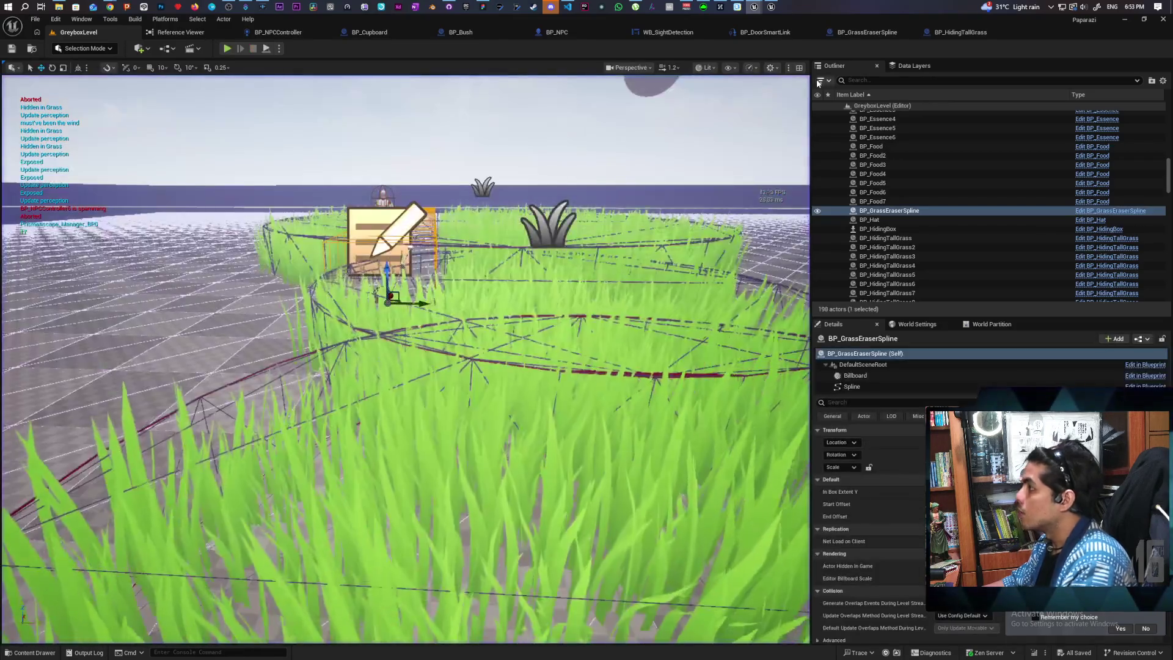
{"action": "left_click", "coordinate": [286, 35]}
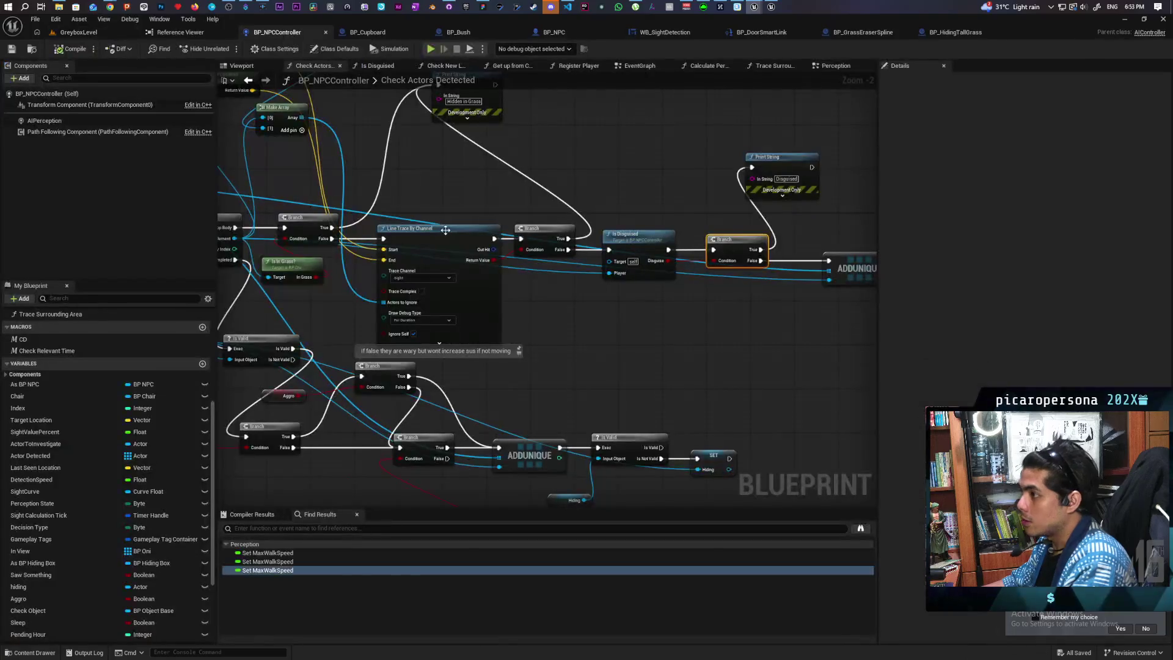
Change BP_NPCController's Perception State default value from 3 to 4 and save the blueprint.
{"action": "scroll", "coordinate": [114, 540], "scroll_direction": "down", "scroll_amount": 1}
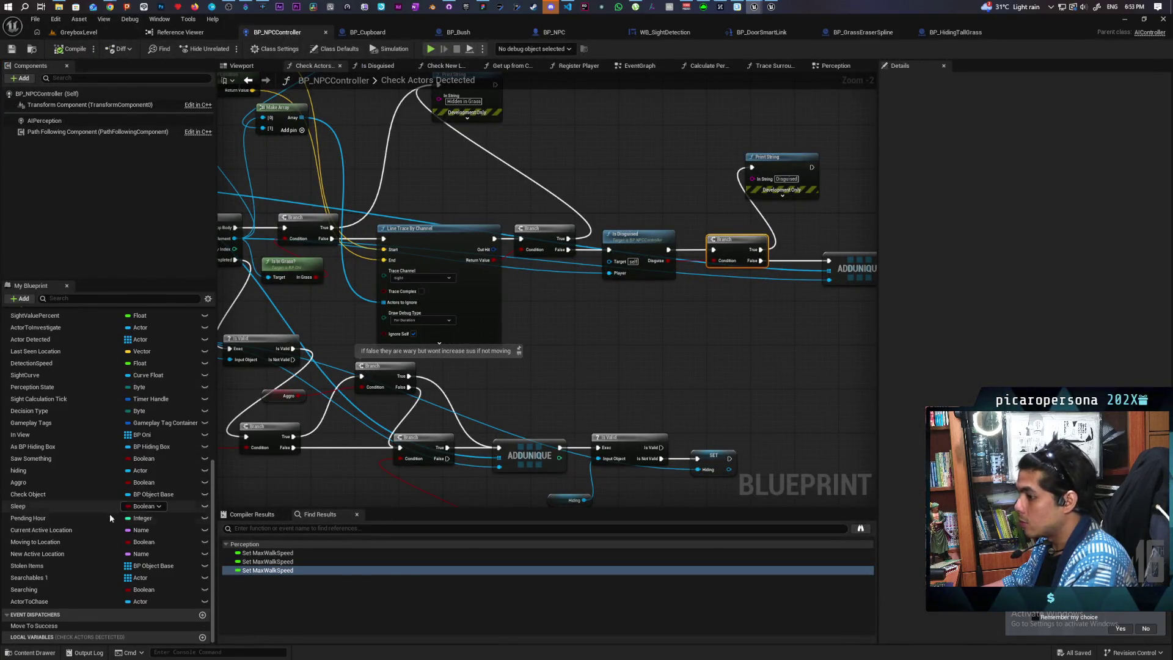
{"action": "left_click", "coordinate": [38, 409]}
{"action": "left_click", "coordinate": [32, 387]}
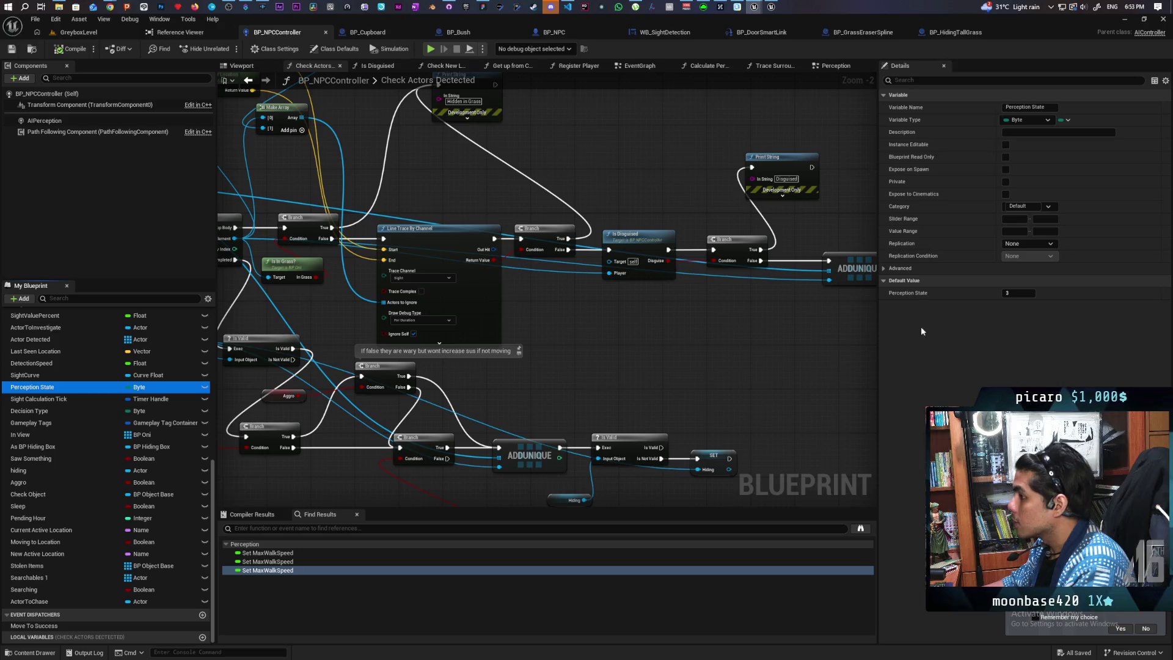
{"action": "left_click", "coordinate": [1018, 293]}
{"action": "type", "text": "4"}
{"action": "key", "text": "Return"}
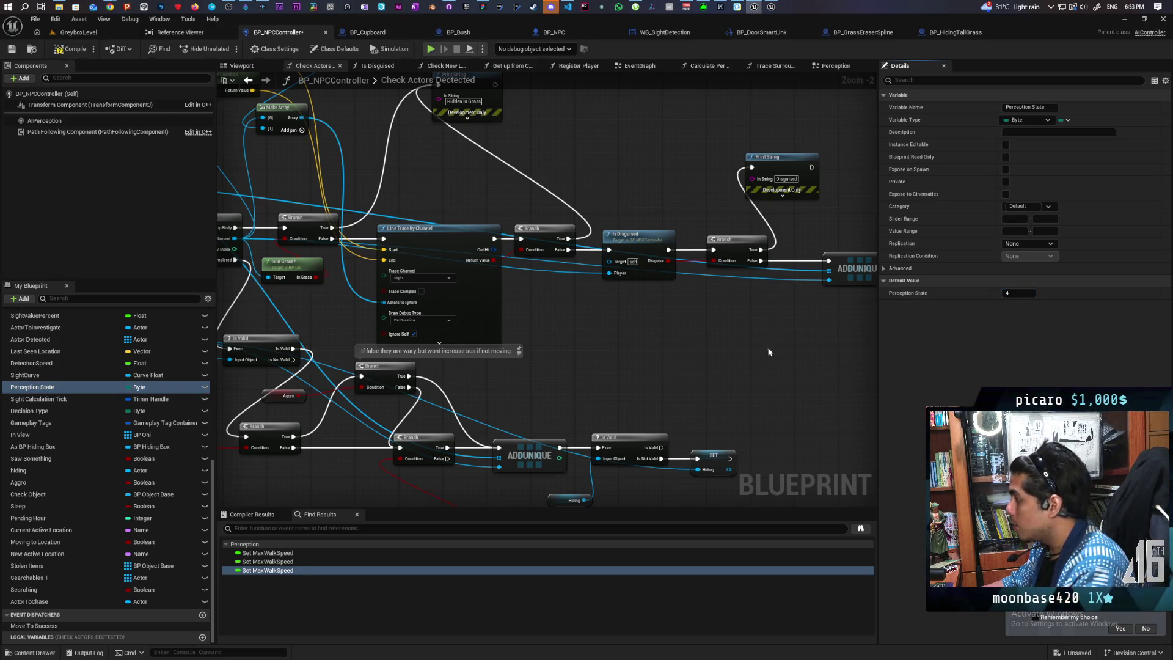
{"action": "key", "text": "ctrl+s"}
{"action": "left_click", "coordinate": [78, 31]}
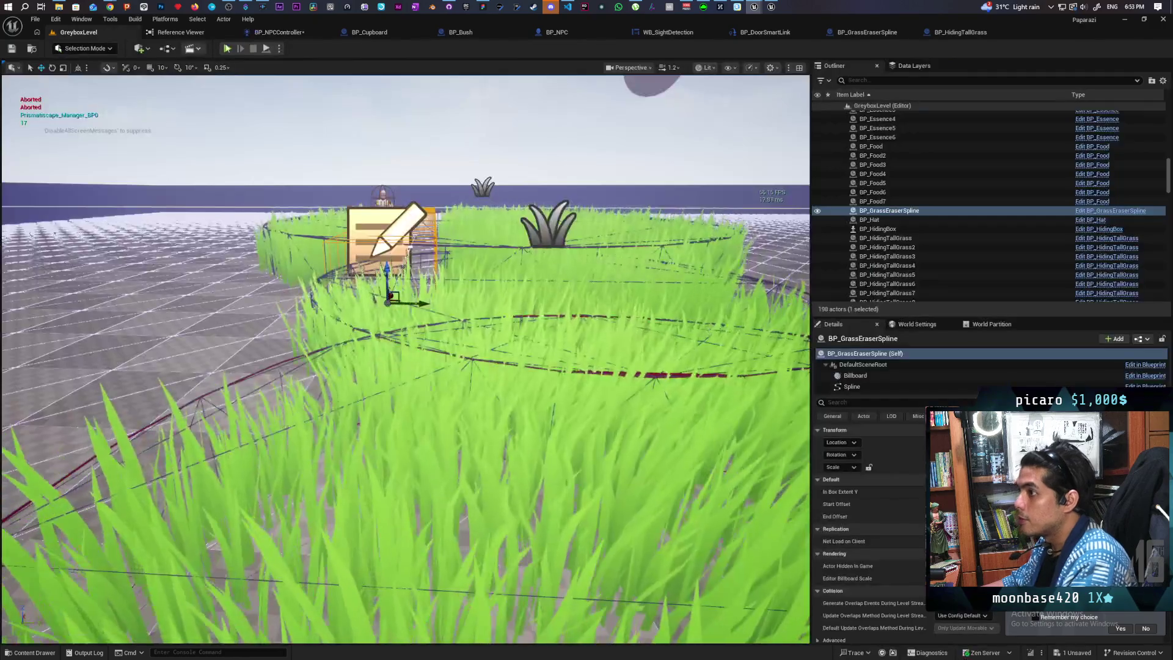
{"action": "key", "text": "alt+p"}
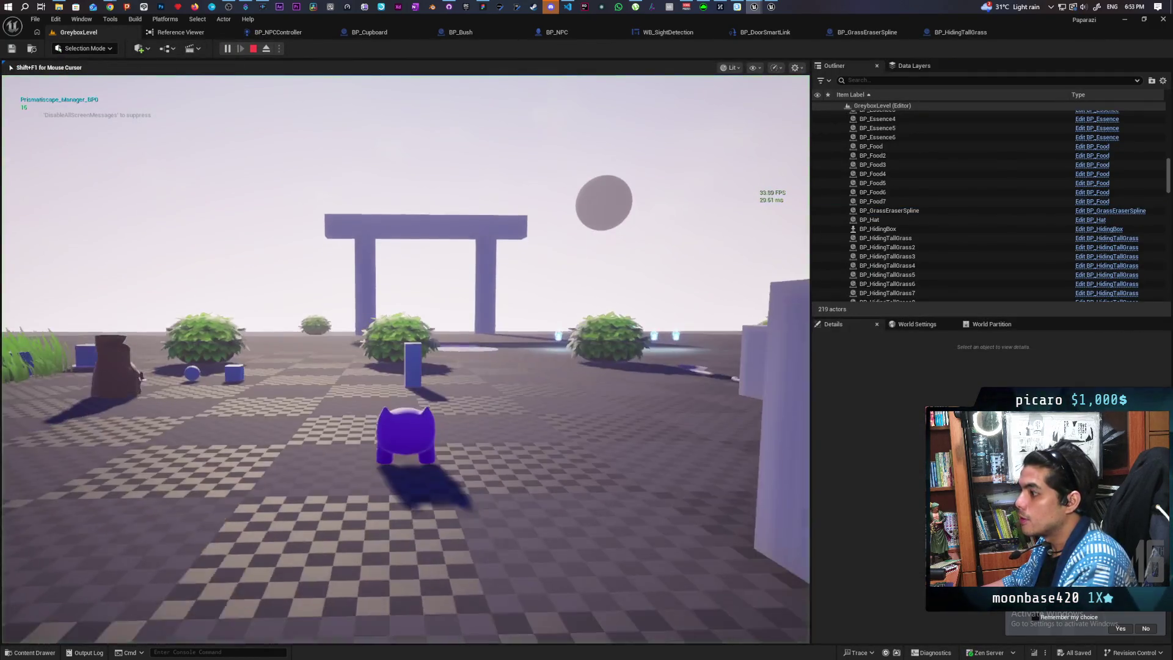
{"action": "key", "text": "w"}
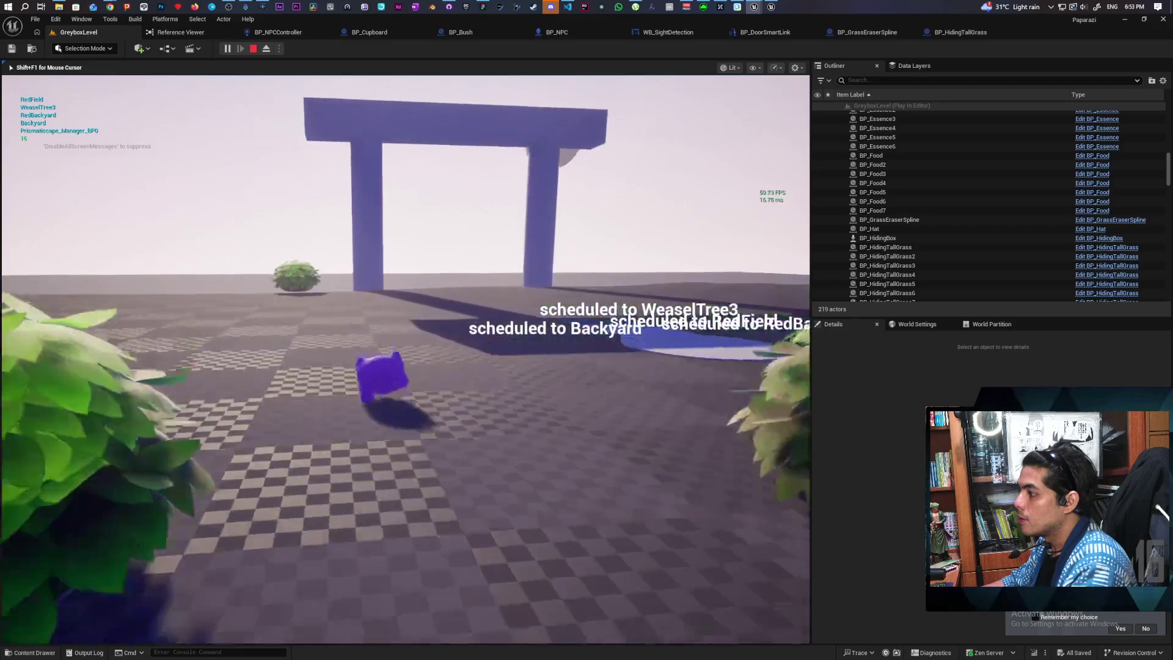
{"action": "key", "text": "w"}
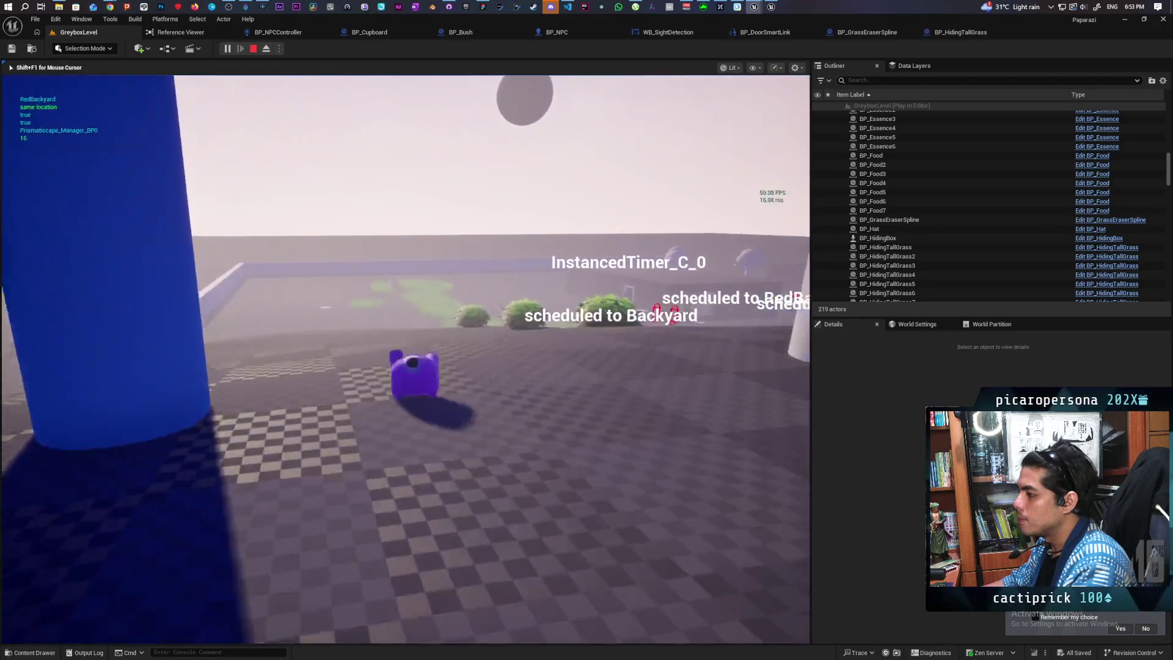
{"action": "key", "text": "w"}
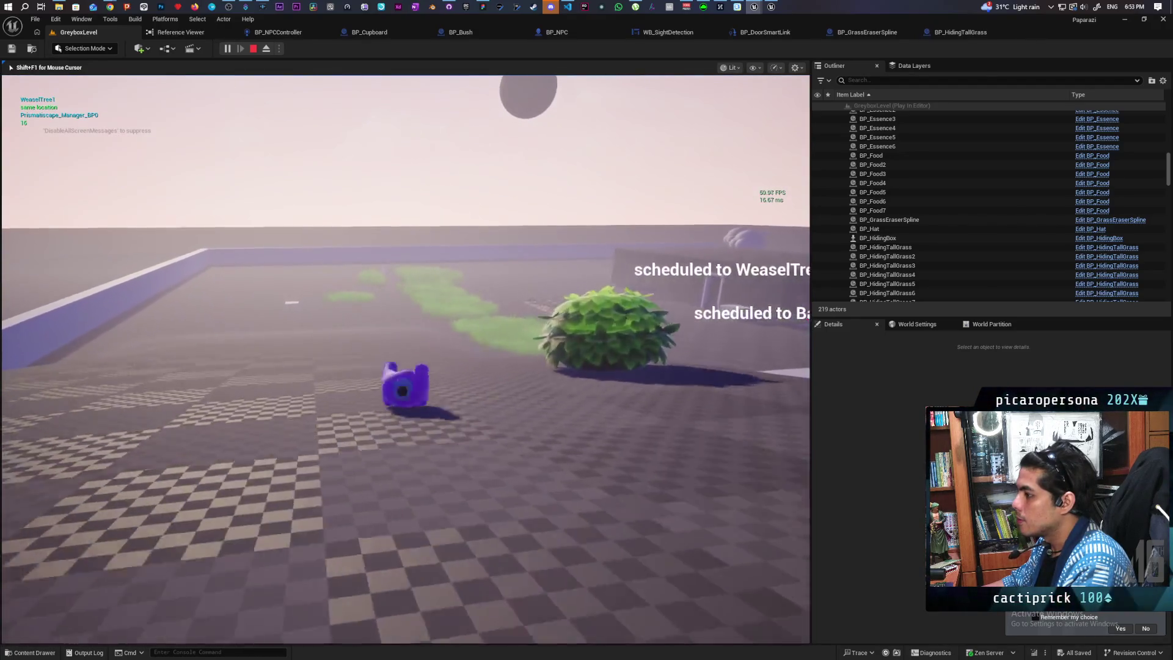
{"action": "key", "text": "w"}
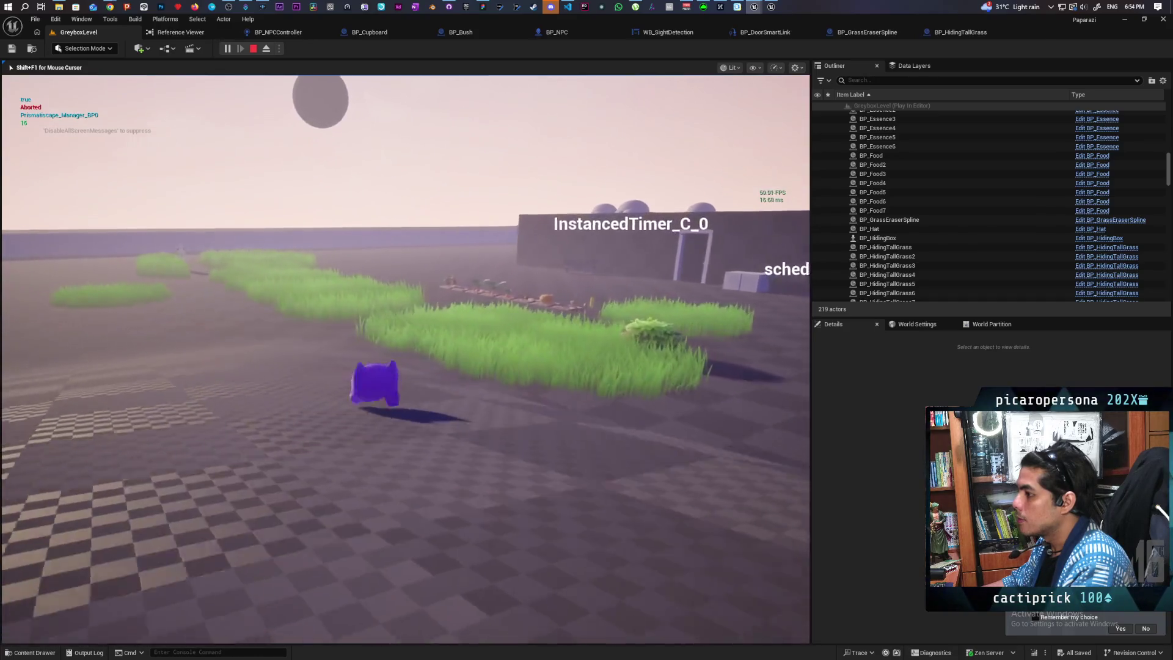
{"action": "key", "text": "w"}
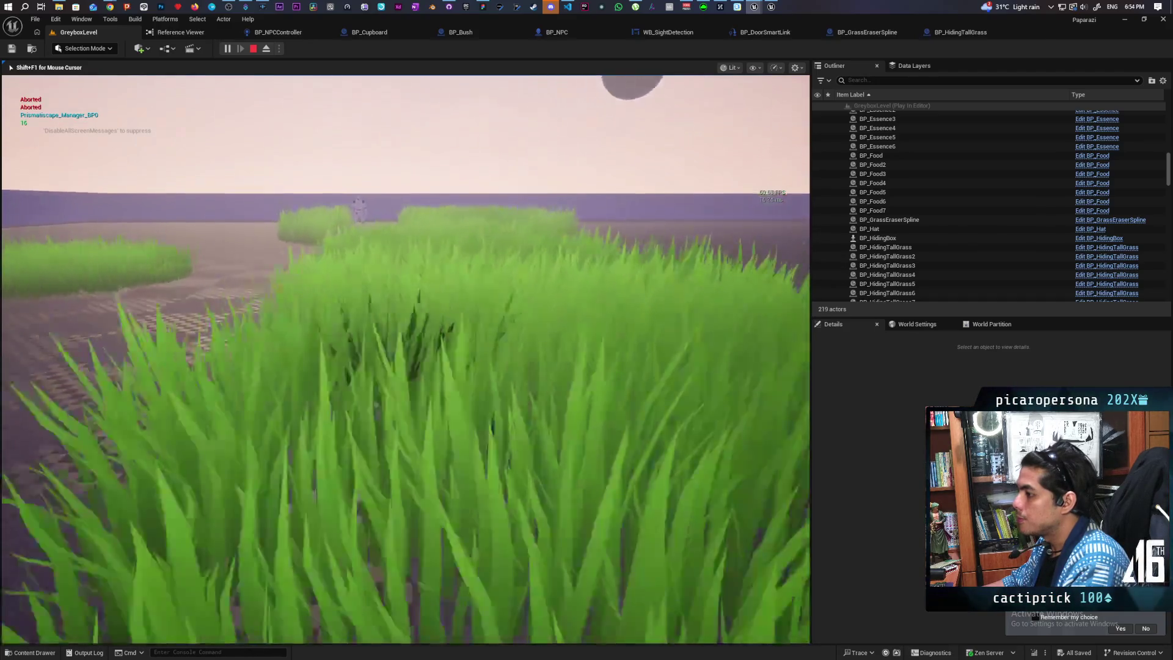
{"action": "key", "text": "s"}
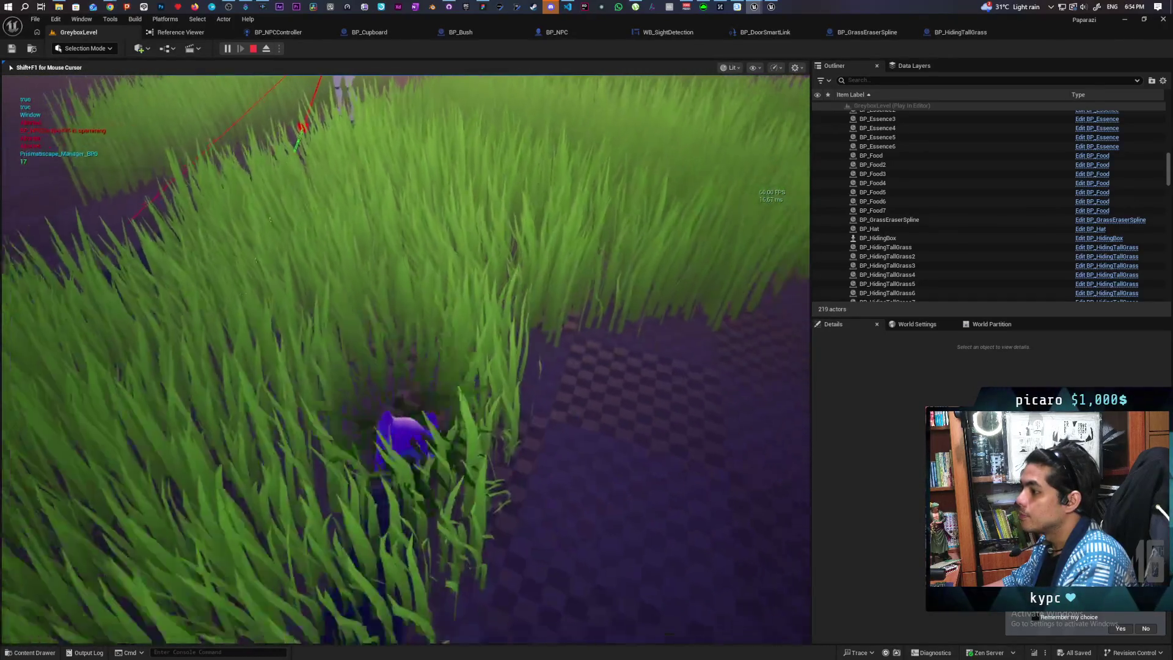
{"action": "key", "text": "w"}
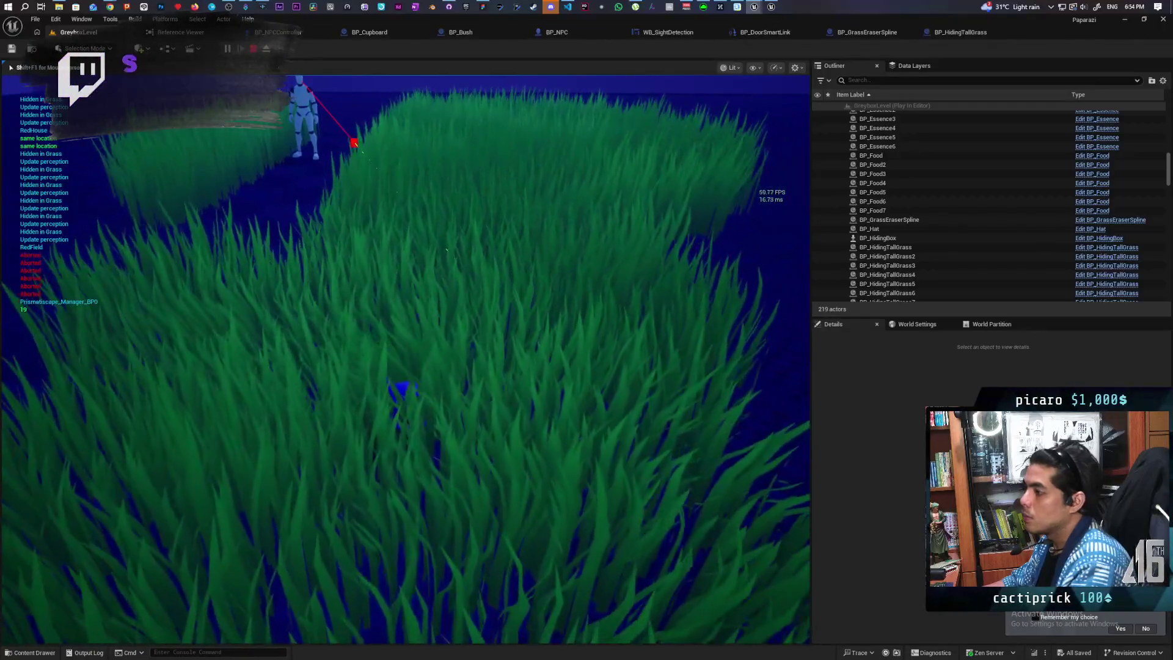
{"action": "key", "text": "Escape"}
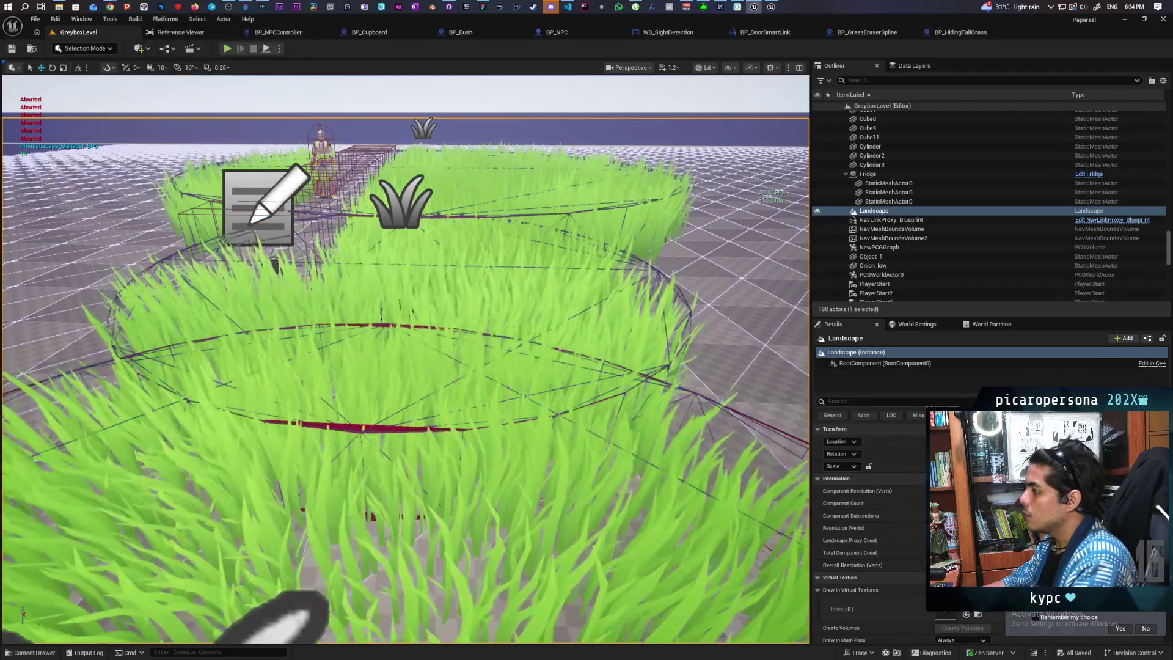
Edit a BP_HidingTallGrass actor's blueprint and jump into BP_Oni's Moved Through Grass function.
{"action": "left_click", "coordinate": [468, 356]}
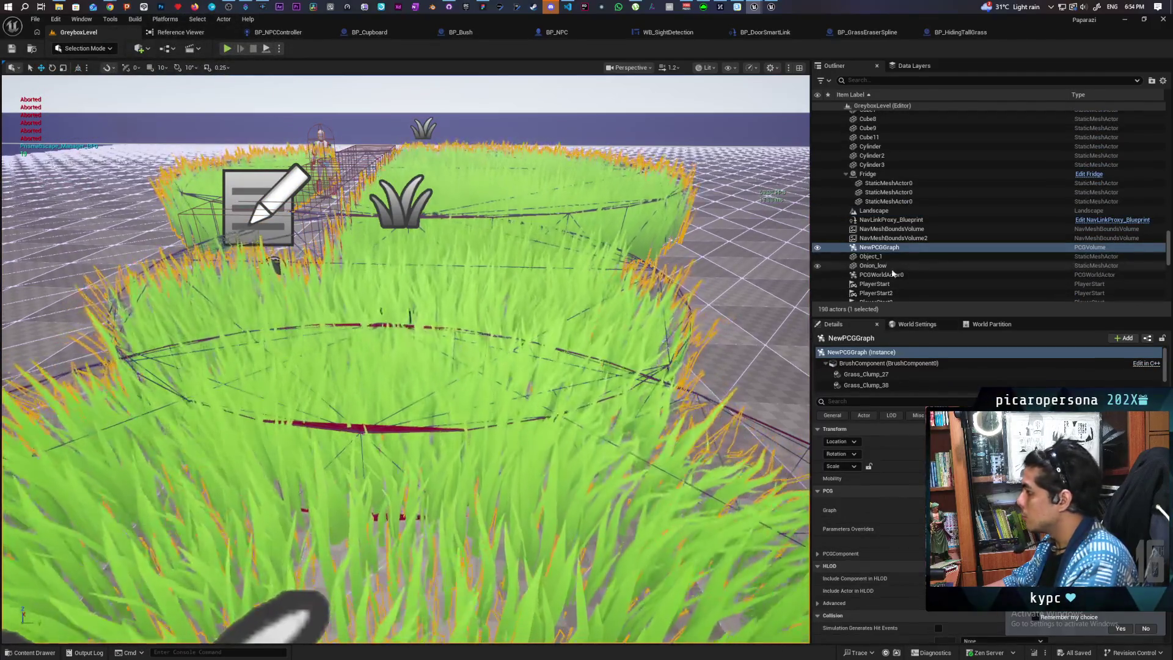
{"action": "left_click", "coordinate": [982, 226]}
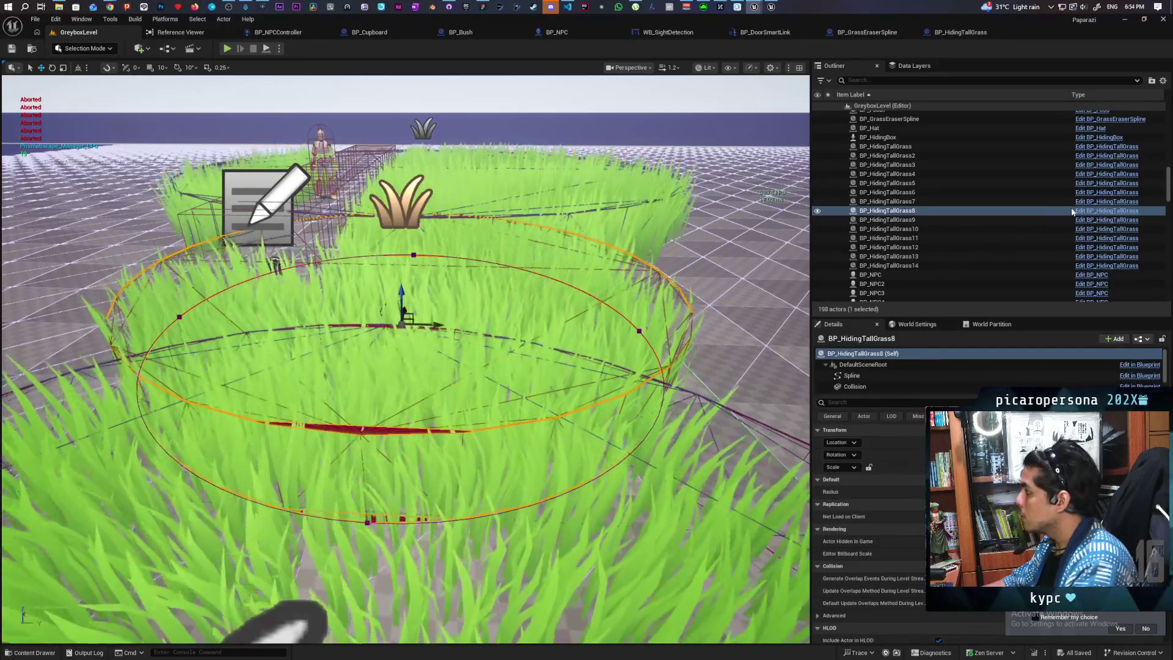
{"action": "left_click", "coordinate": [1087, 210]}
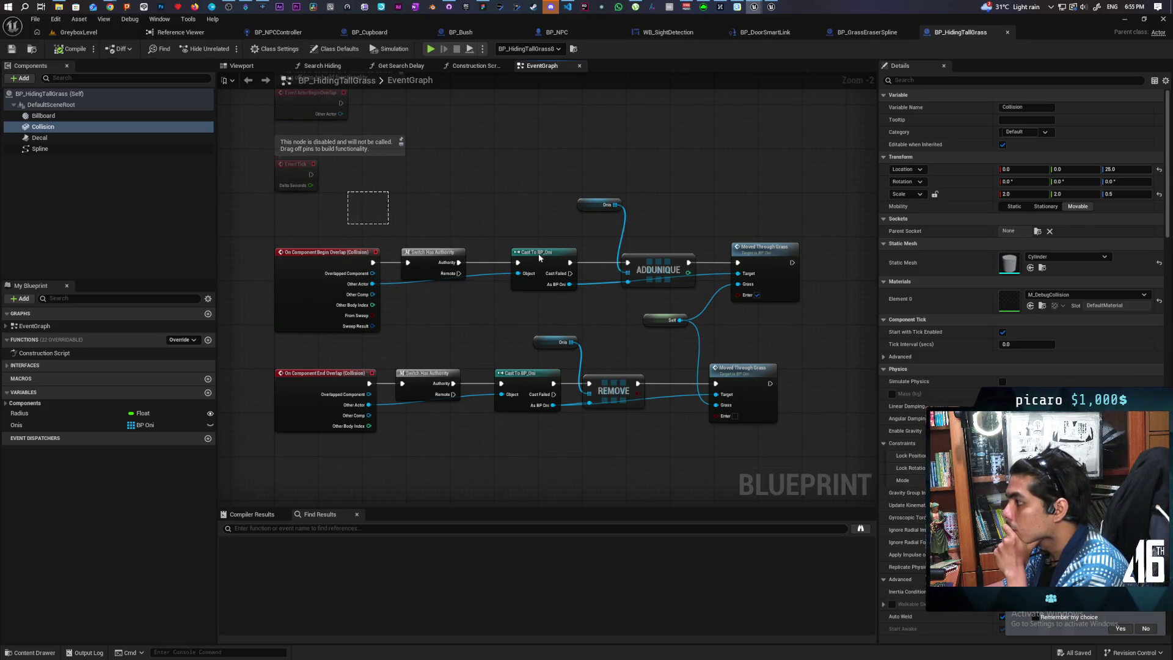
{"action": "left_click", "coordinate": [811, 313]}
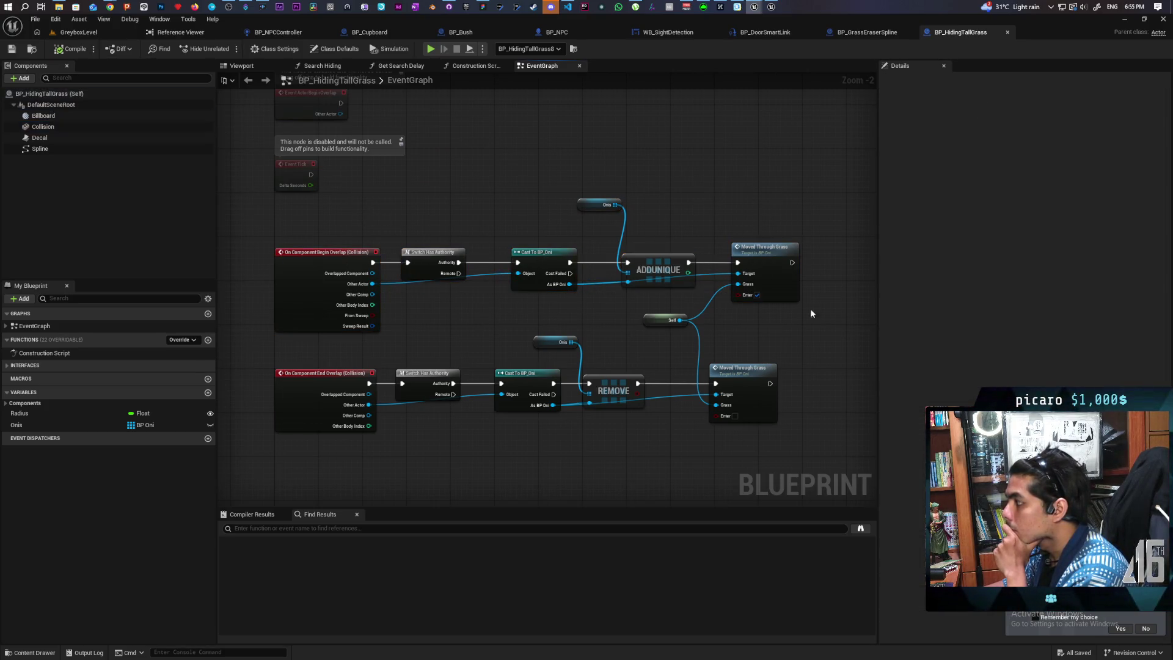
{"action": "left_click", "coordinate": [768, 275]}
{"action": "double_click", "coordinate": [768, 274]}
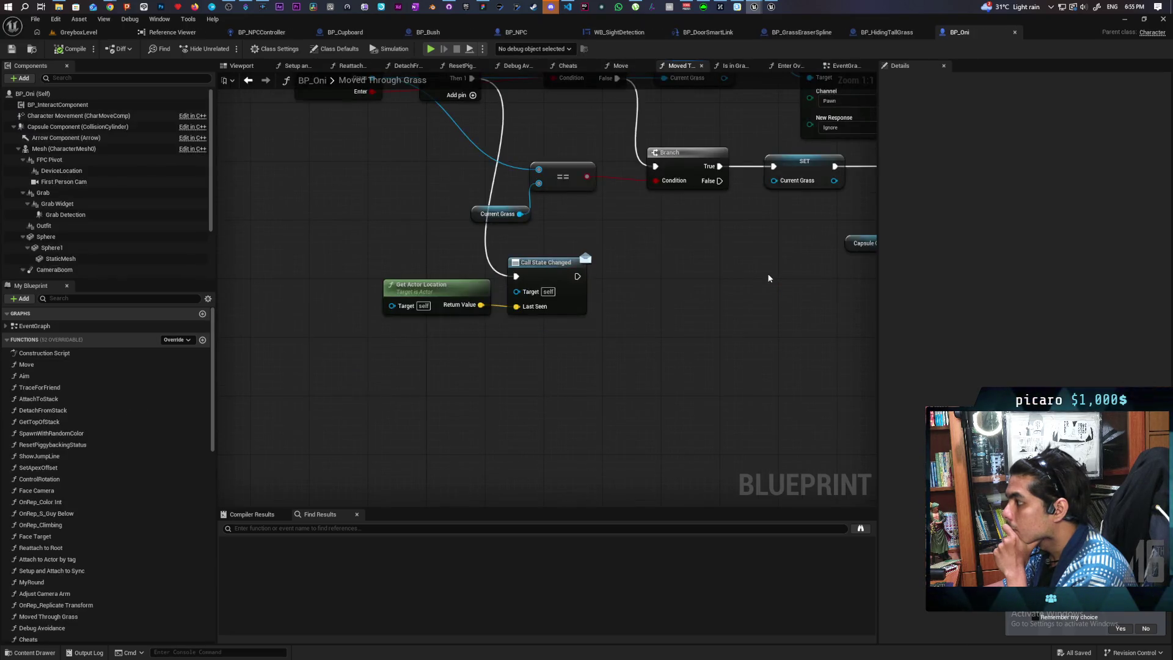
Disconnect Call State Changed, wire Moved Through Grass directly into the Branch, and delete the Sequence node.
{"action": "mouse_move", "coordinate": [609, 394]}
{"action": "left_mouse_down"}
{"action": "mouse_move", "coordinate": [521, 419]}
{"action": "mouse_move", "coordinate": [579, 398]}
{"action": "mouse_move", "coordinate": [569, 352]}
{"action": "mouse_move", "coordinate": [400, 369]}
{"action": "mouse_move", "coordinate": [737, 349]}
{"action": "mouse_move", "coordinate": [558, 361]}
{"action": "mouse_move", "coordinate": [523, 405]}
{"action": "mouse_move", "coordinate": [558, 419]}
{"action": "mouse_move", "coordinate": [605, 411]}
{"action": "mouse_move", "coordinate": [464, 393]}
{"action": "mouse_move", "coordinate": [561, 380]}
{"action": "left_mouse_up"}
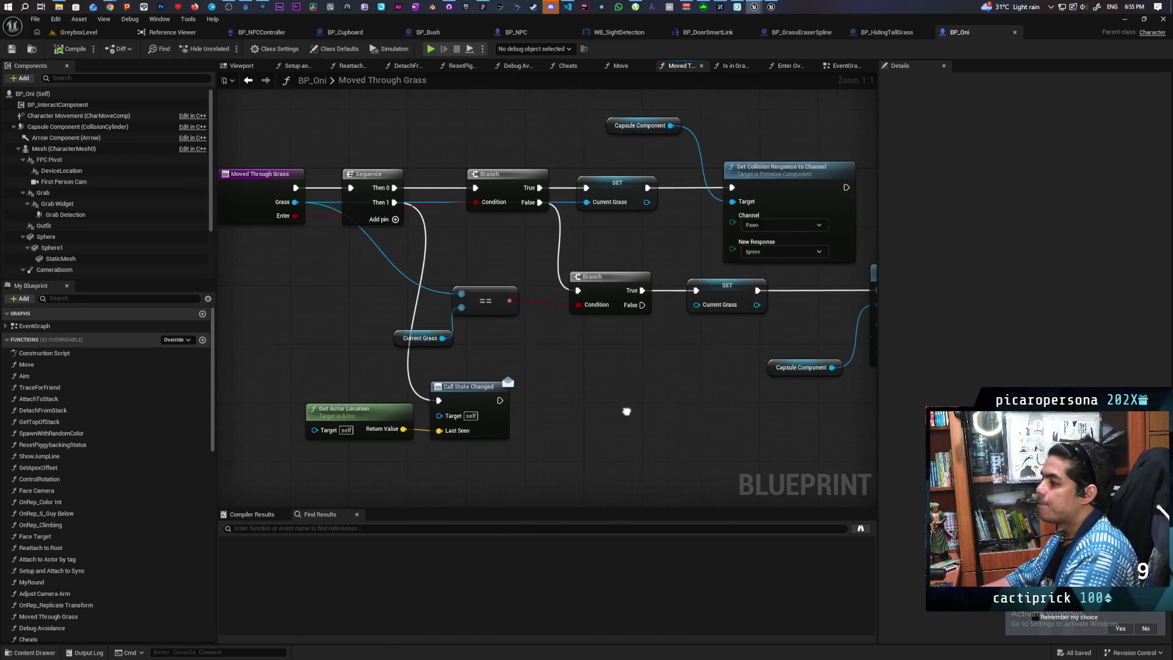
{"action": "left_click_drag", "start_coordinate": [625, 412], "coordinate": [617, 390]}
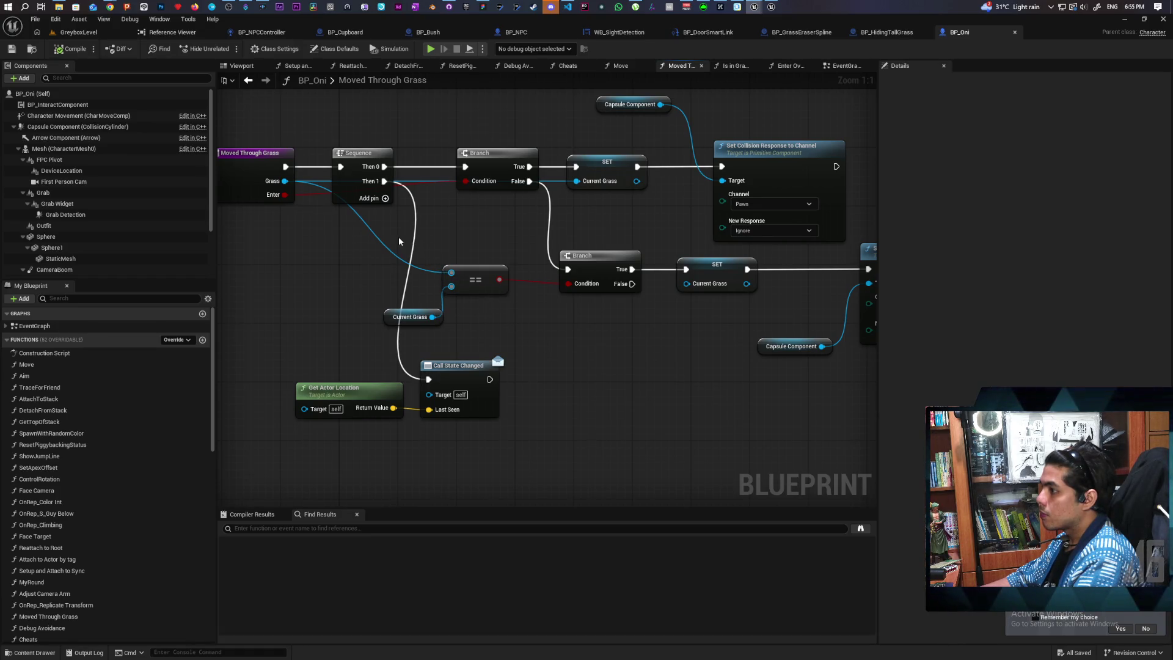
{"action": "left_click", "coordinate": [384, 181], "text": "alt"}
{"action": "left_click_drag", "start_coordinate": [374, 200], "coordinate": [383, 257]}
{"action": "mouse_move", "coordinate": [292, 223]}
{"action": "left_mouse_down"}
{"action": "mouse_move", "coordinate": [473, 223]}
{"action": "mouse_move", "coordinate": [365, 223]}
{"action": "mouse_move", "coordinate": [382, 217]}
{"action": "left_mouse_up"}
{"action": "key", "text": "Delete"}
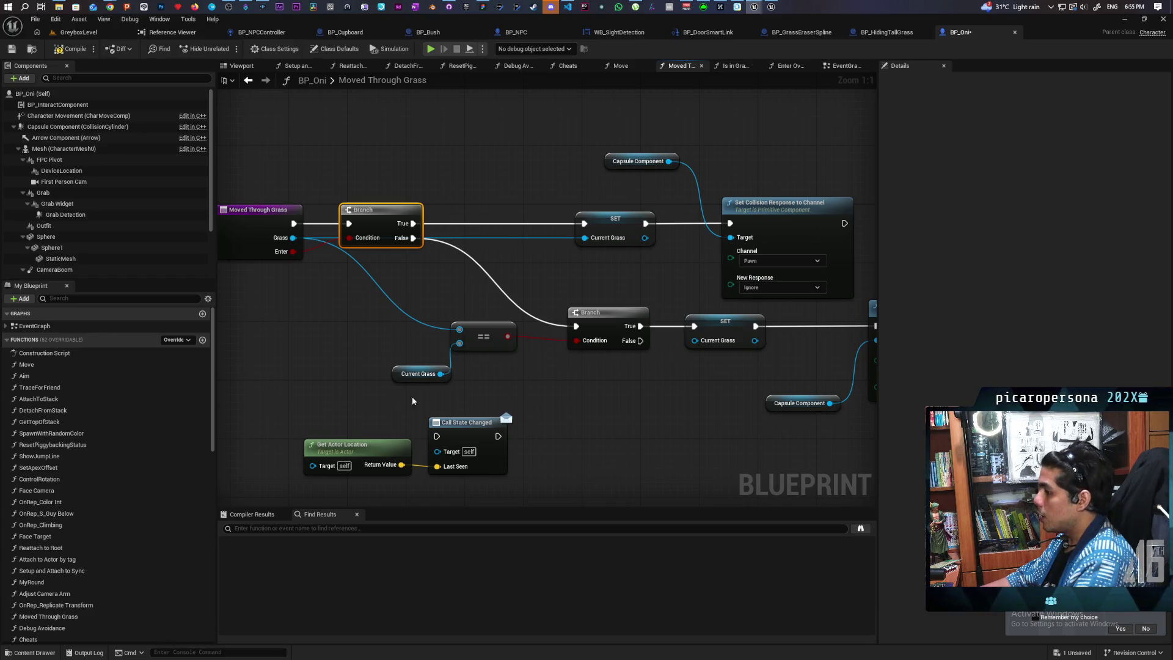
Move Get Actor Location and Call State Changed up out of the way, and shift the == and Current Grass nodes left.
{"action": "left_click_drag", "start_coordinate": [369, 433], "coordinate": [520, 470]}
{"action": "mouse_move", "coordinate": [471, 428]}
{"action": "left_mouse_down"}
{"action": "mouse_move", "coordinate": [481, 126]}
{"action": "mouse_move", "coordinate": [528, 118]}
{"action": "left_mouse_up"}
{"action": "left_click_drag", "start_coordinate": [520, 210], "coordinate": [579, 279]}
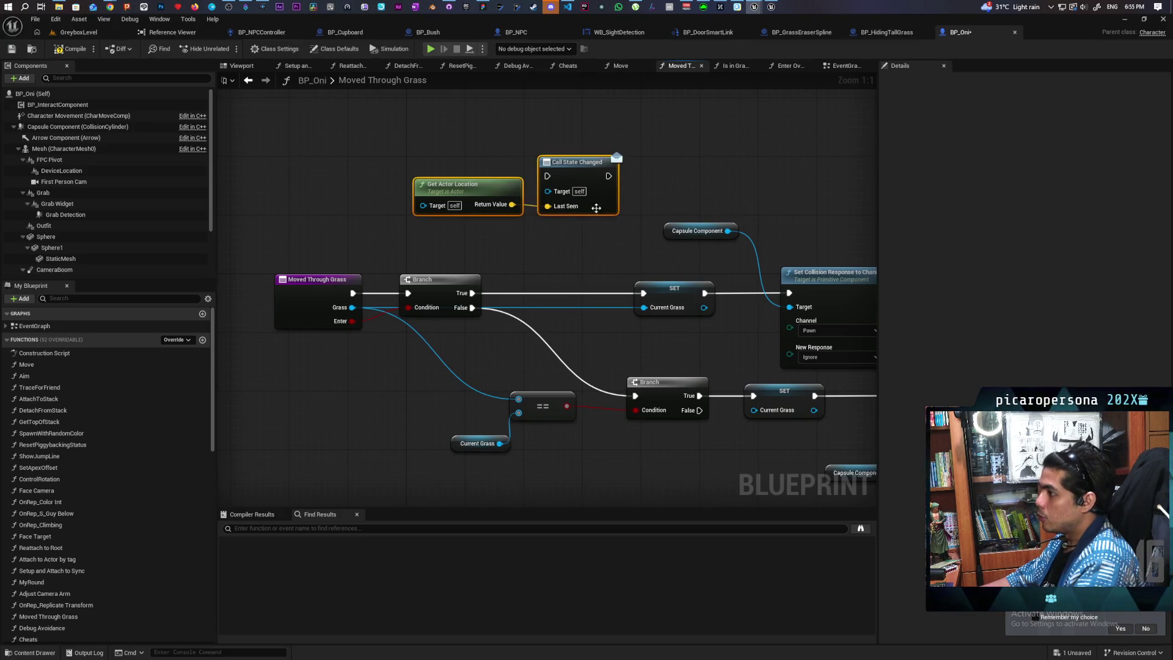
{"action": "left_click_drag", "start_coordinate": [572, 162], "coordinate": [614, 133]}
{"action": "mouse_move", "coordinate": [563, 272]}
{"action": "left_mouse_down"}
{"action": "mouse_move", "coordinate": [507, 218]}
{"action": "mouse_move", "coordinate": [478, 269]}
{"action": "left_mouse_up"}
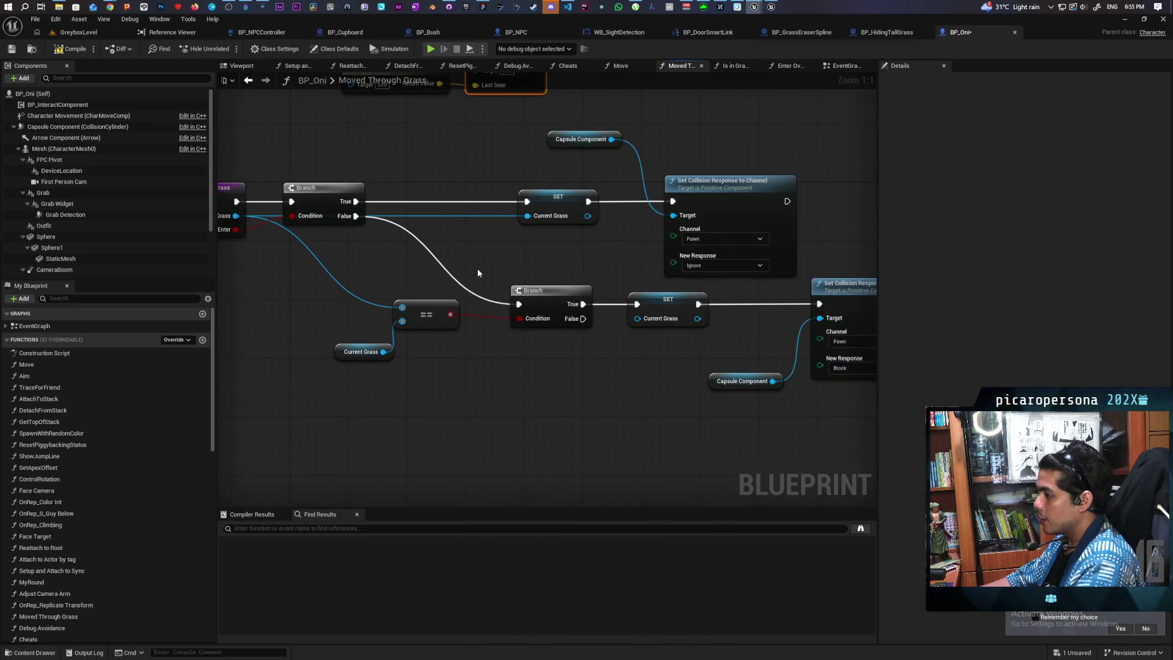
{"action": "left_click_drag", "start_coordinate": [379, 287], "coordinate": [427, 371]}
{"action": "left_click_drag", "start_coordinate": [428, 315], "coordinate": [346, 314]}
{"action": "left_click", "coordinate": [445, 361]}
Line up the lower Branch, SET Current Grass, Set Collision Response and Capsule Component nodes in a row.
{"action": "mouse_move", "coordinate": [544, 366]}
{"action": "left_mouse_down"}
{"action": "mouse_move", "coordinate": [461, 348]}
{"action": "mouse_move", "coordinate": [689, 344]}
{"action": "left_mouse_up"}
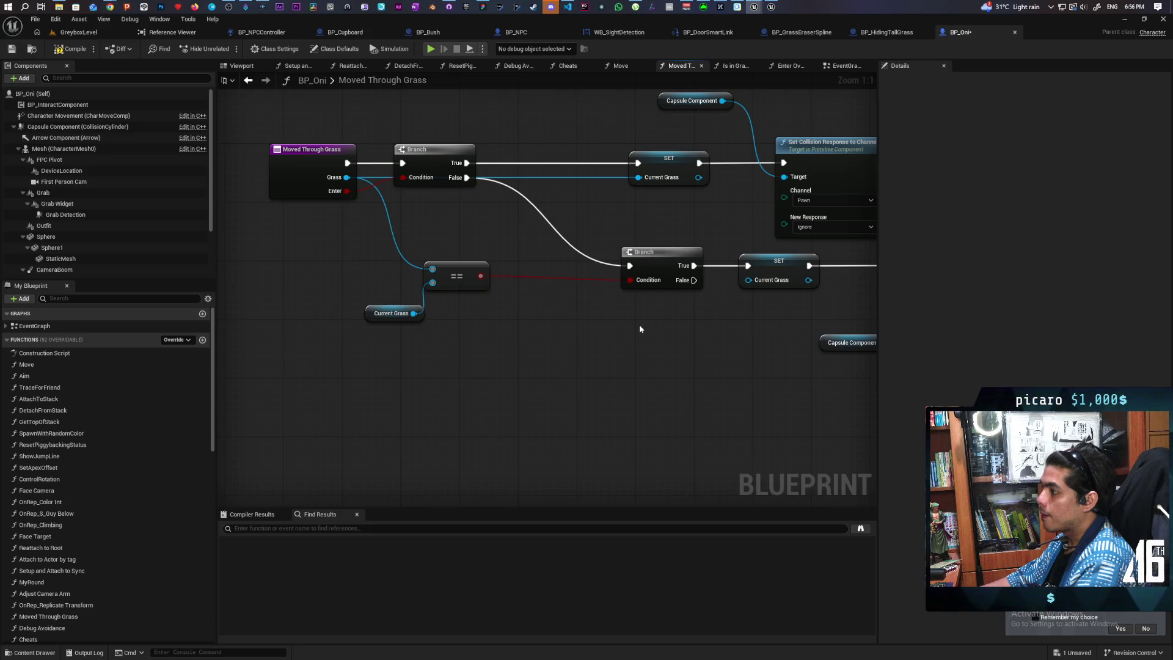
{"action": "left_click_drag", "start_coordinate": [660, 262], "coordinate": [557, 260]}
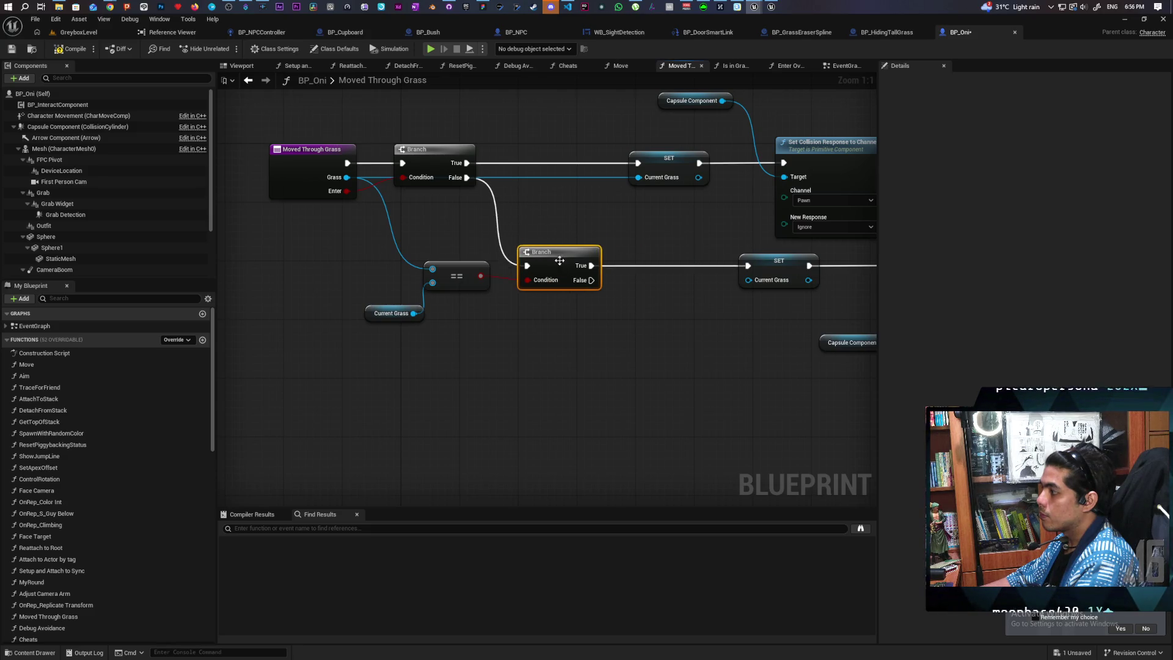
{"action": "left_click_drag", "start_coordinate": [696, 326], "coordinate": [500, 335]}
{"action": "left_click_drag", "start_coordinate": [583, 274], "coordinate": [493, 275]}
{"action": "left_click", "coordinate": [522, 399]}
{"action": "left_click_drag", "start_coordinate": [627, 285], "coordinate": [770, 386]}
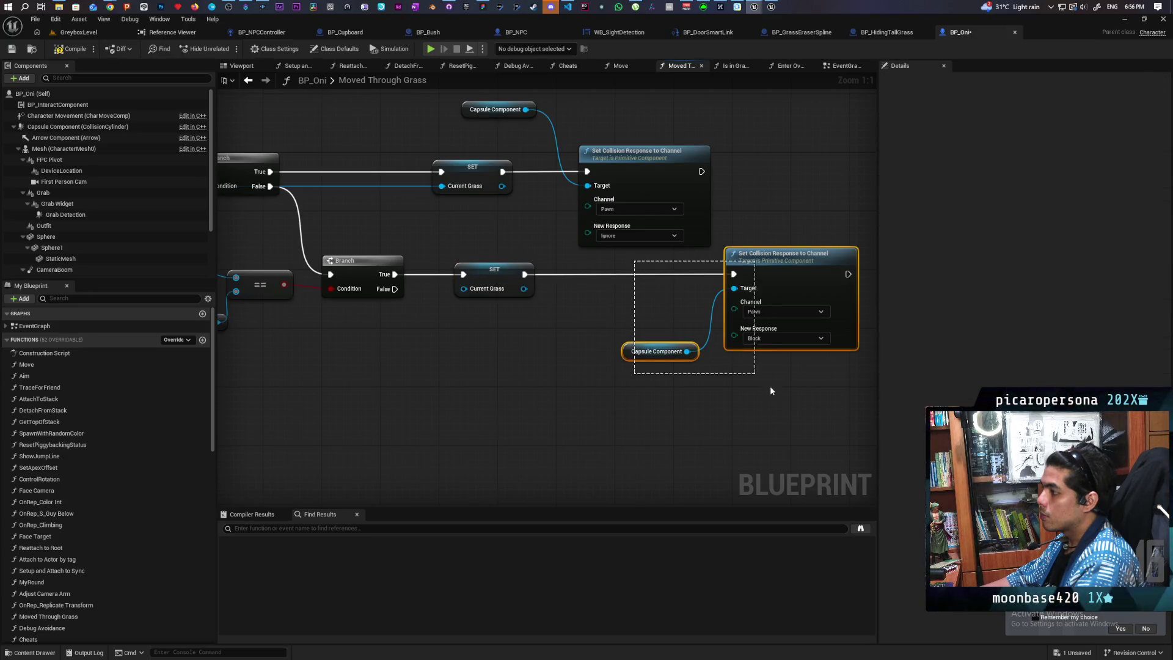
{"action": "left_click_drag", "start_coordinate": [795, 273], "coordinate": [646, 278]}
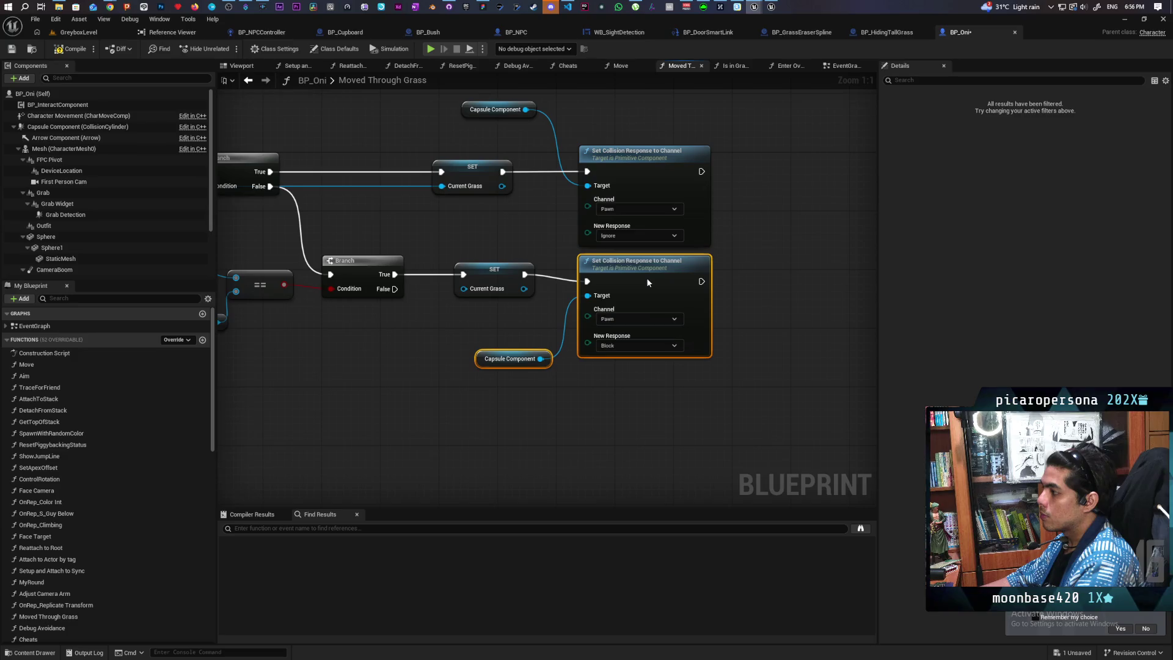
{"action": "left_click", "coordinate": [664, 394]}
{"action": "mouse_move", "coordinate": [664, 394]}
{"action": "left_mouse_down"}
{"action": "mouse_move", "coordinate": [702, 406]}
{"action": "mouse_move", "coordinate": [784, 397]}
{"action": "mouse_move", "coordinate": [595, 421]}
{"action": "left_mouse_up"}
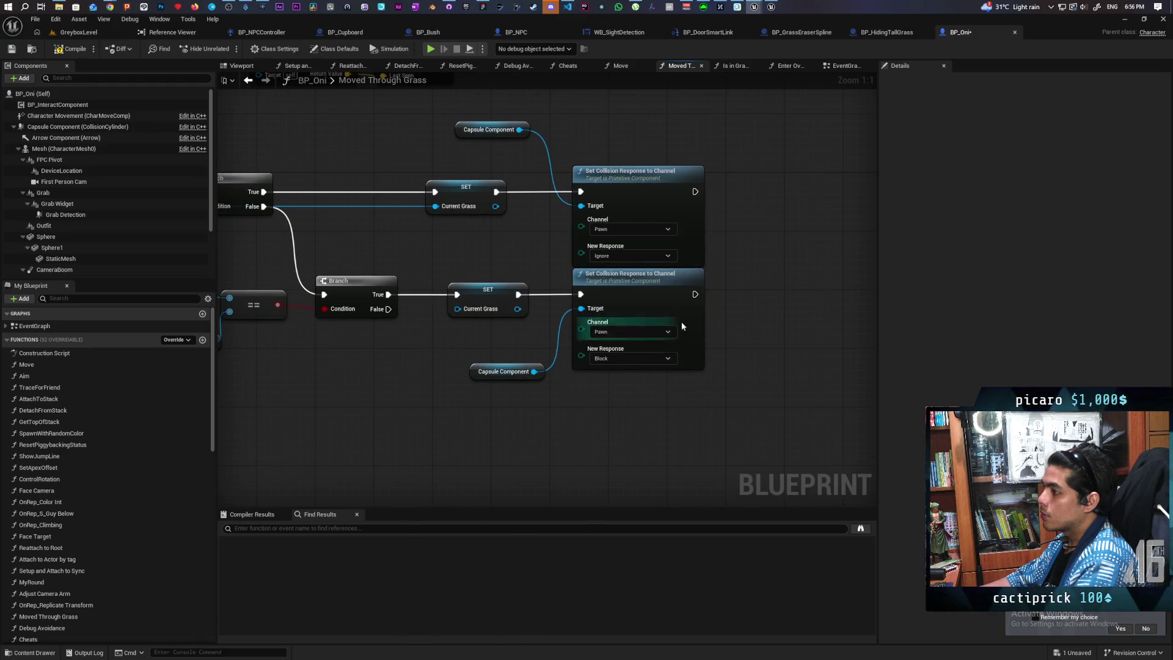
{"action": "scroll", "coordinate": [708, 306], "scroll_direction": "down", "scroll_amount": 3}
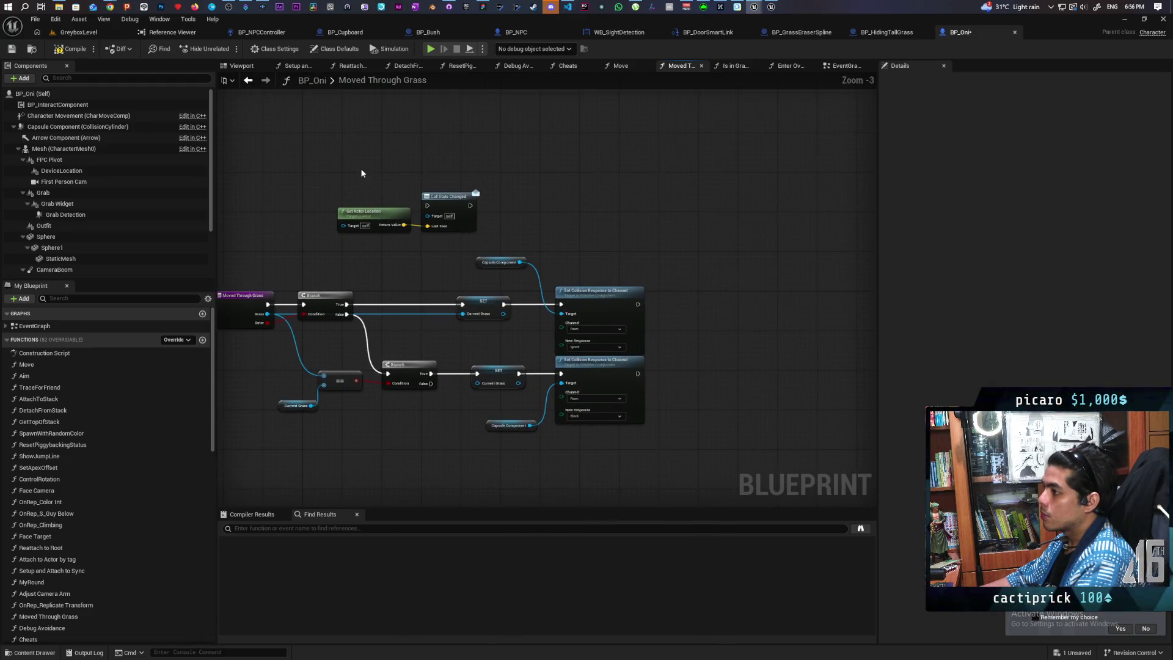
Place Get Actor Location and Call State Changed after the lower Set Collision Response and wire them in.
{"action": "mouse_move", "coordinate": [459, 240]}
{"action": "left_mouse_down"}
{"action": "mouse_move", "coordinate": [756, 394]}
{"action": "mouse_move", "coordinate": [761, 428]}
{"action": "mouse_move", "coordinate": [756, 394]}
{"action": "left_mouse_up"}
{"action": "left_click_drag", "start_coordinate": [638, 373], "coordinate": [723, 373]}
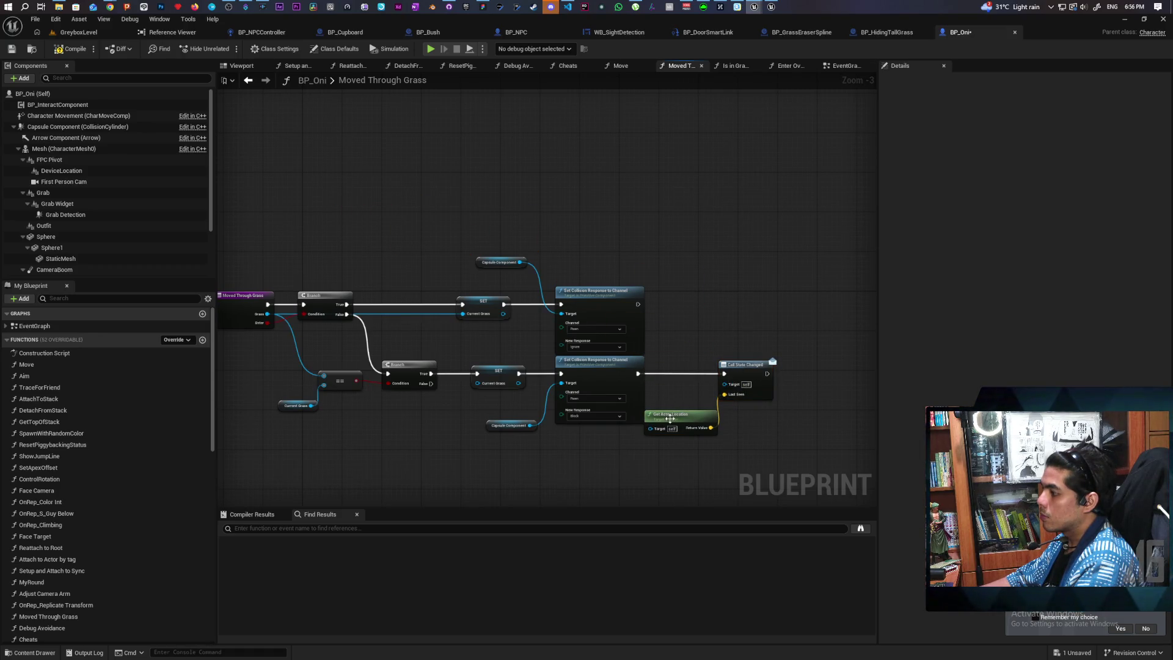
{"action": "left_click_drag", "start_coordinate": [670, 418], "coordinate": [669, 438]}
{"action": "scroll", "coordinate": [680, 401], "scroll_direction": "up", "scroll_amount": 2}
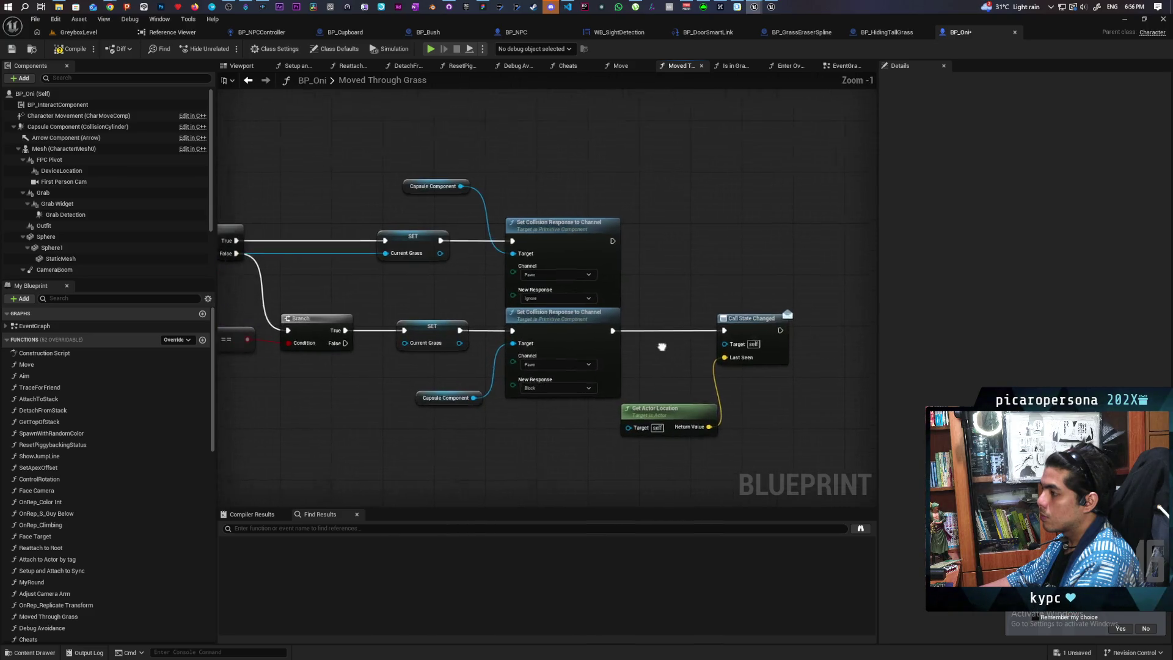
{"action": "mouse_move", "coordinate": [662, 346]}
{"action": "left_mouse_down"}
{"action": "mouse_move", "coordinate": [749, 299]}
{"action": "mouse_move", "coordinate": [671, 256]}
{"action": "mouse_move", "coordinate": [765, 286]}
{"action": "left_mouse_up"}
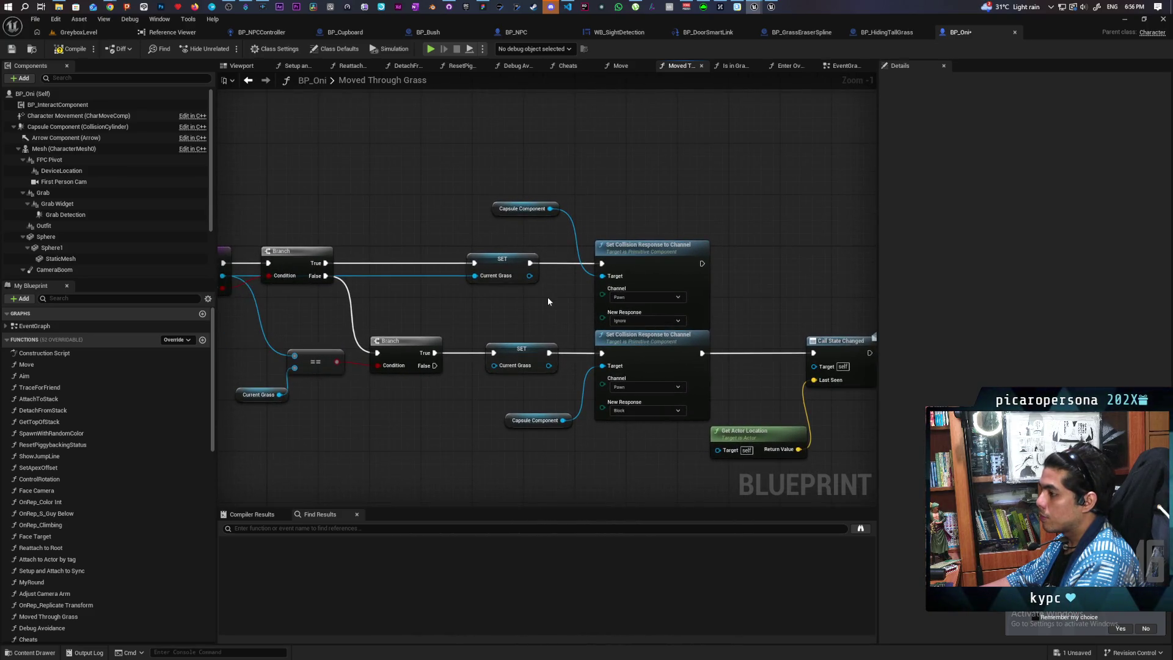
{"action": "mouse_move", "coordinate": [547, 301]}
{"action": "left_mouse_down"}
{"action": "mouse_move", "coordinate": [478, 292]}
{"action": "mouse_move", "coordinate": [563, 288]}
{"action": "mouse_move", "coordinate": [482, 278]}
{"action": "left_mouse_up"}
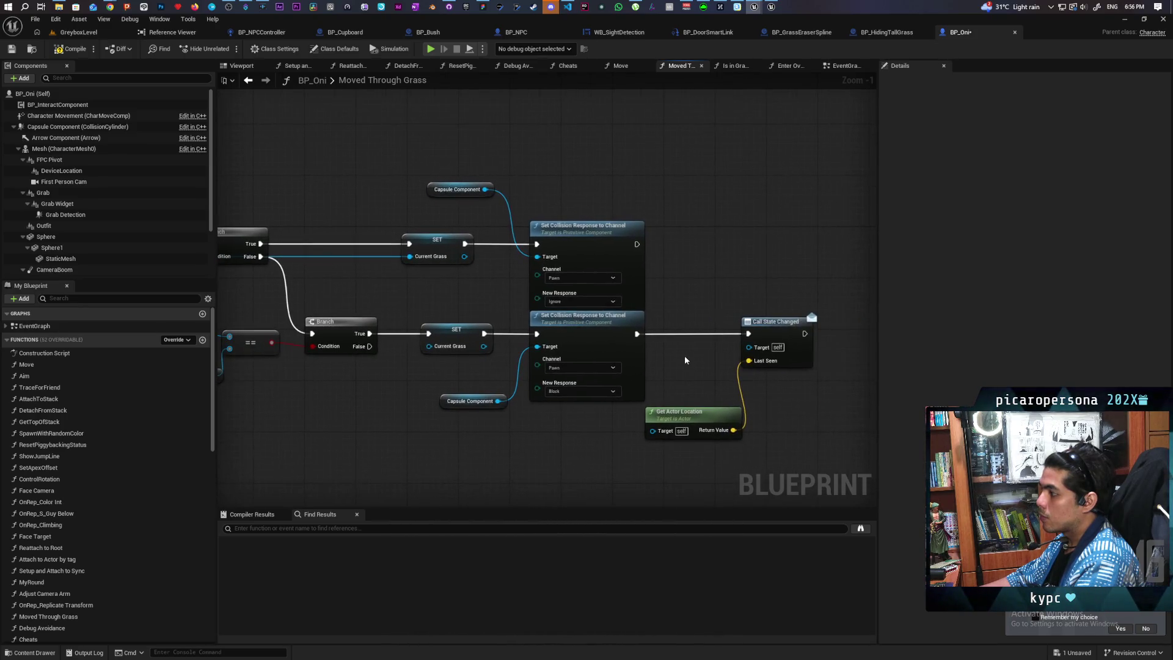
Duplicate the Call State Changed and Get Actor Location pair beside the upper collision node.
{"action": "left_click_drag", "start_coordinate": [819, 308], "coordinate": [733, 427]}
{"action": "key", "text": "ctrl+c"}
{"action": "key", "text": "ctrl+v"}
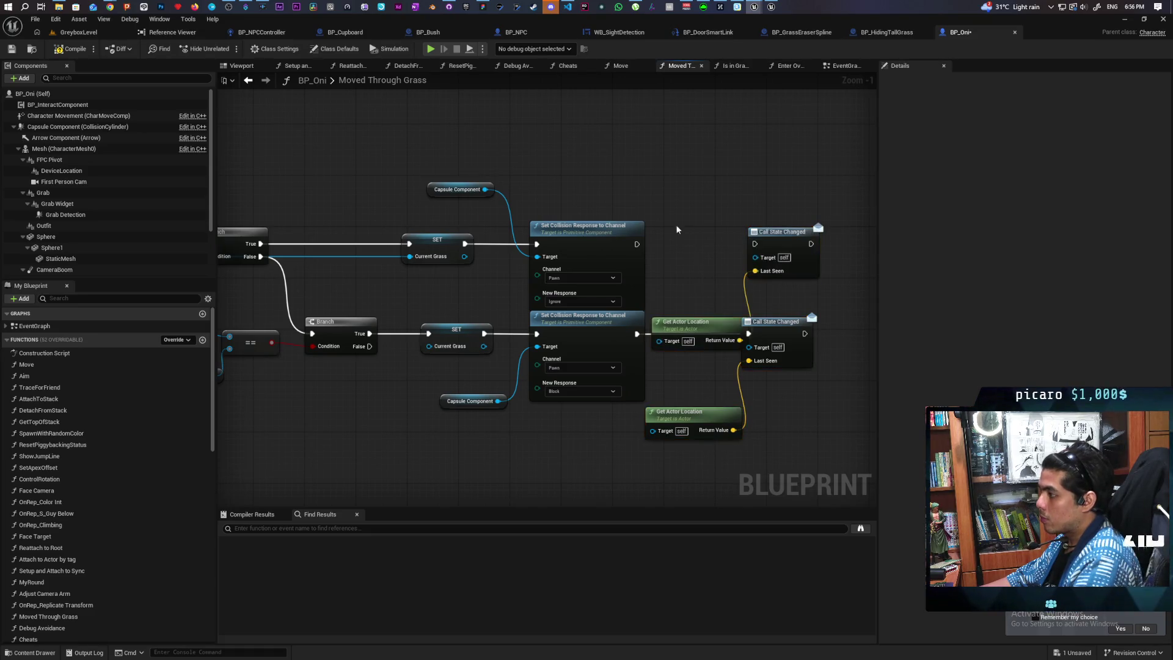
{"action": "mouse_move", "coordinate": [709, 262]}
{"action": "left_mouse_down"}
{"action": "mouse_move", "coordinate": [798, 260]}
{"action": "mouse_move", "coordinate": [720, 270]}
{"action": "left_mouse_up"}
{"action": "mouse_move", "coordinate": [714, 210]}
{"action": "left_mouse_down"}
{"action": "mouse_move", "coordinate": [760, 242]}
{"action": "mouse_move", "coordinate": [793, 193]}
{"action": "left_mouse_up"}
{"action": "left_click_drag", "start_coordinate": [703, 319], "coordinate": [701, 253]}
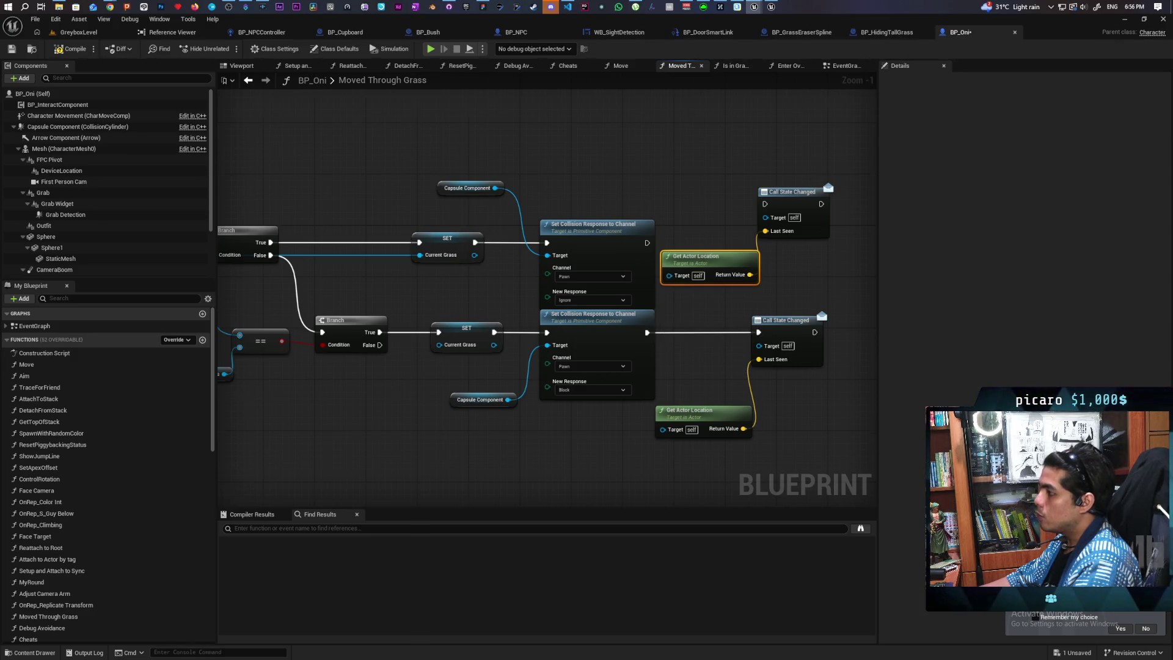
{"action": "key", "text": "Home"}
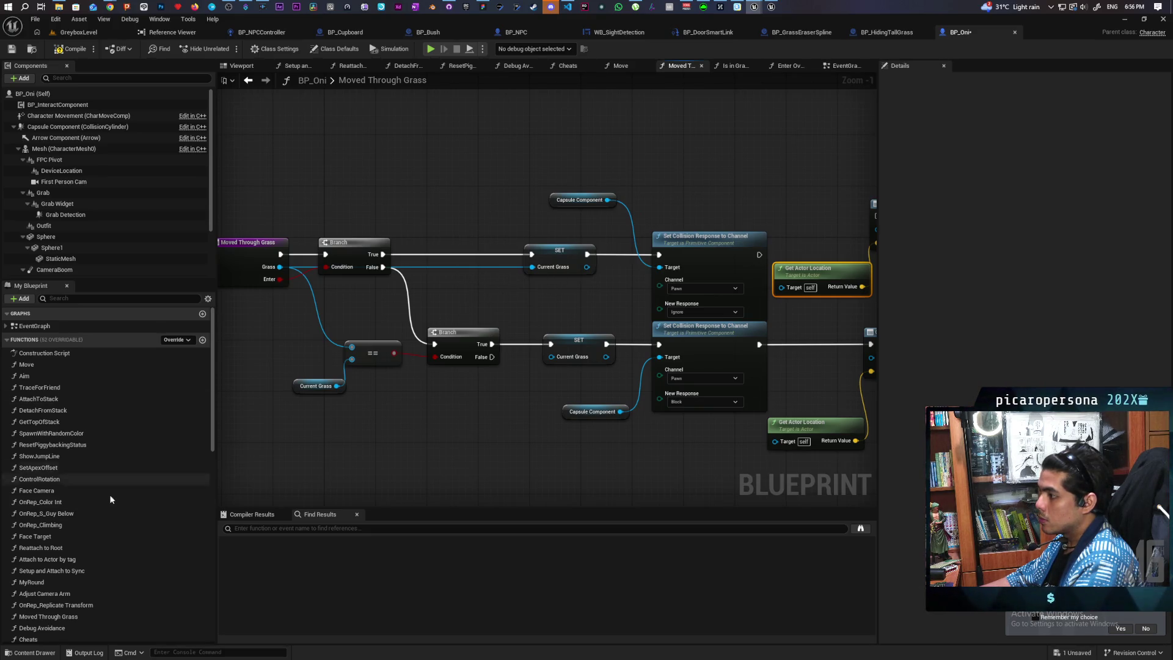
Add an Is Valid check on Current Grass on the first Branch's True path.
{"action": "right_click", "coordinate": [436, 218]}
{"action": "left_click", "coordinate": [310, 387]}
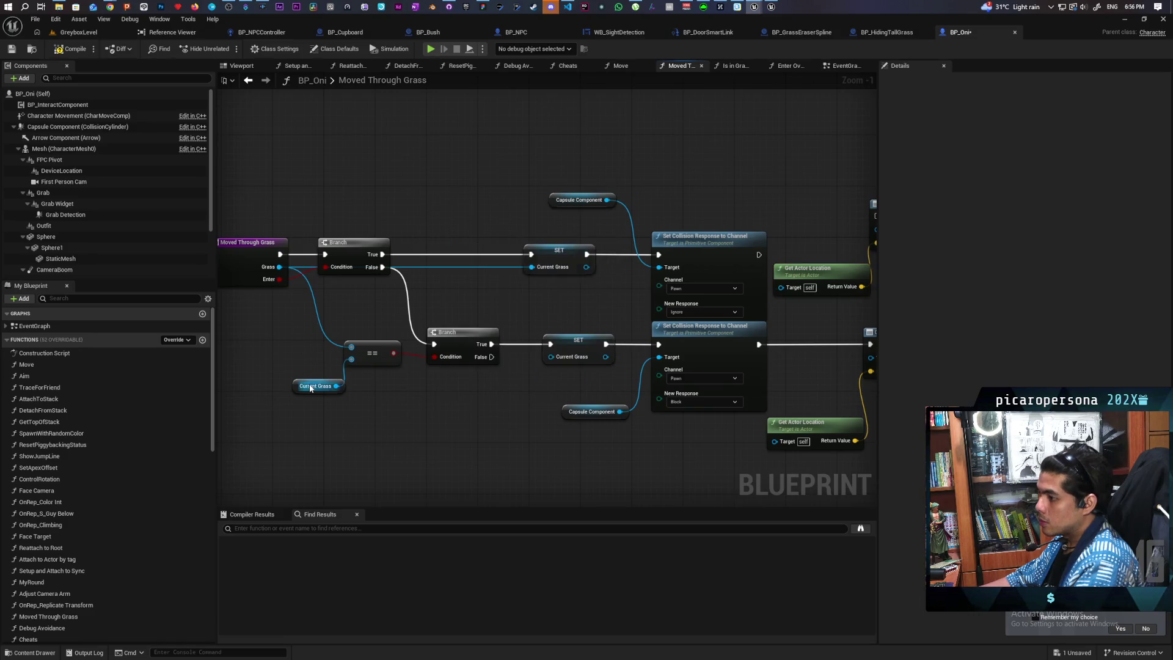
{"action": "key", "text": "ctrl+v"}
{"action": "mouse_move", "coordinate": [336, 385]}
{"action": "left_mouse_down"}
{"action": "mouse_move", "coordinate": [407, 434]}
{"action": "mouse_move", "coordinate": [448, 254]}
{"action": "mouse_move", "coordinate": [415, 254]}
{"action": "left_mouse_up"}
{"action": "left_click_drag", "start_coordinate": [555, 285], "coordinate": [520, 300]}
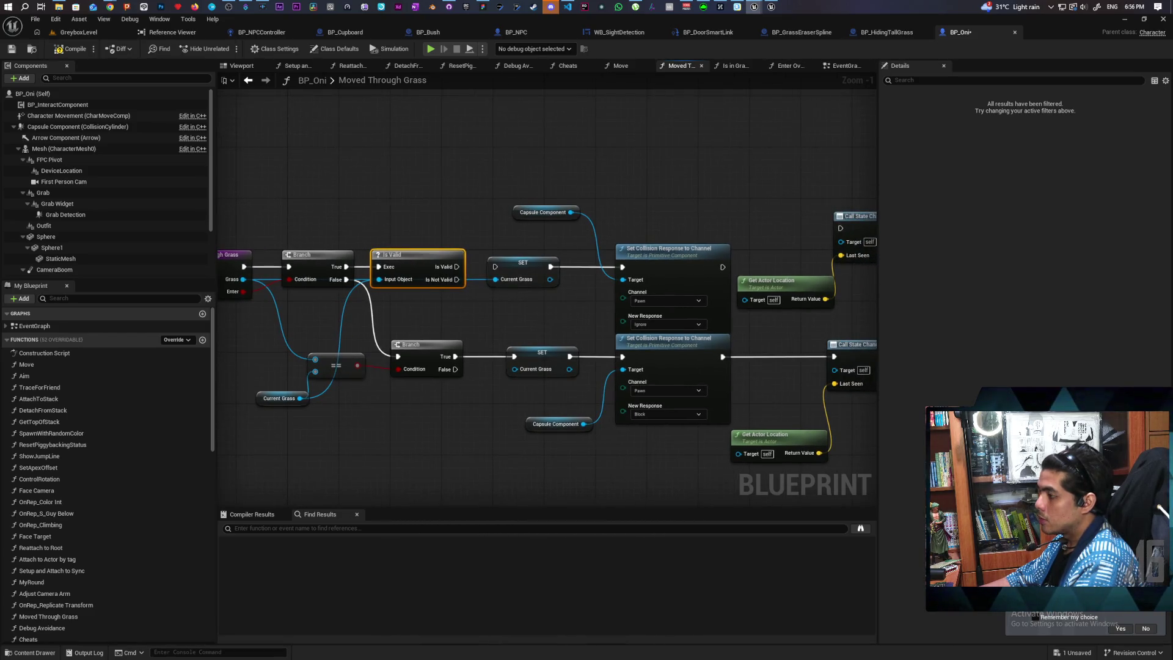
{"action": "left_click_drag", "start_coordinate": [618, 251], "coordinate": [577, 250]}
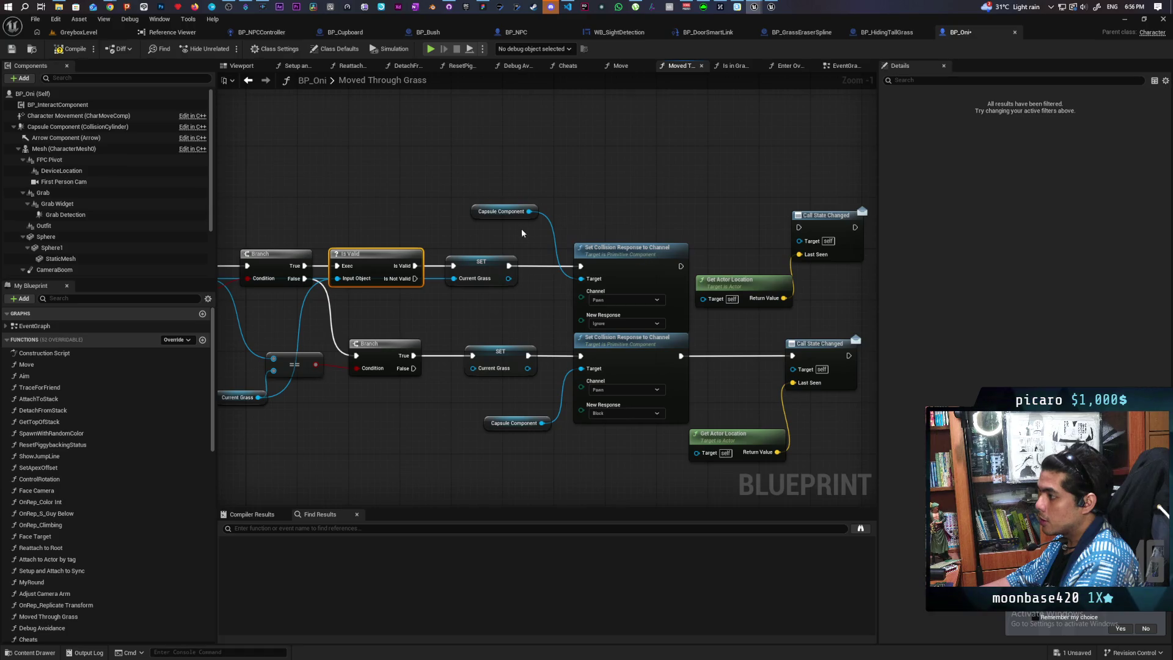
{"action": "left_click_drag", "start_coordinate": [479, 318], "coordinate": [452, 302]}
{"action": "mouse_move", "coordinate": [438, 183]}
{"action": "left_mouse_down"}
{"action": "mouse_move", "coordinate": [586, 253]}
{"action": "mouse_move", "coordinate": [614, 155]}
{"action": "left_mouse_up"}
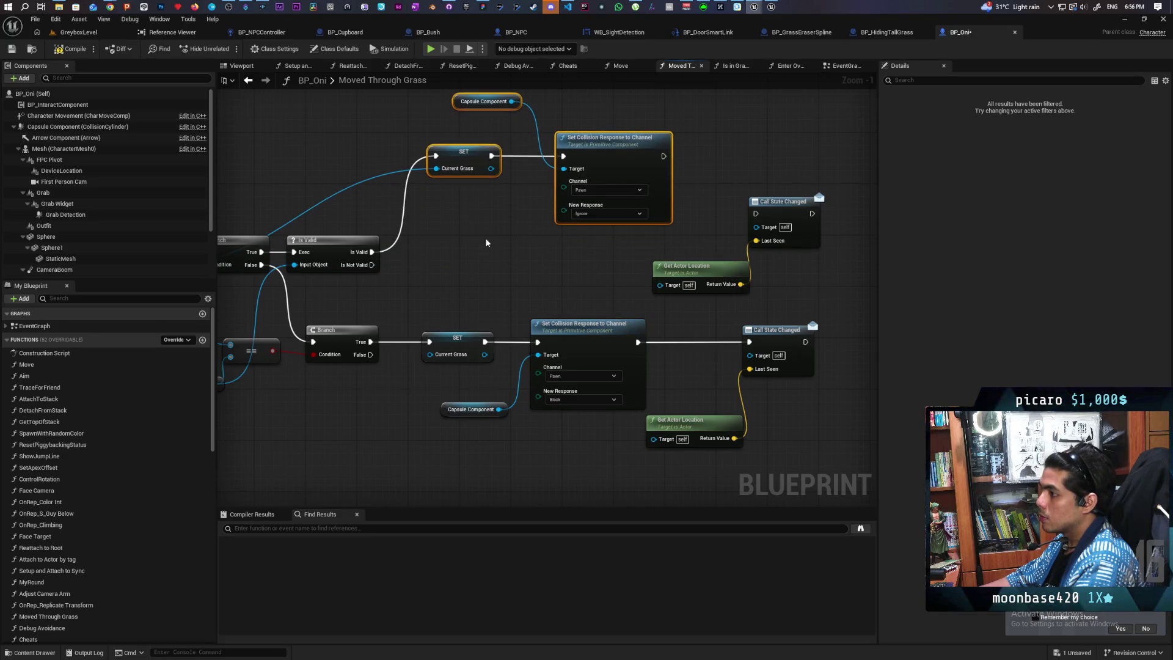
Add a Sequence after Is Valid whose Then 1 drives the upper Call State Changed, then compile and save.
{"action": "left_click", "coordinate": [399, 263]}
{"action": "mouse_move", "coordinate": [370, 264]}
{"action": "left_mouse_down"}
{"action": "mouse_move", "coordinate": [405, 280]}
{"action": "mouse_move", "coordinate": [437, 161]}
{"action": "left_mouse_up"}
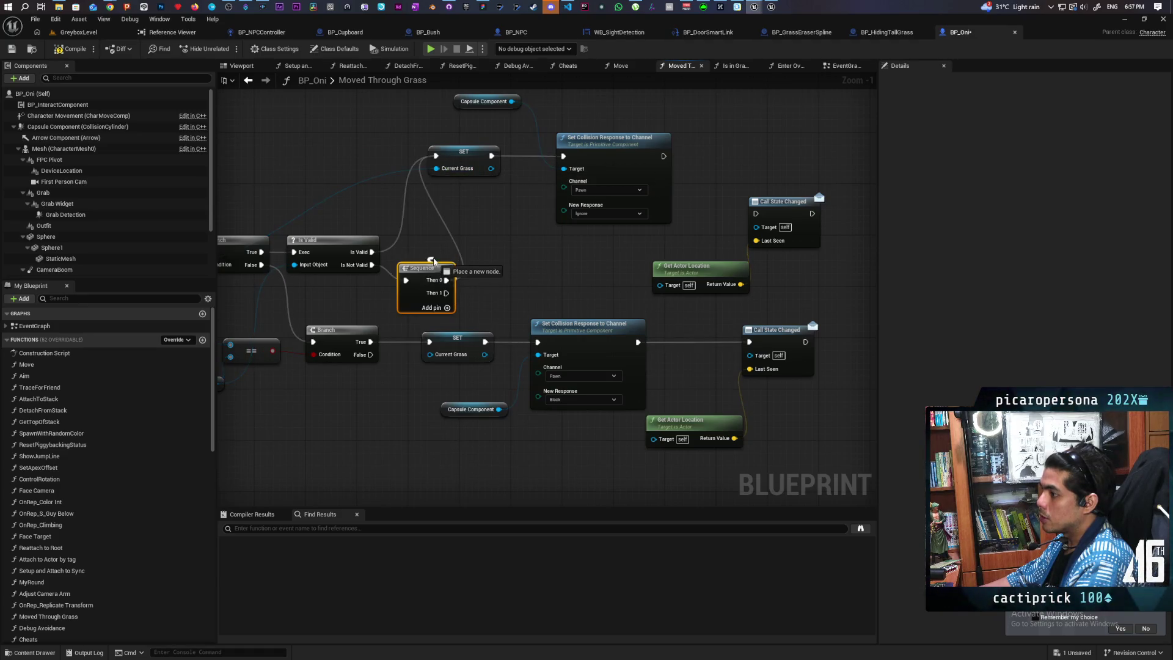
{"action": "mouse_move", "coordinate": [418, 272]}
{"action": "left_mouse_down"}
{"action": "mouse_move", "coordinate": [427, 256]}
{"action": "mouse_move", "coordinate": [737, 219]}
{"action": "left_mouse_up"}
{"action": "left_click_drag", "start_coordinate": [456, 278], "coordinate": [756, 213]}
{"action": "mouse_move", "coordinate": [680, 276]}
{"action": "left_mouse_down"}
{"action": "mouse_move", "coordinate": [497, 299]}
{"action": "mouse_move", "coordinate": [512, 300]}
{"action": "left_mouse_up"}
{"action": "left_click_drag", "start_coordinate": [785, 206], "coordinate": [530, 270]}
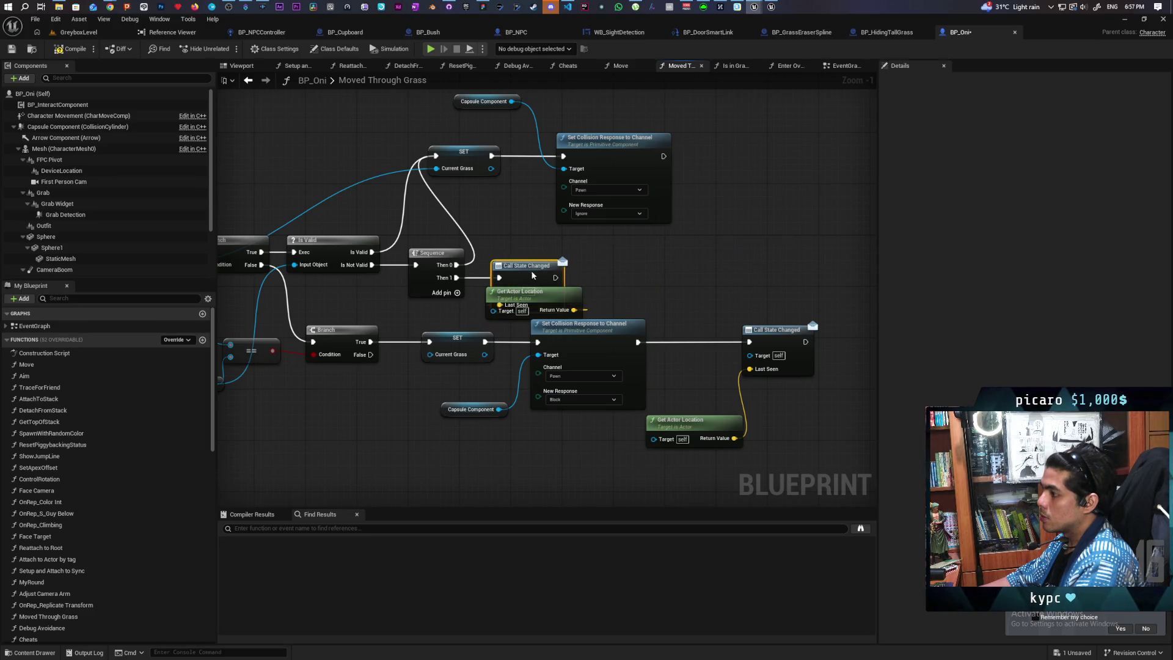
{"action": "left_click", "coordinate": [74, 50]}
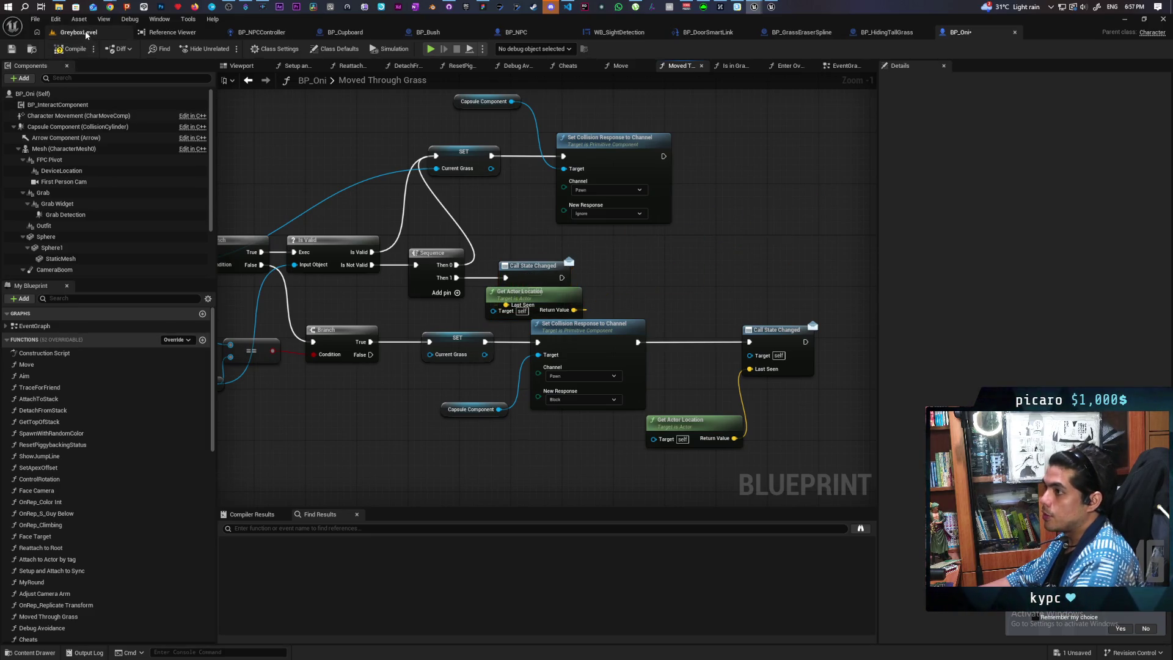
Playtest GreyboxLevel by walking through the tall grass, then stop the session and go to the notes board.
{"action": "left_click", "coordinate": [85, 32]}
{"action": "left_click", "coordinate": [227, 49]}
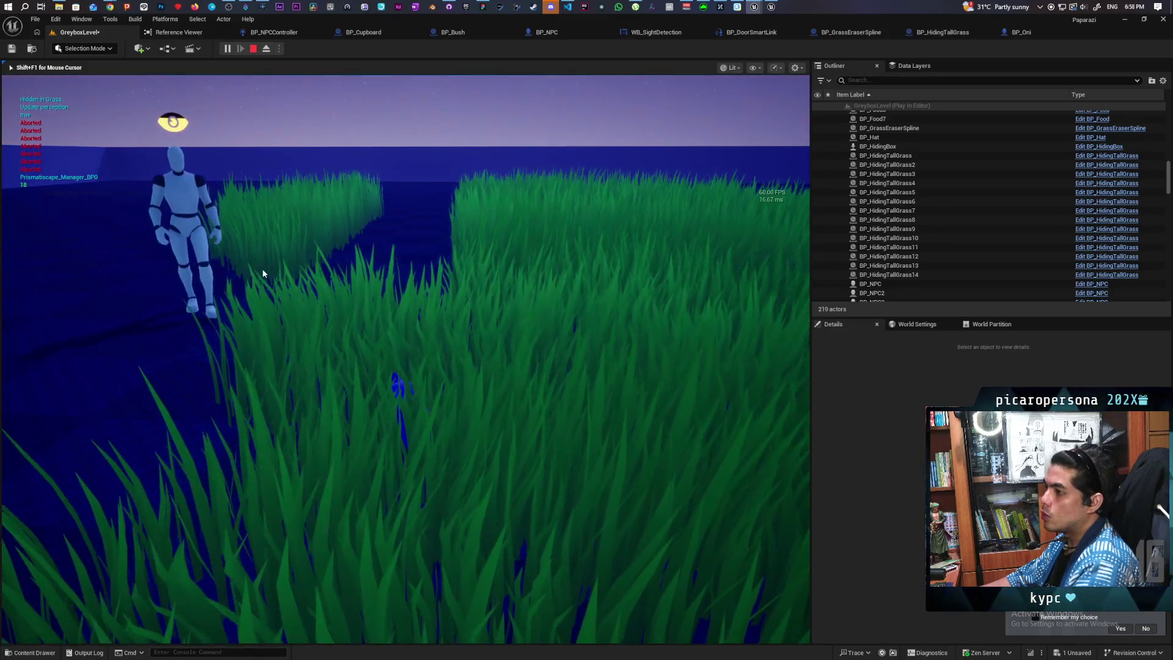
{"action": "key", "text": "Escape"}
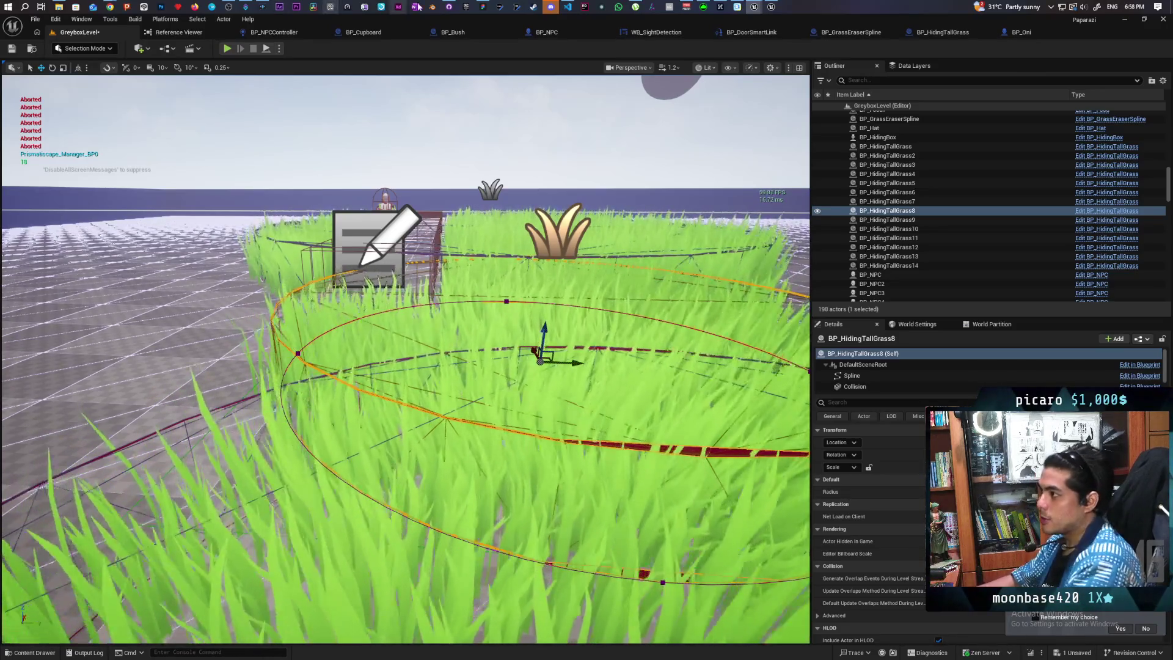
{"action": "key", "text": "alt+Tab"}
Add the bullet 'might need to constantly trace to check if you moved behind grass' to the green to-do note.
{"action": "double_click", "coordinate": [425, 365]}
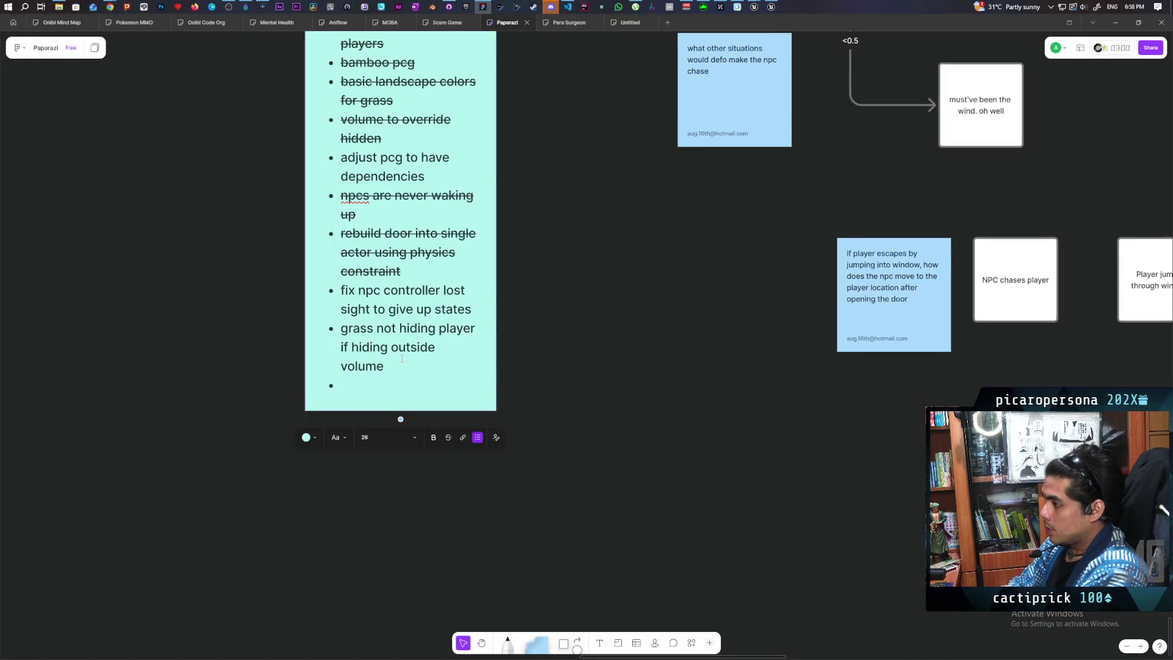
{"action": "type", "text": "might n"}
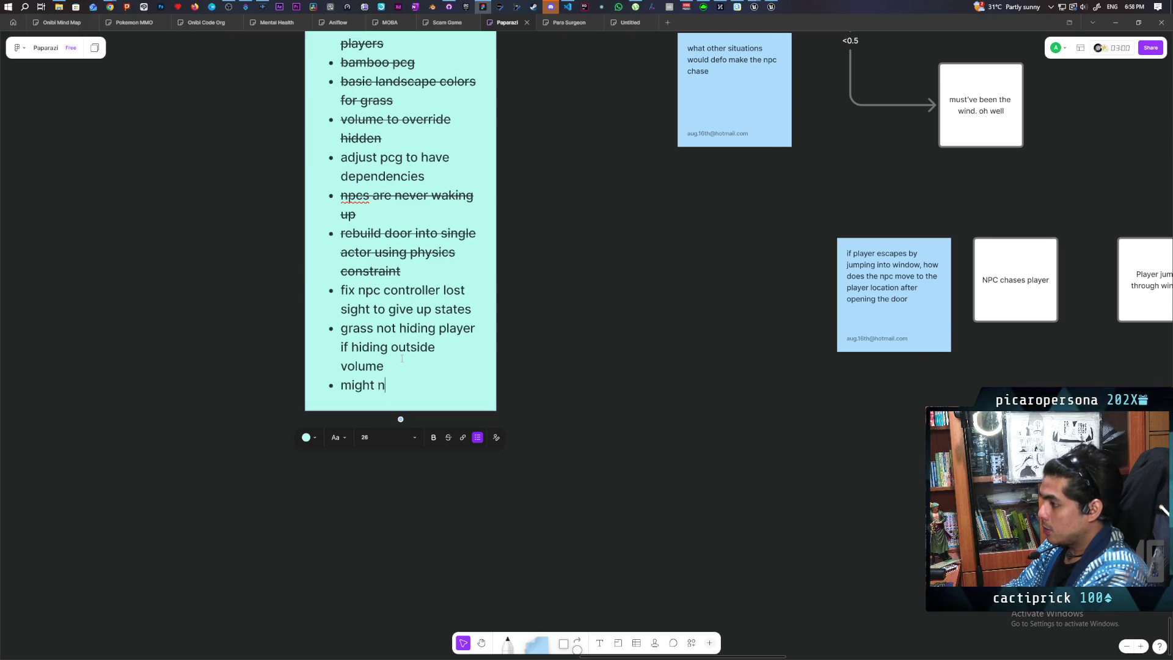
{"action": "type", "text": "eed to constantly "}
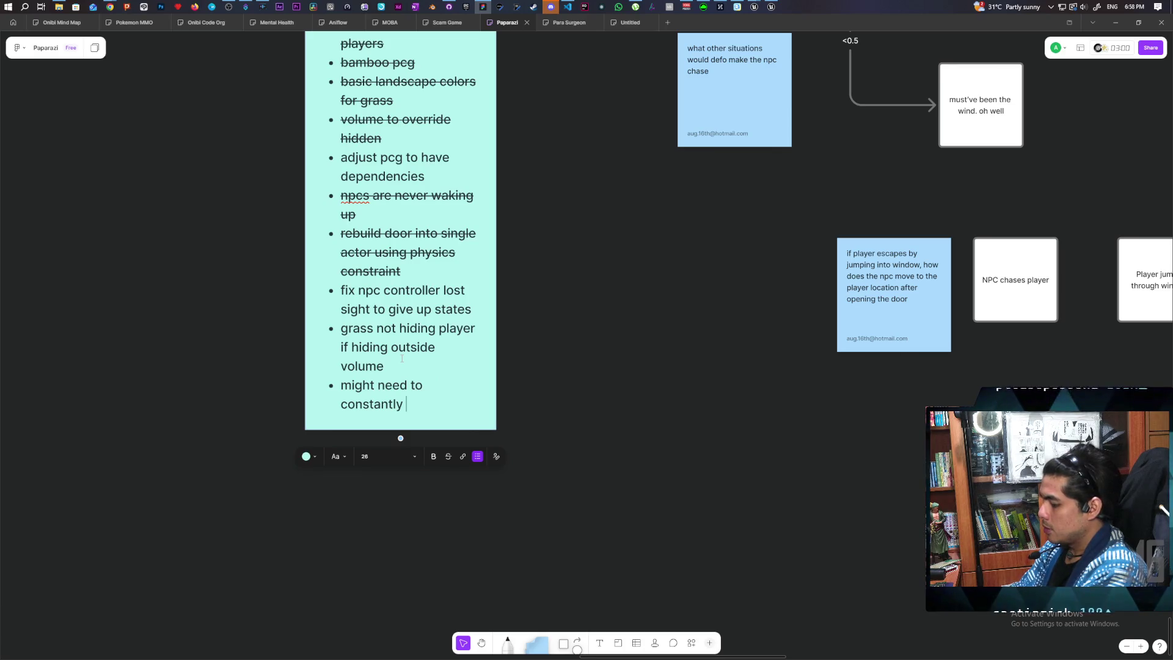
{"action": "type", "text": "trace "}
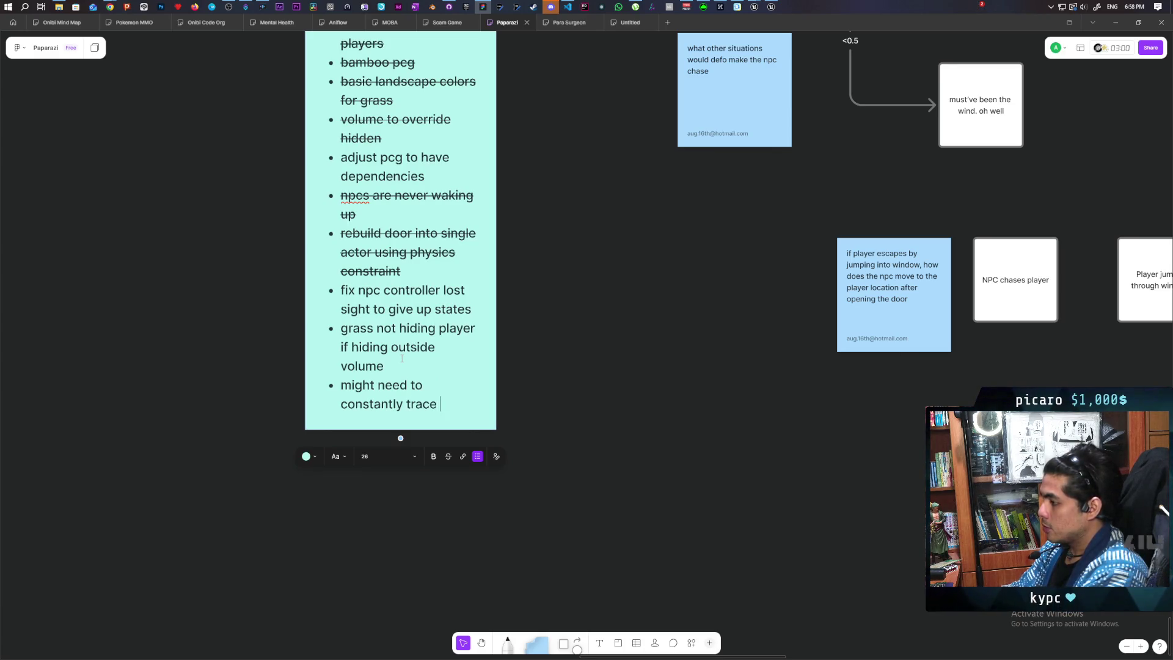
{"action": "type", "text": "to check if your"}
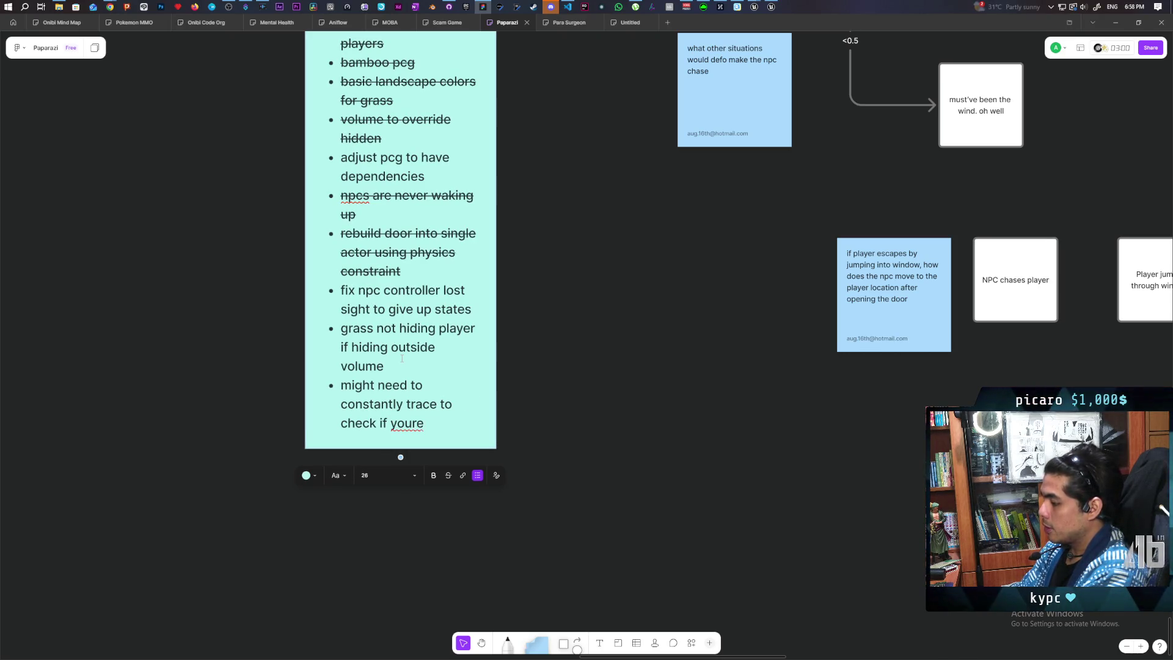
{"action": "key", "text": "BackSpace"}
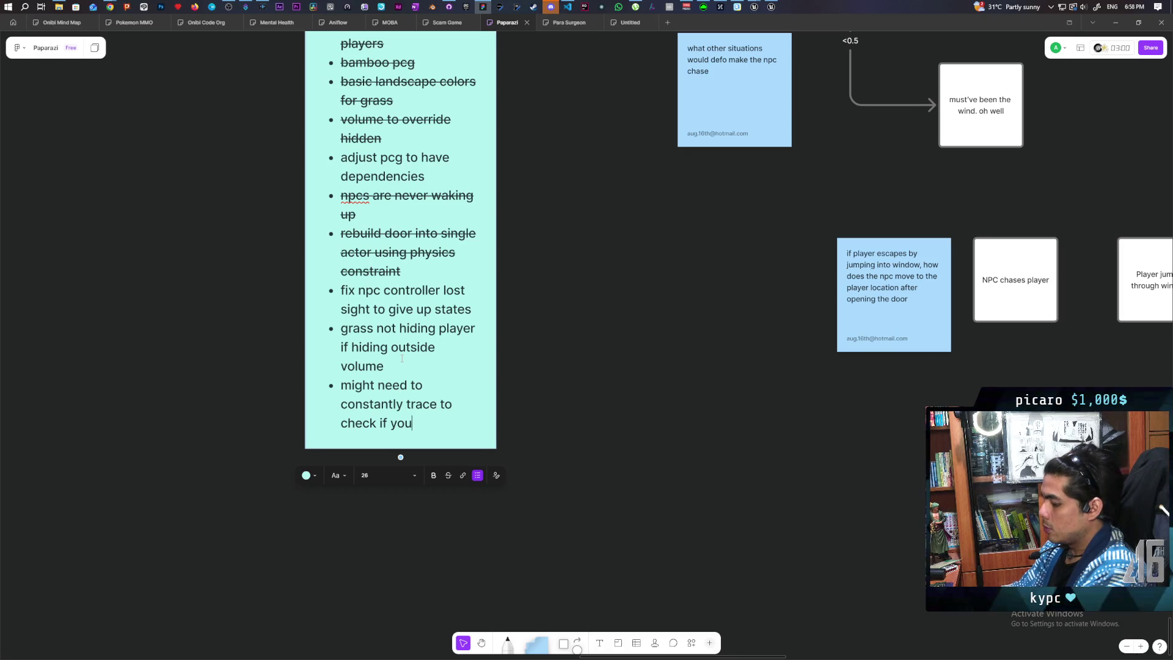
{"action": "type", "text": " moved be"}
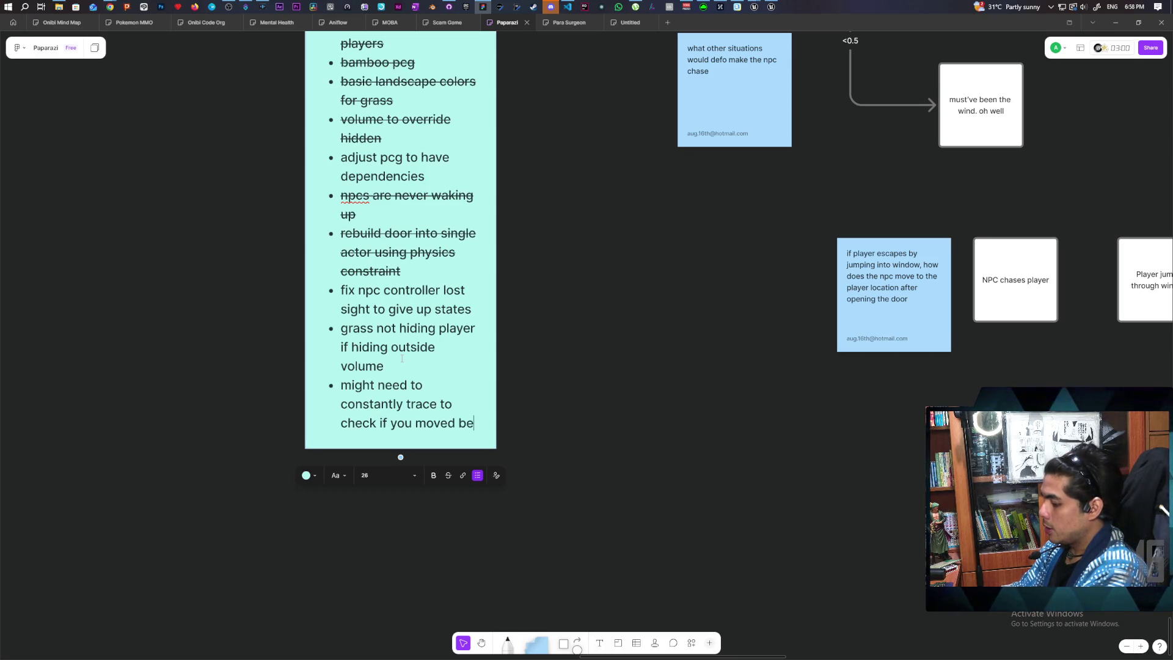
{"action": "type", "text": "hind grass"}
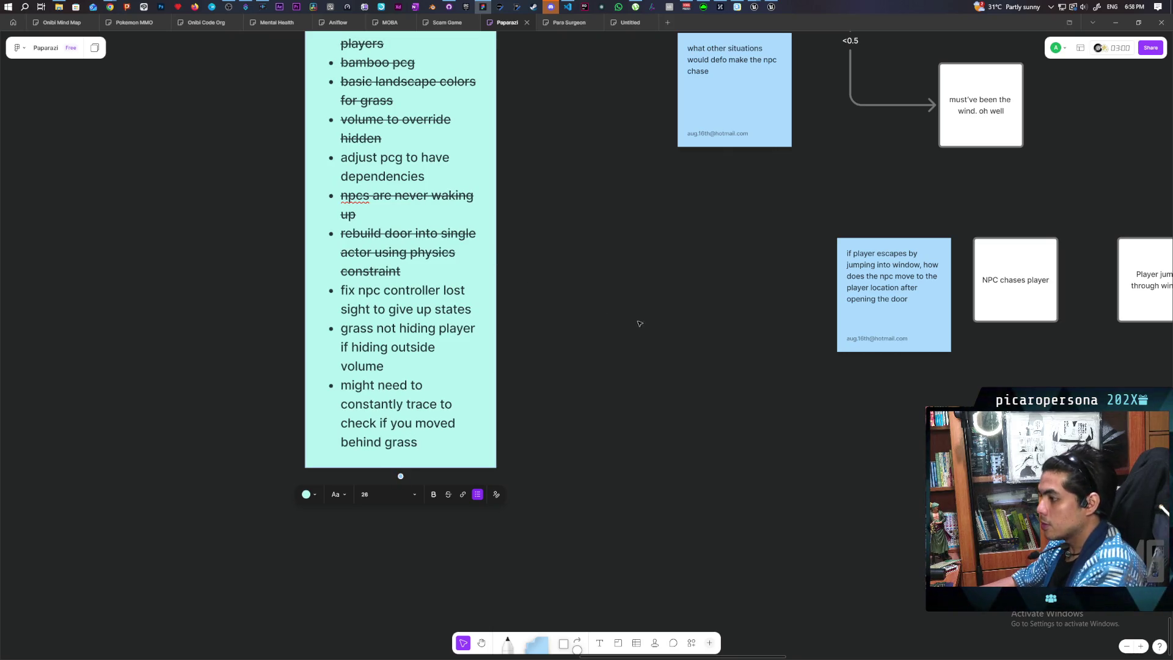
{"action": "left_click", "coordinate": [587, 467]}
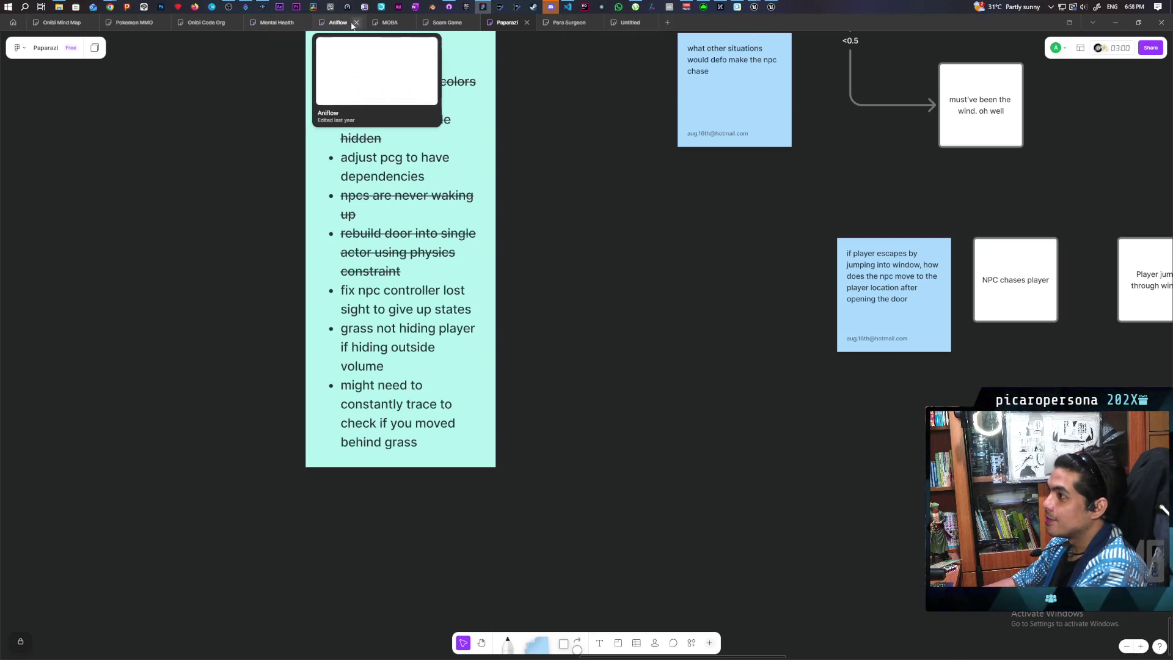
Commit the 7 changed files to main as 'trying to fix grass' and push to origin.
{"action": "left_click", "coordinate": [449, 7]}
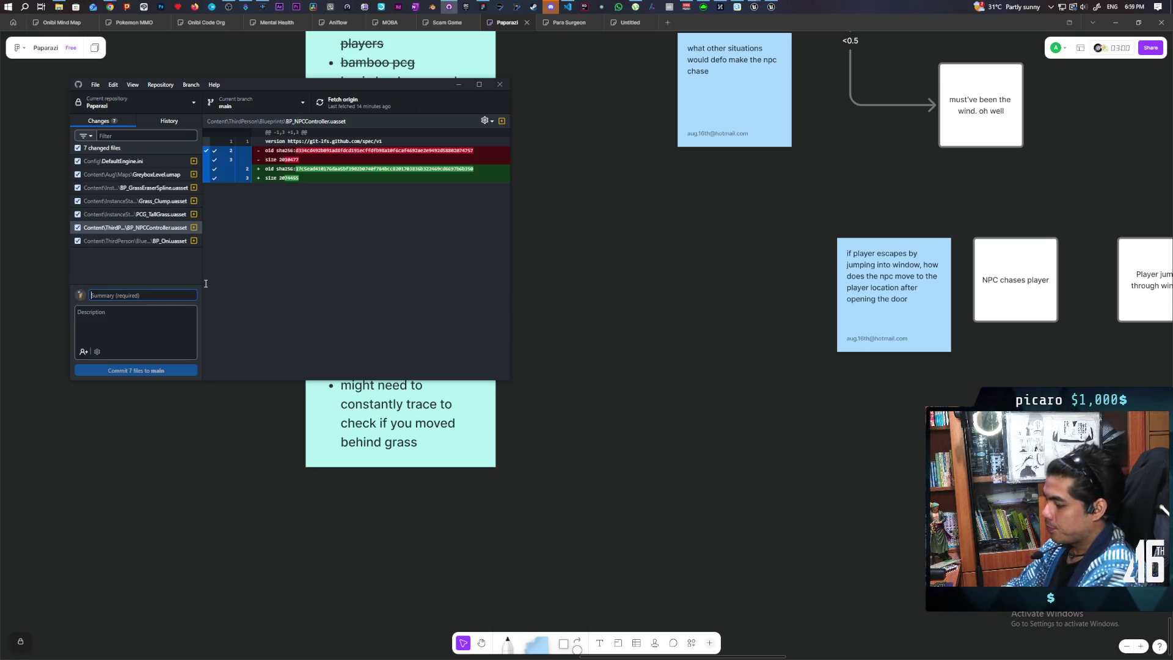
{"action": "type", "text": "trying to f"}
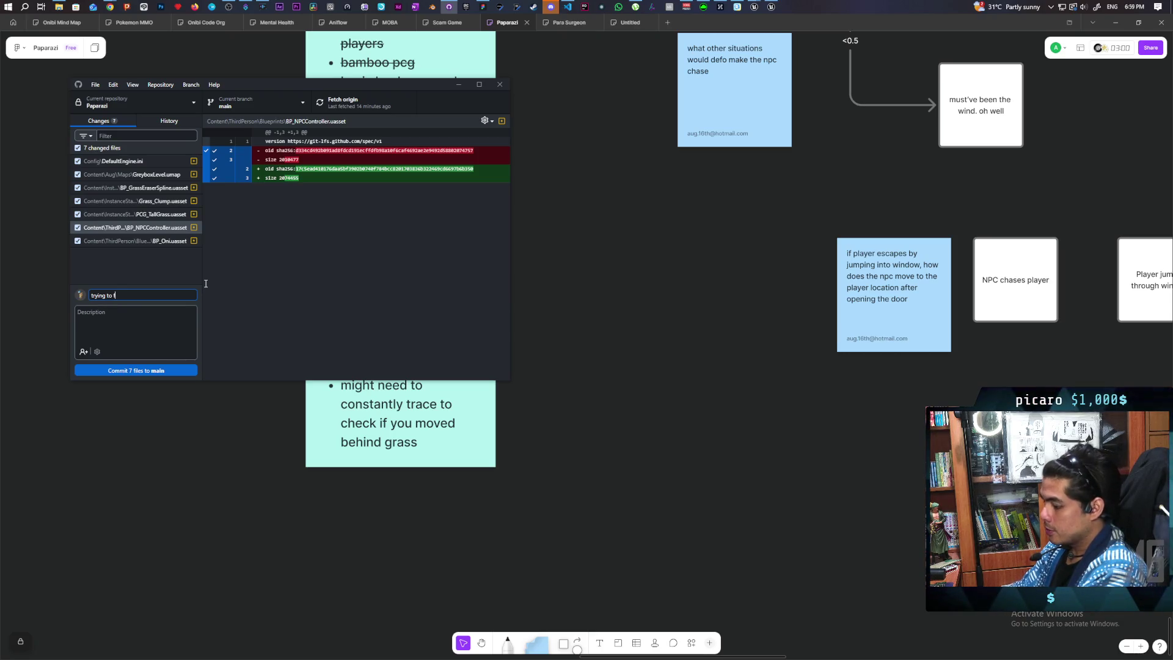
{"action": "type", "text": "ix grass"}
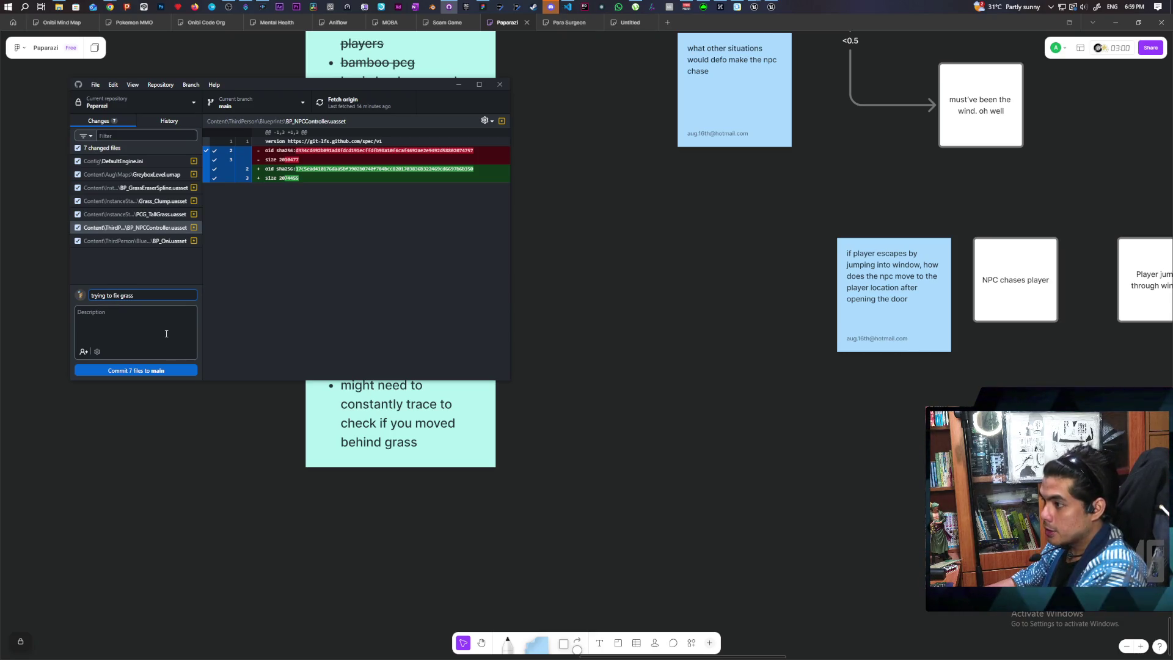
{"action": "left_click", "coordinate": [157, 370]}
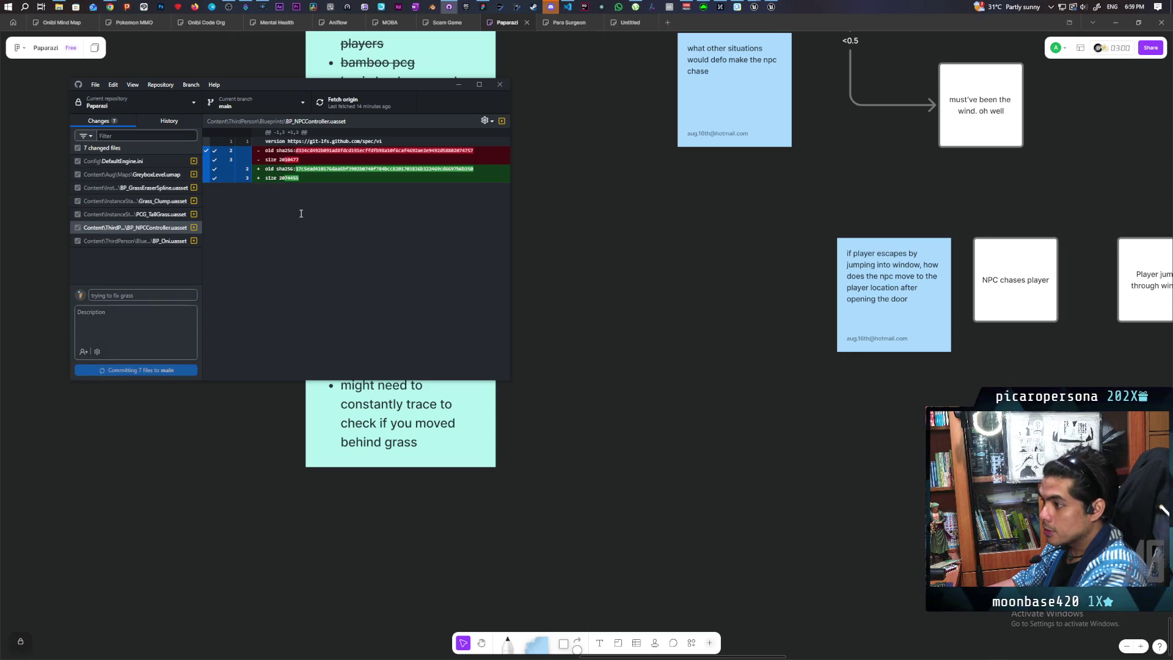
{"action": "left_click", "coordinate": [342, 103]}
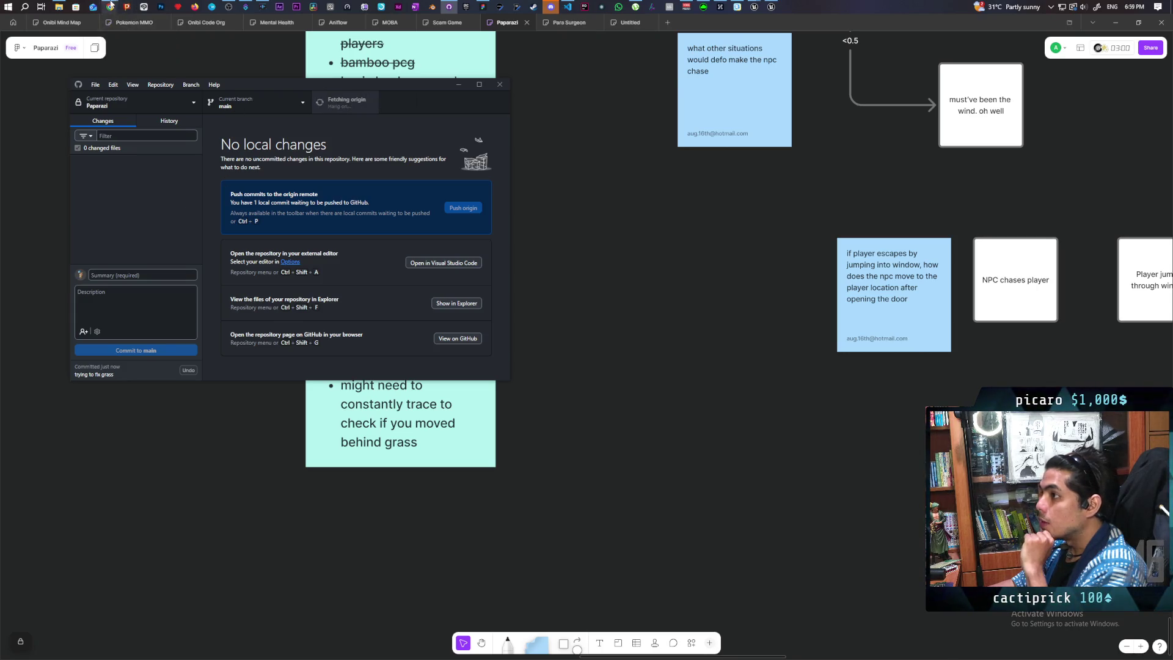
{"action": "mouse_move", "coordinate": [110, 7]}
{"action": "left_click", "coordinate": [174, 83]}
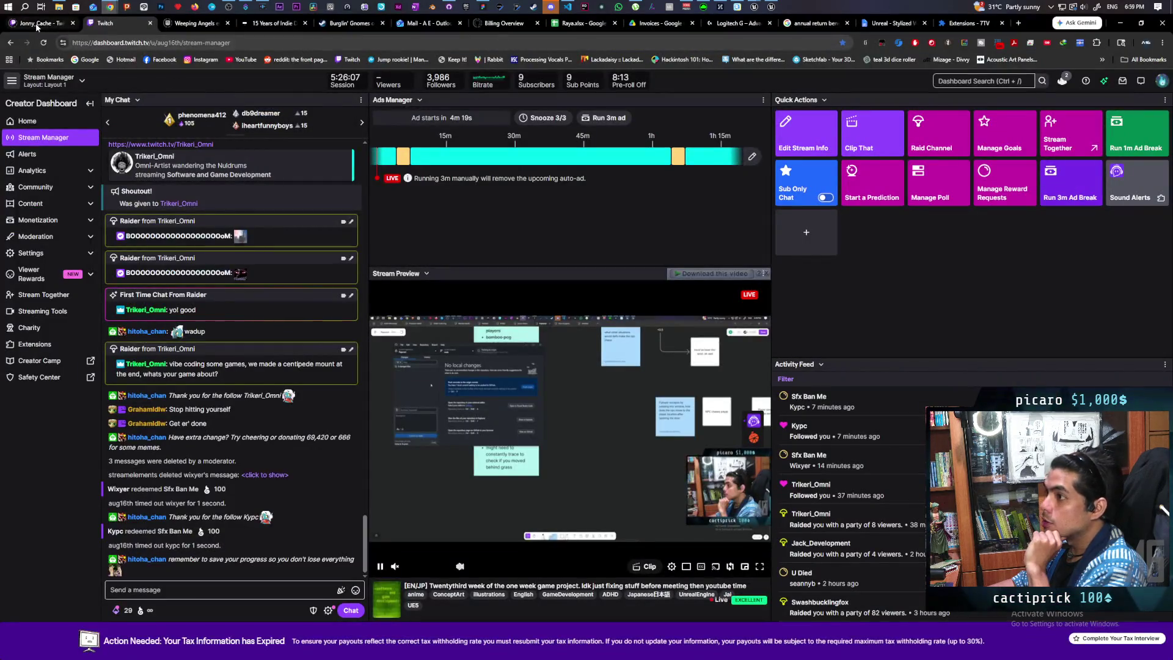
Open the Software and Game Development category from the channel page's expanded followed-channels sidebar.
{"action": "left_click", "coordinate": [37, 23]}
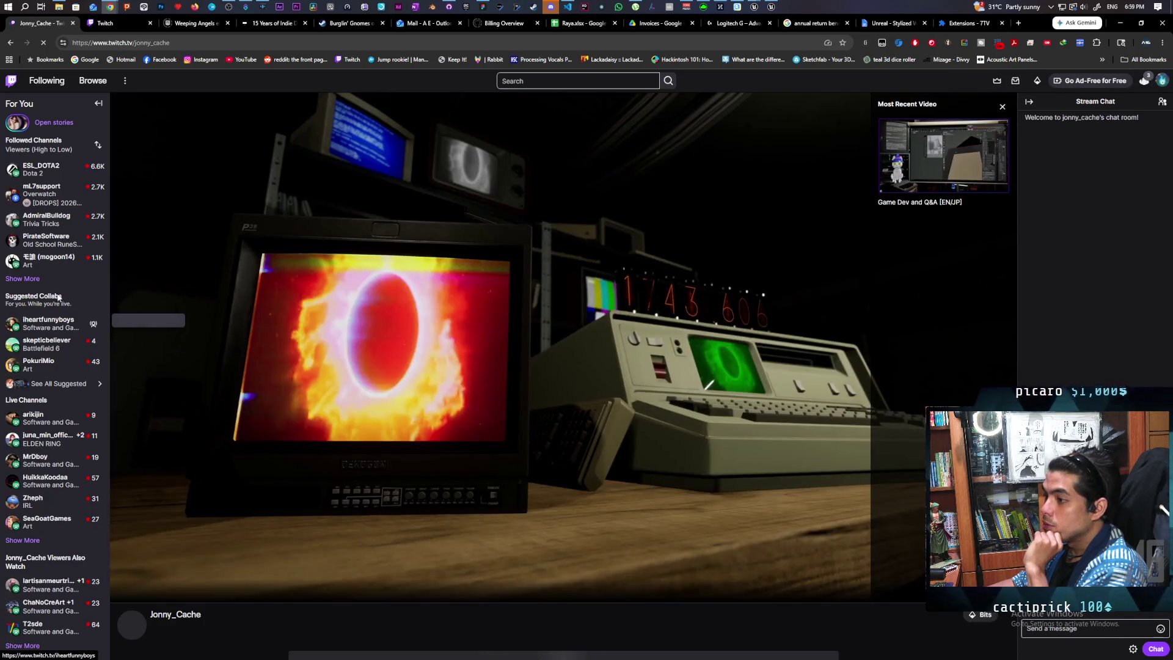
{"action": "left_click", "coordinate": [27, 279]}
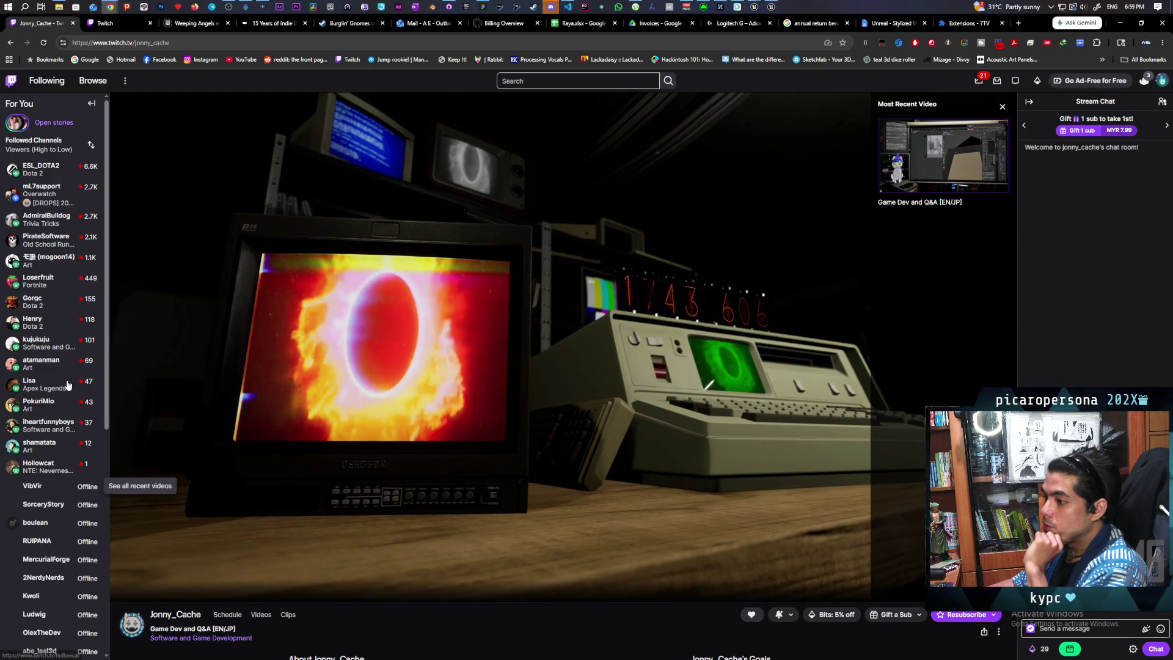
{"action": "mouse_move", "coordinate": [61, 412]}
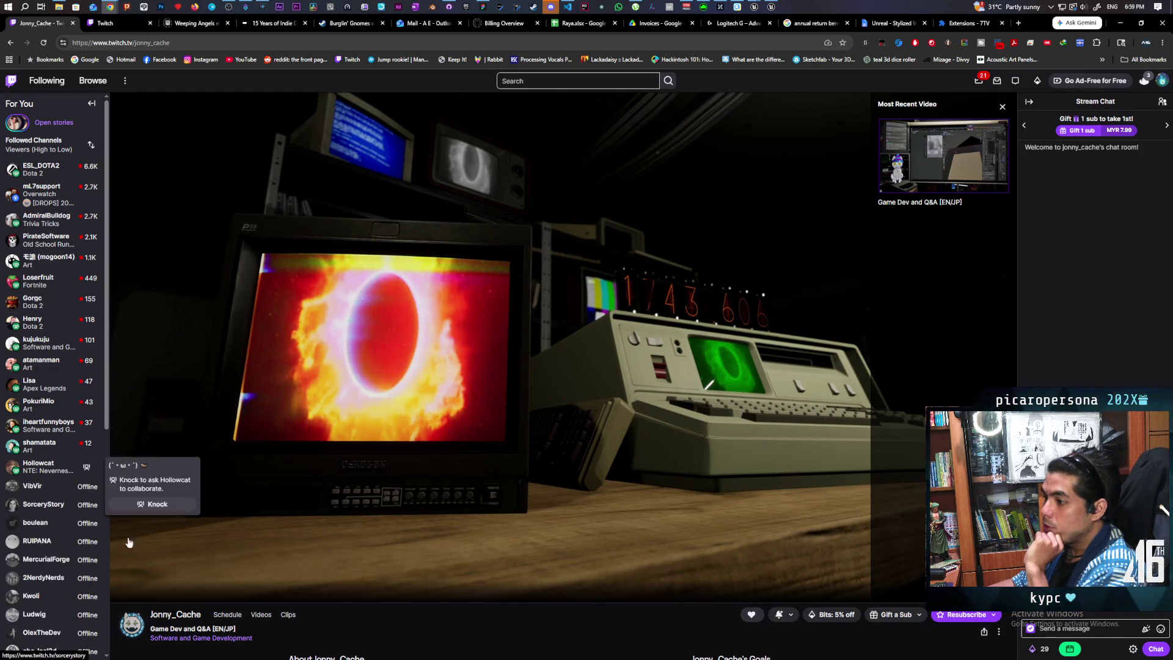
{"action": "left_click", "coordinate": [180, 638]}
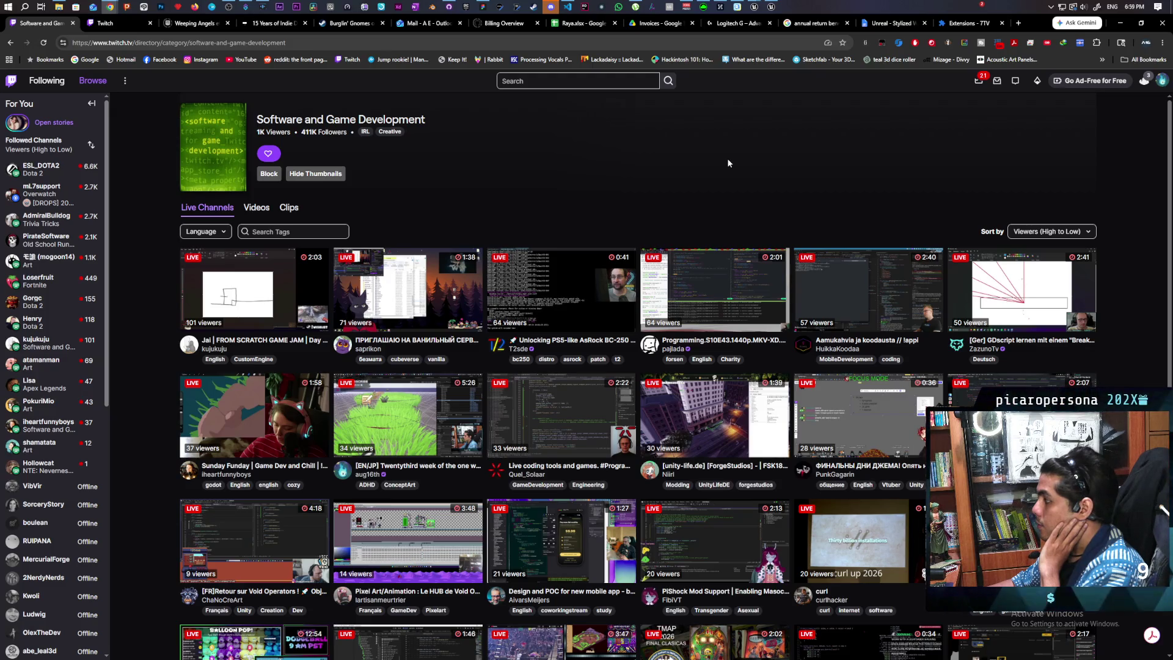
{"action": "scroll", "coordinate": [728, 164], "scroll_direction": "down", "scroll_amount": 3}
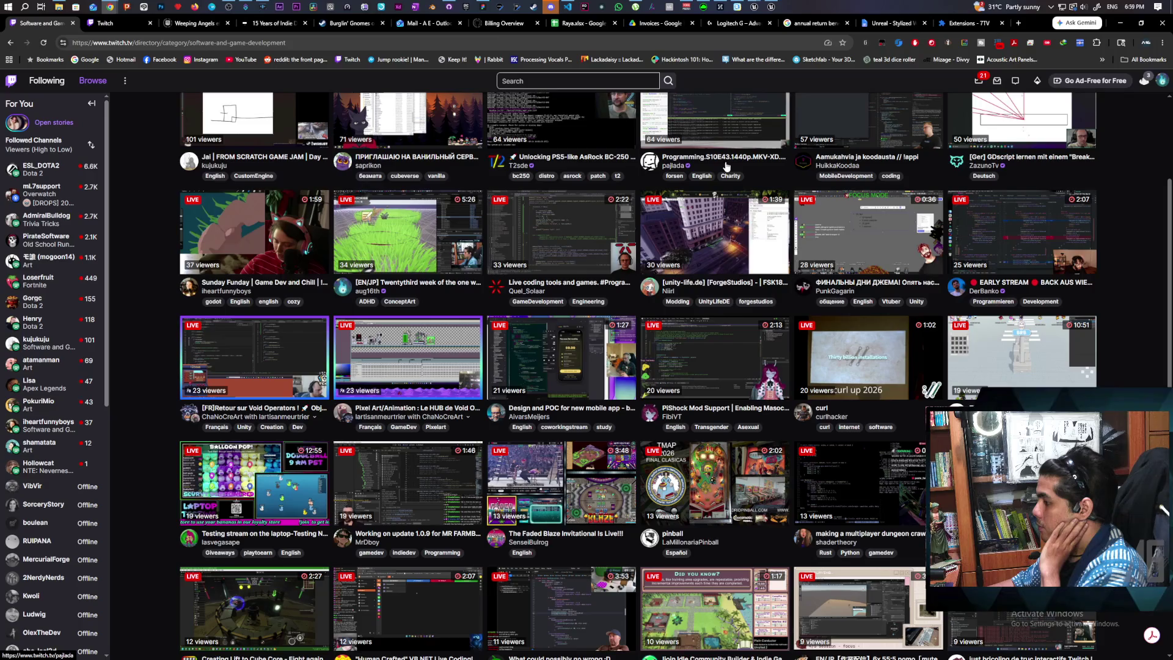
{"action": "scroll", "coordinate": [726, 166], "scroll_direction": "down", "scroll_amount": 1}
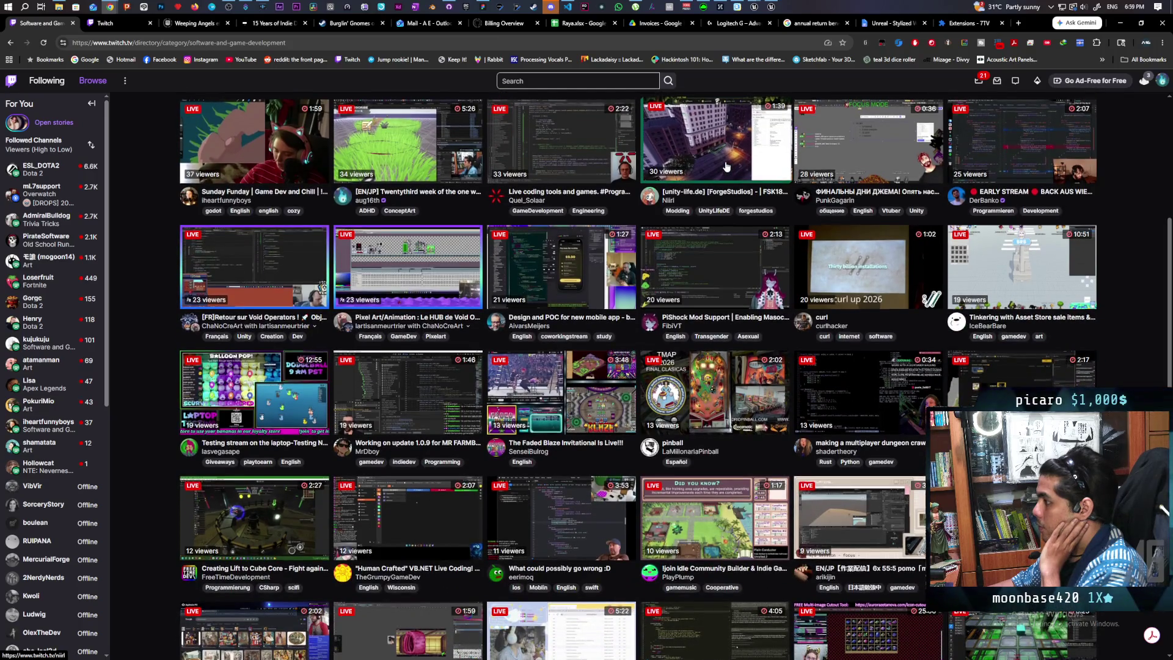
{"action": "scroll", "coordinate": [726, 166], "scroll_direction": "up", "scroll_amount": 1}
{"action": "scroll", "coordinate": [726, 166], "scroll_direction": "down", "scroll_amount": 1}
{"action": "scroll", "coordinate": [727, 167], "scroll_direction": "down", "scroll_amount": 1}
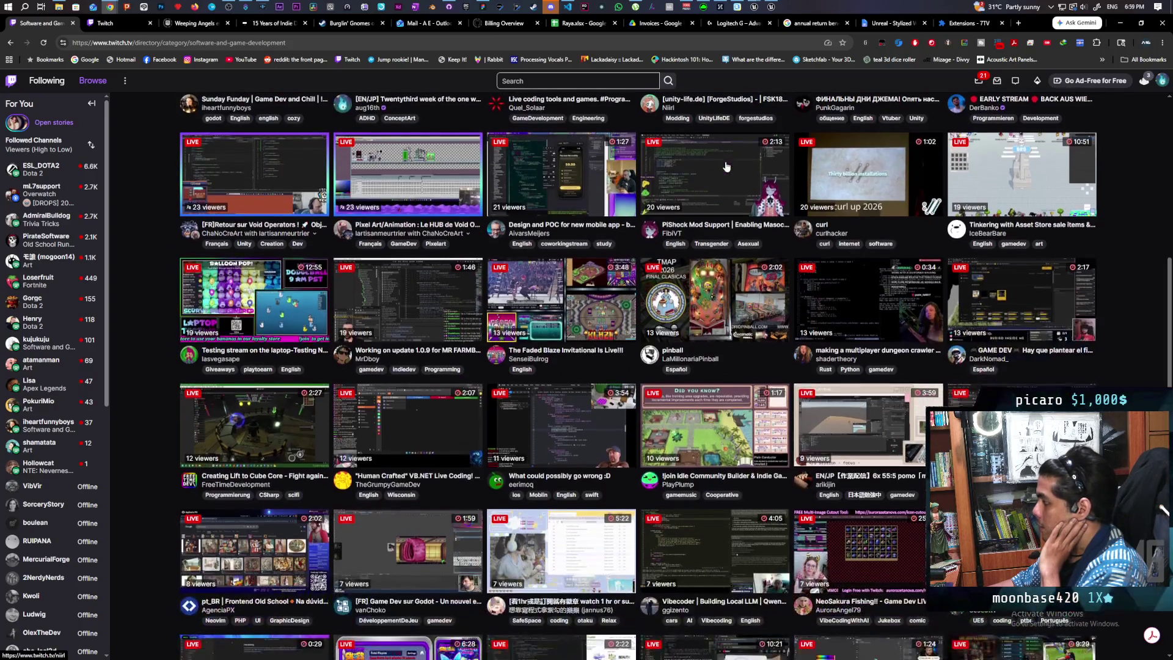
{"action": "scroll", "coordinate": [726, 166], "scroll_direction": "down", "scroll_amount": 1}
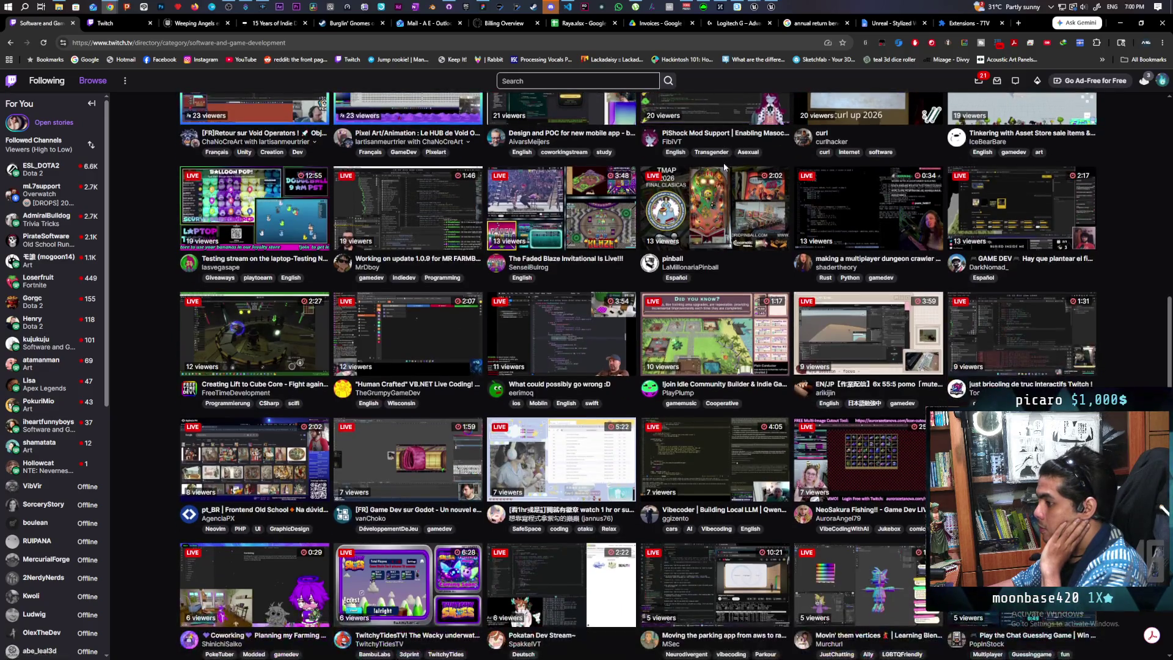
{"action": "scroll", "coordinate": [727, 166], "scroll_direction": "down", "scroll_amount": 1}
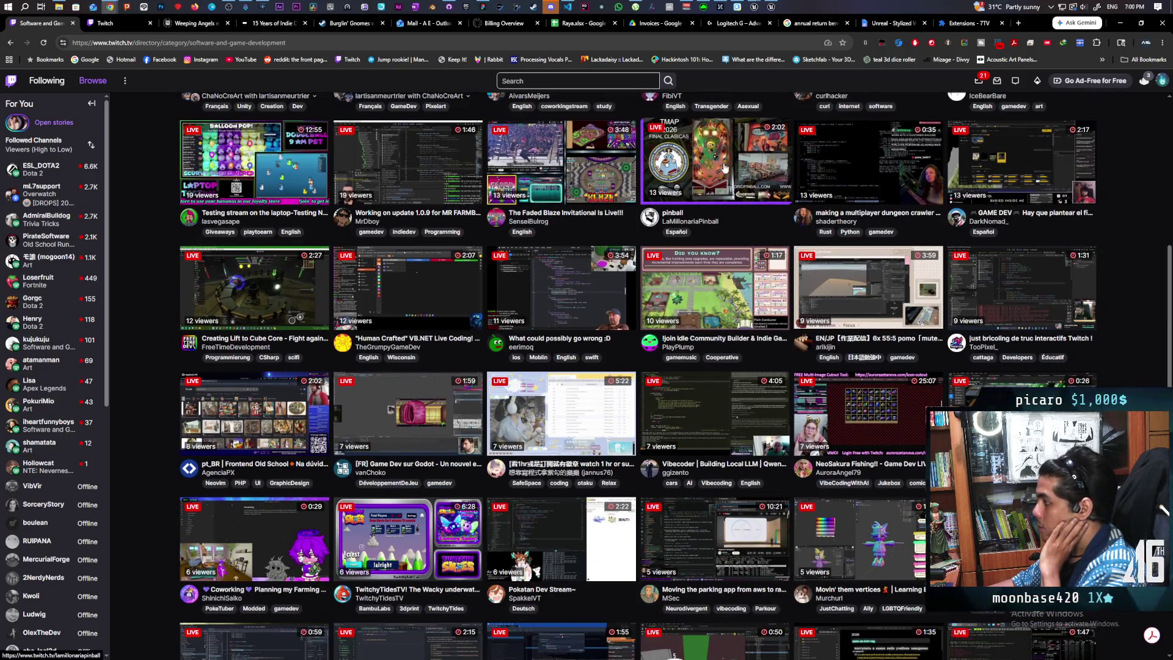
{"action": "scroll", "coordinate": [723, 162], "scroll_direction": "down", "scroll_amount": 1}
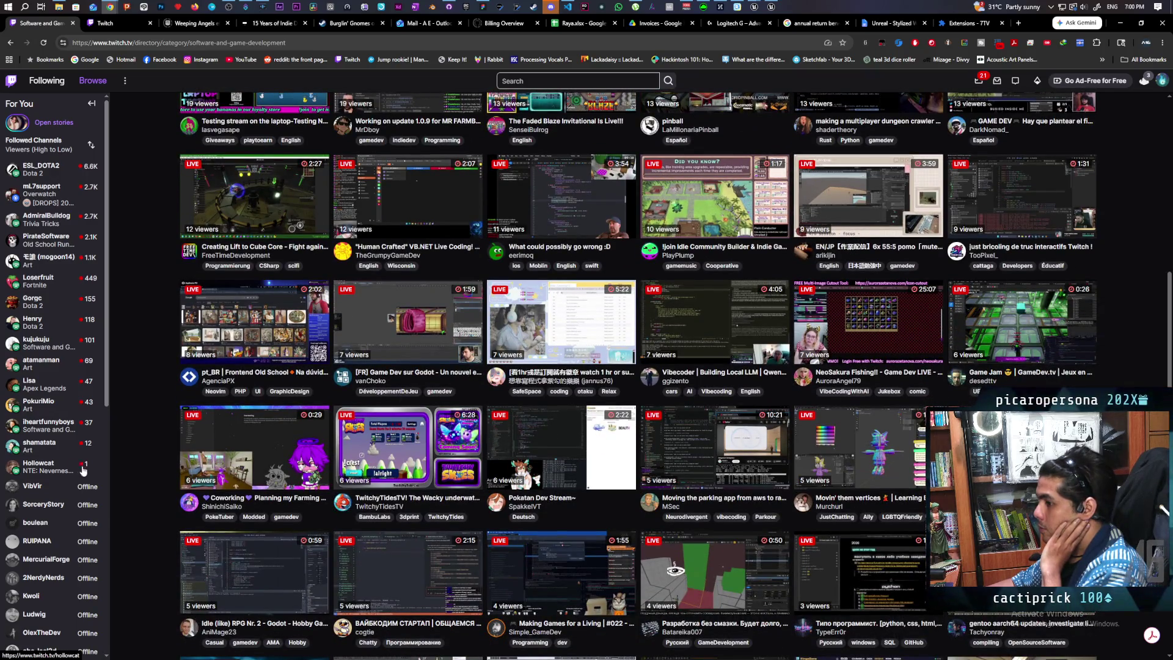
{"action": "scroll", "coordinate": [71, 471], "scroll_direction": "down", "scroll_amount": 7}
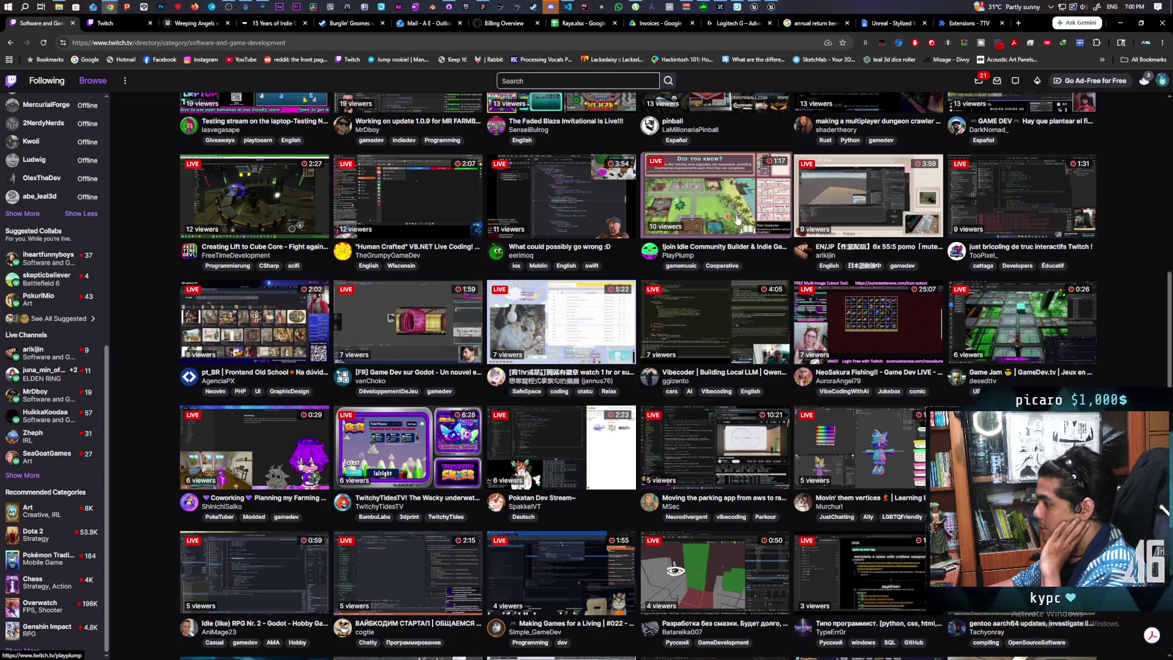
{"action": "scroll", "coordinate": [738, 218], "scroll_direction": "down", "scroll_amount": 2}
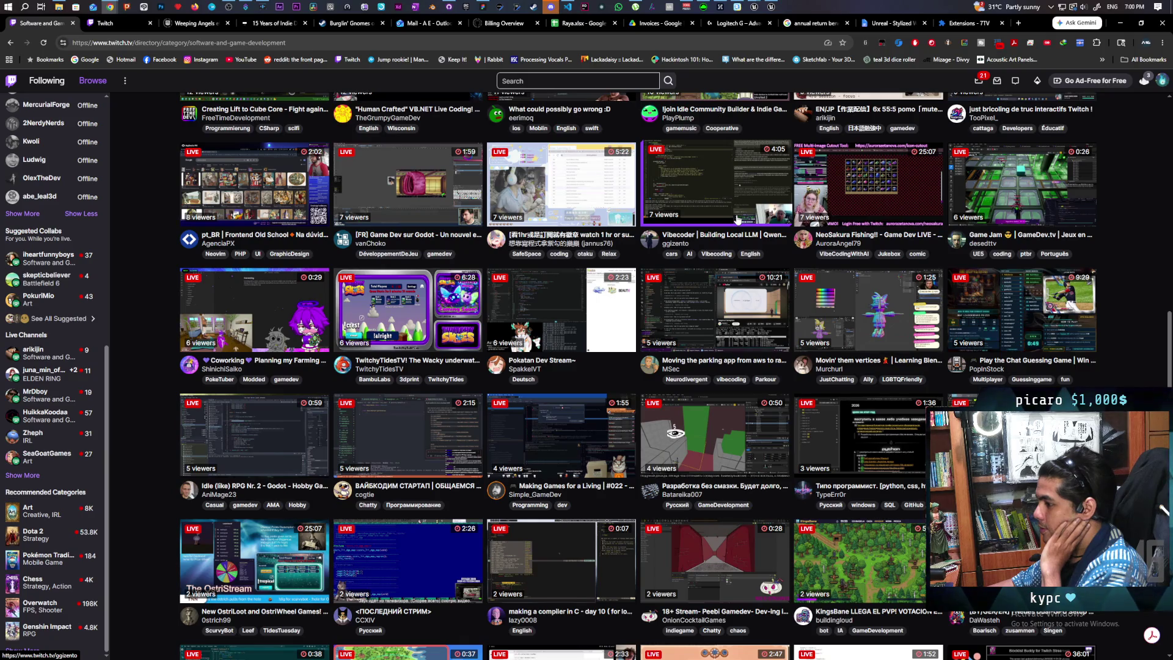
{"action": "scroll", "coordinate": [738, 218], "scroll_direction": "down", "scroll_amount": 5}
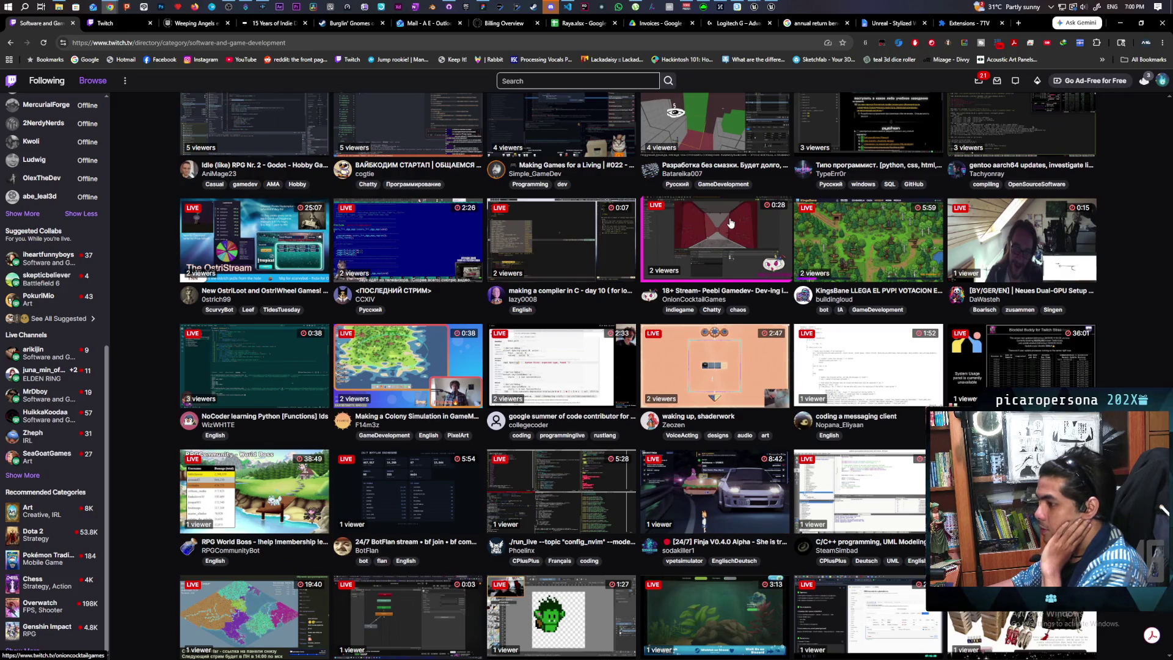
{"action": "scroll", "coordinate": [731, 223], "scroll_direction": "down", "scroll_amount": 4}
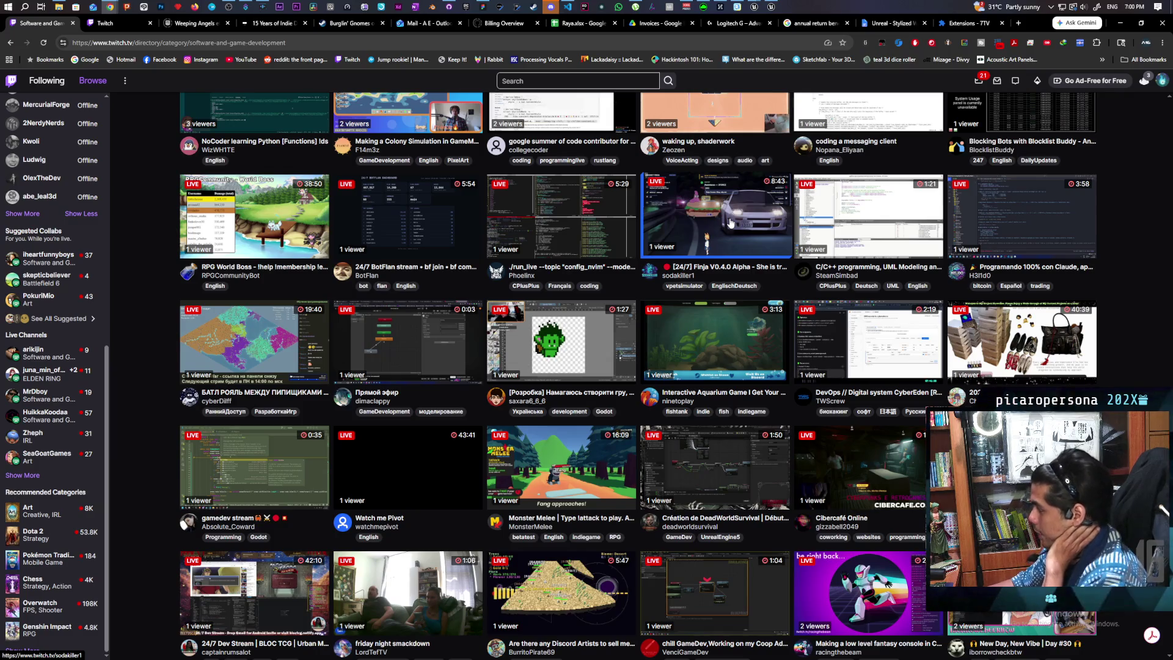
{"action": "scroll", "coordinate": [731, 223], "scroll_direction": "down", "scroll_amount": 2}
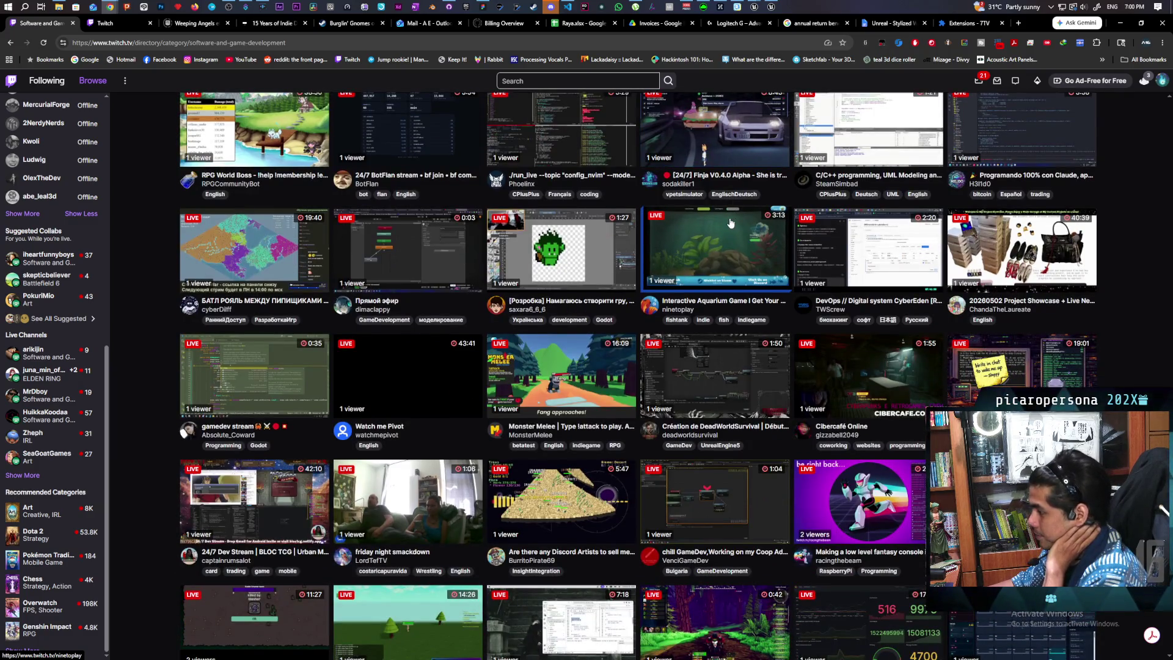
{"action": "scroll", "coordinate": [730, 223], "scroll_direction": "down", "scroll_amount": 3}
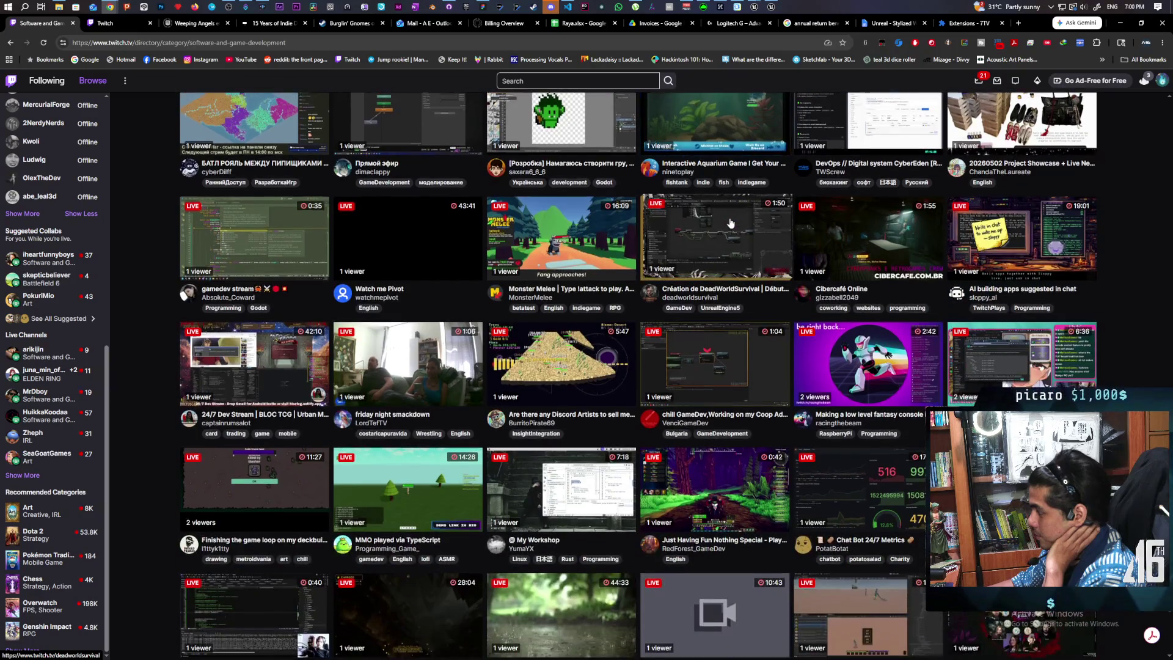
{"action": "scroll", "coordinate": [731, 222], "scroll_direction": "up", "scroll_amount": 8}
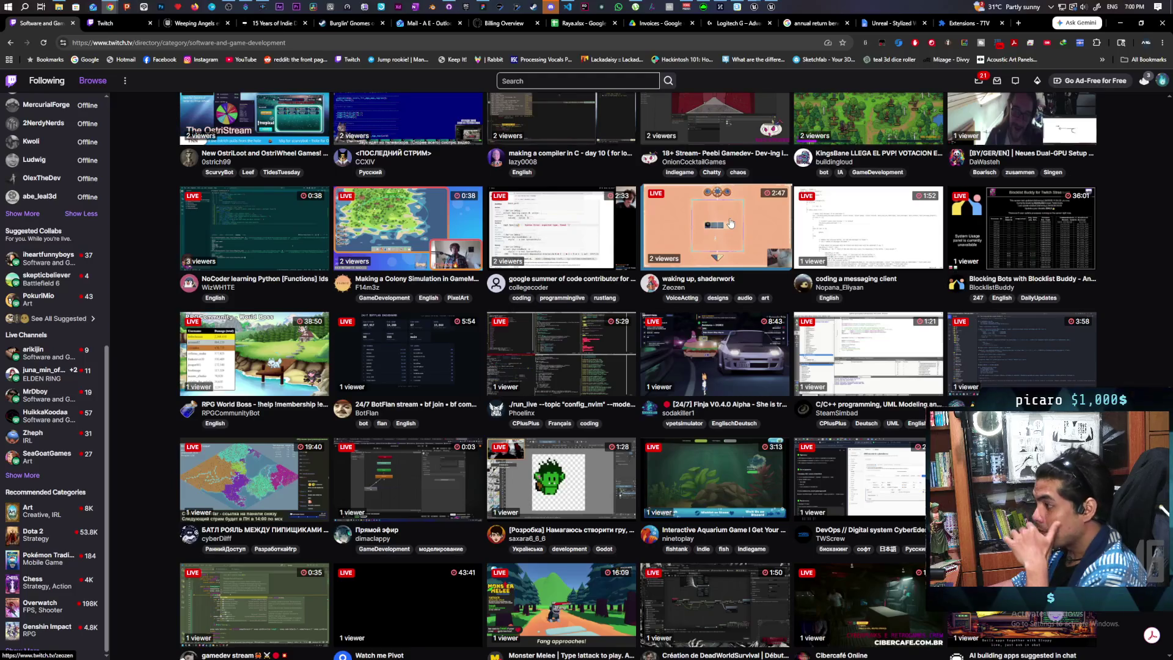
{"action": "scroll", "coordinate": [731, 222], "scroll_direction": "up", "scroll_amount": 8}
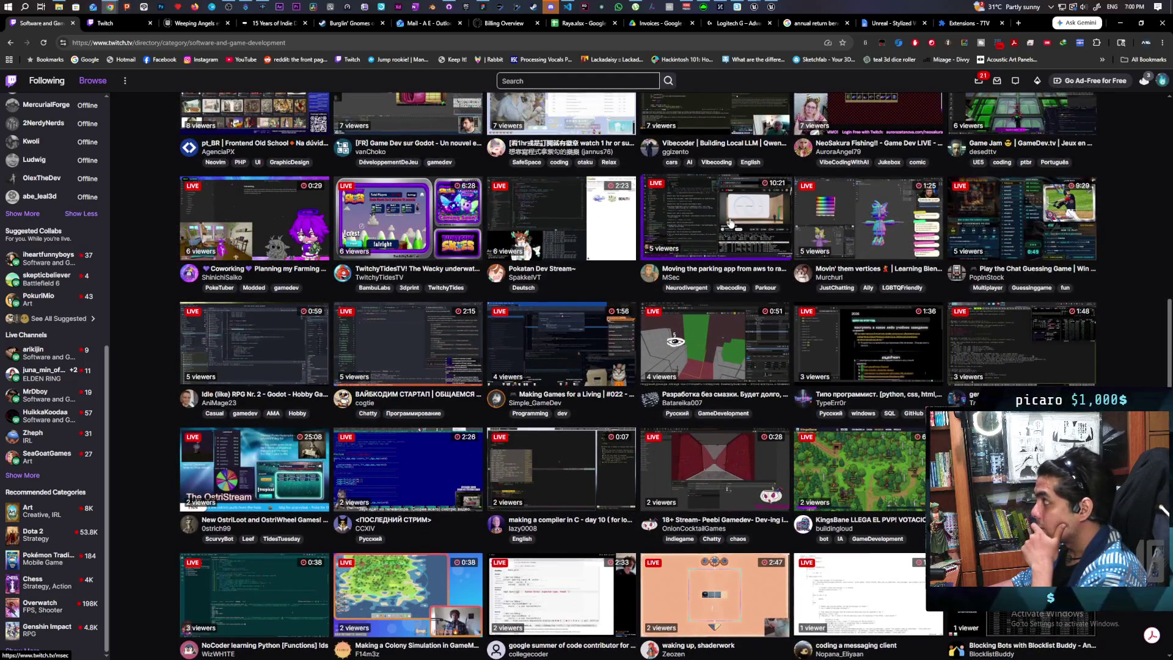
{"action": "scroll", "coordinate": [731, 222], "scroll_direction": "up", "scroll_amount": 10}
{"action": "scroll", "coordinate": [731, 222], "scroll_direction": "up", "scroll_amount": 3}
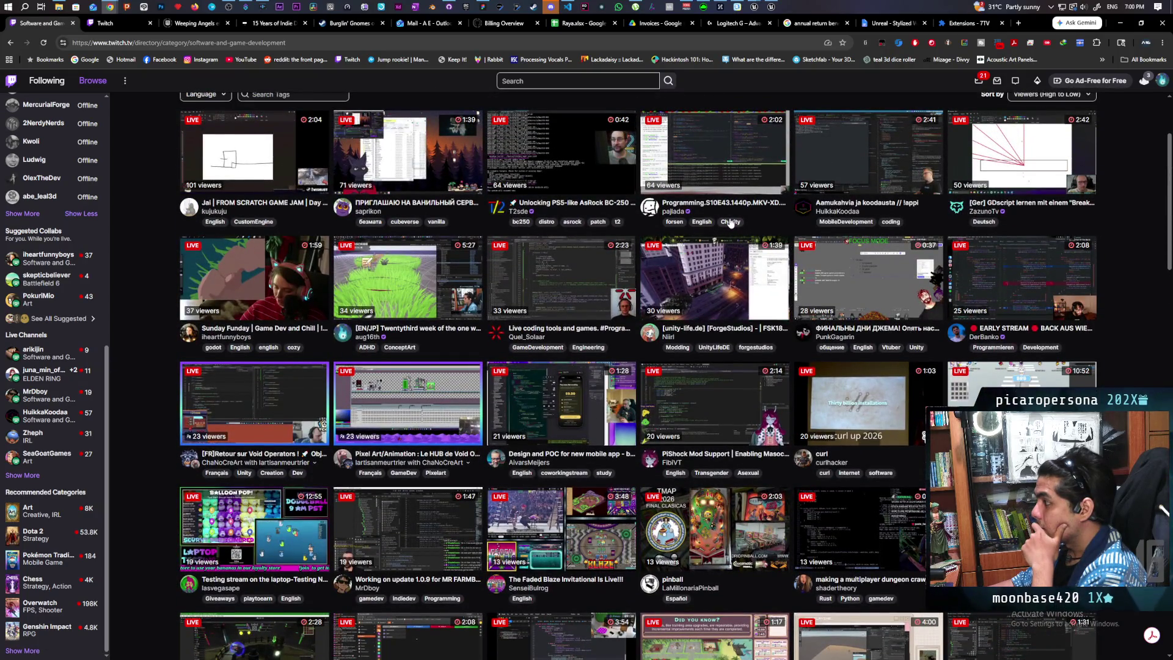
{"action": "scroll", "coordinate": [731, 222], "scroll_direction": "up", "scroll_amount": 3}
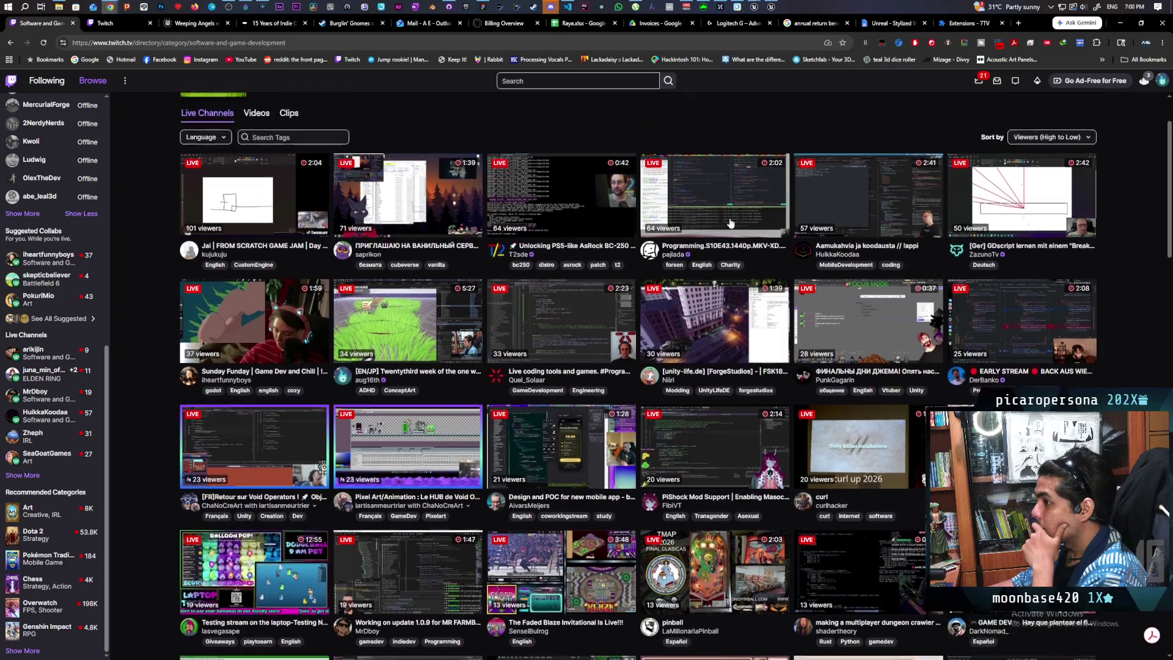